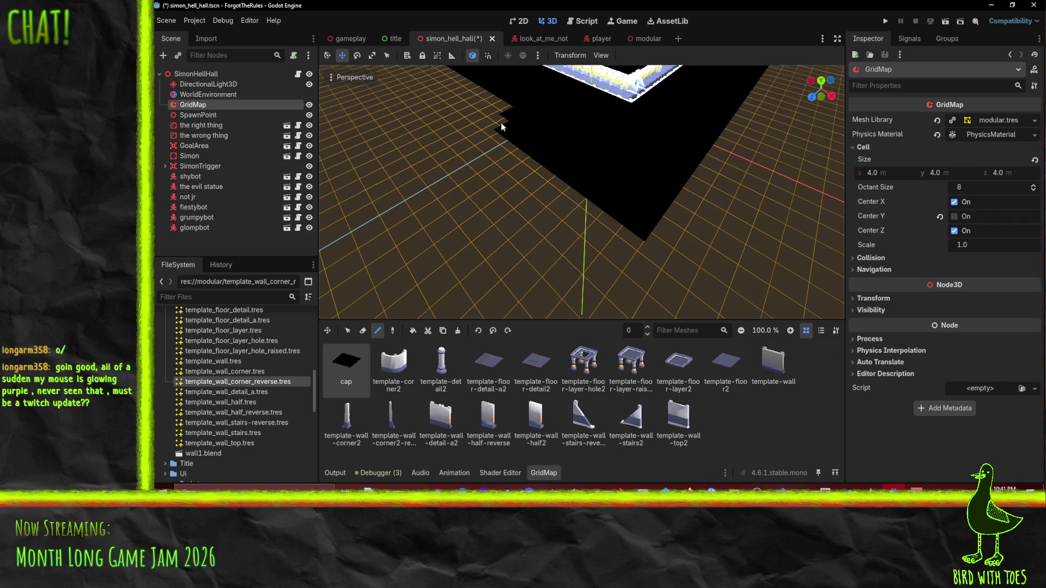
Orbit around the hall layout and save simon_hell_hall.tscn
drag(499, 129, 690, 280)
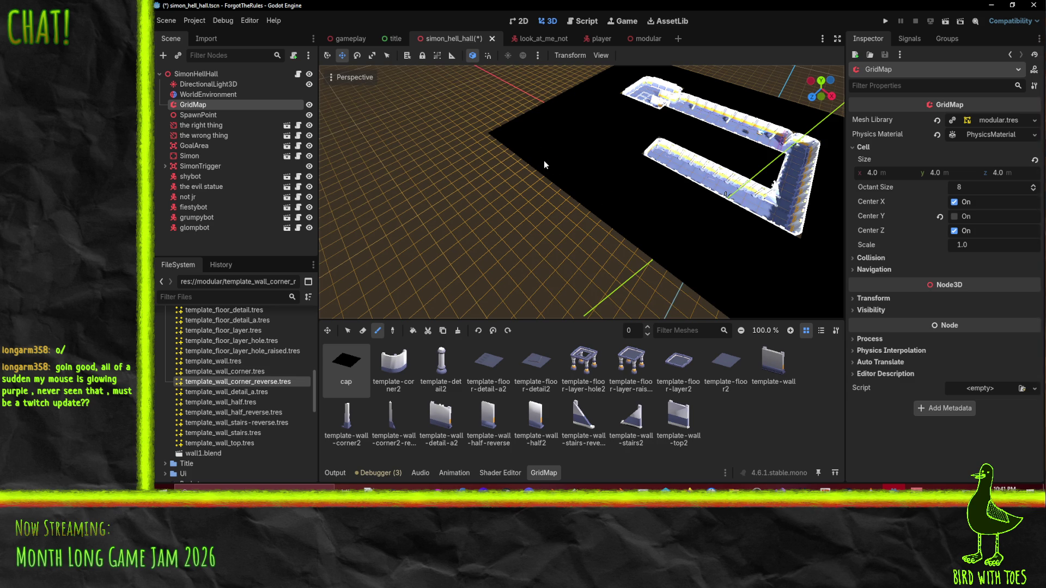
drag(653, 206, 566, 195)
key(ctrl+s)
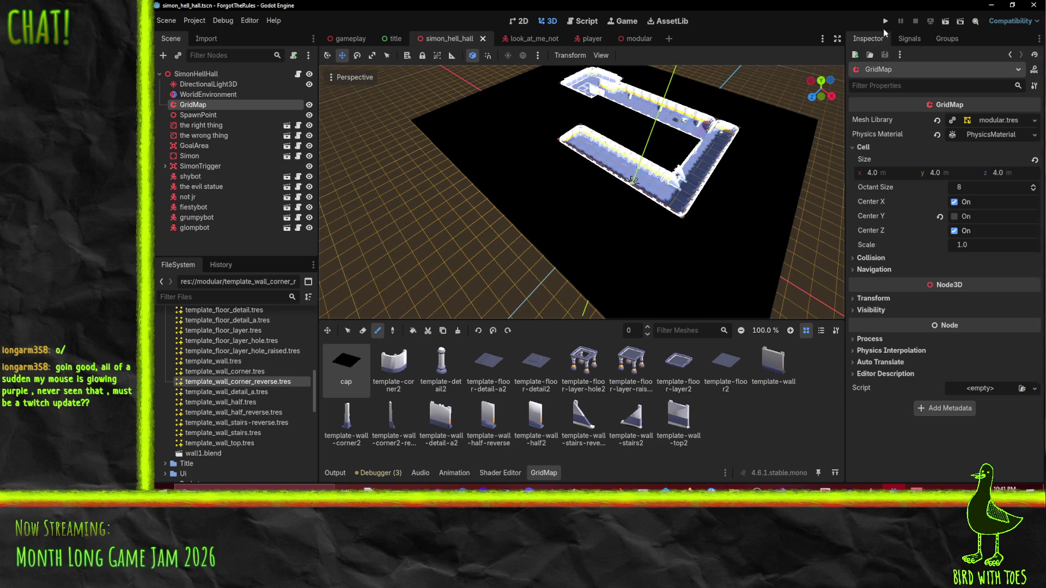
Run the project, start from the title screen with E, then stop the run
click(887, 21)
key(e)
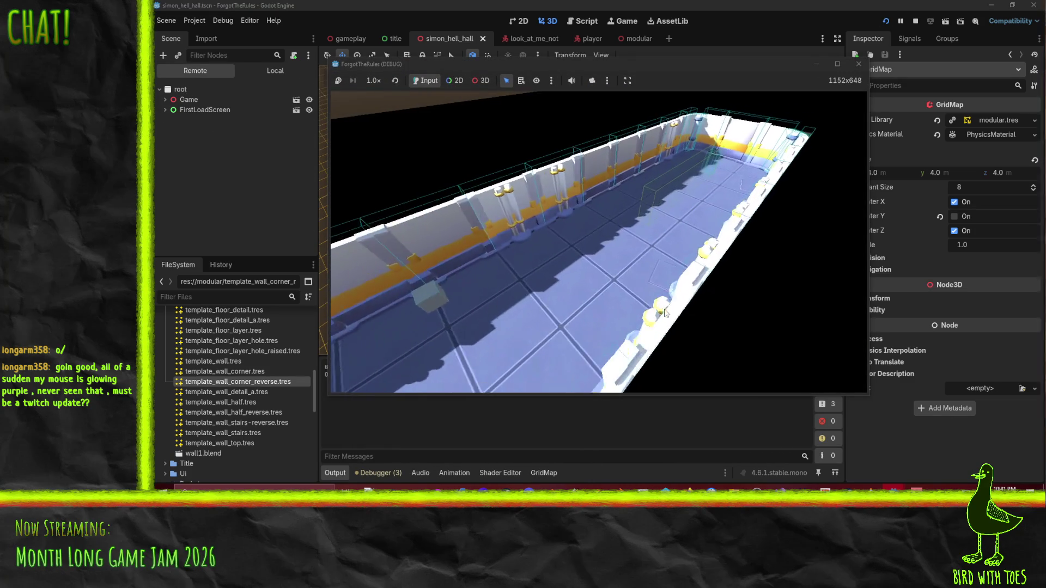
click(859, 64)
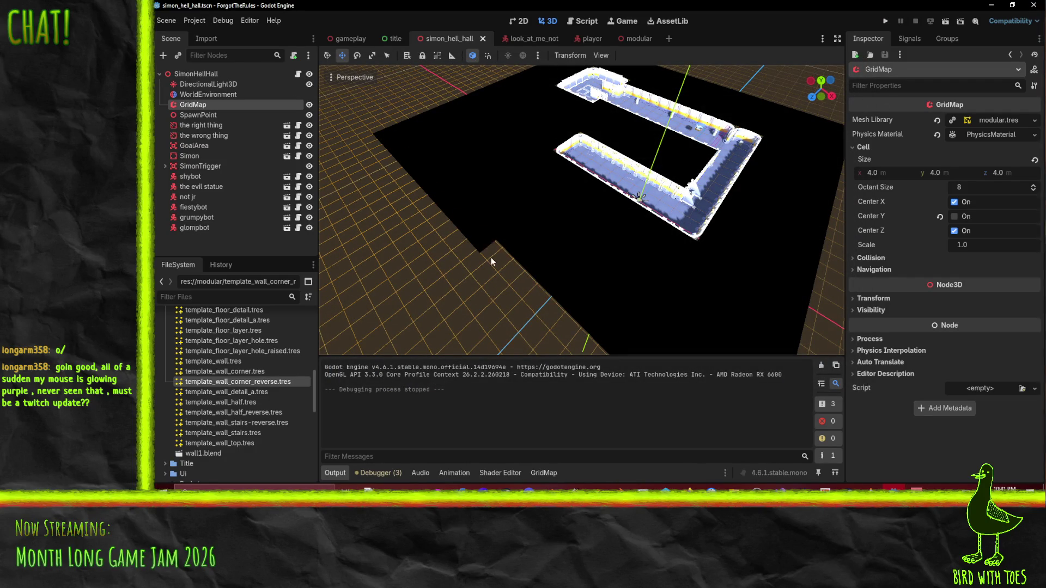
Paint extra GridMap floor cells along the hall floor's left edge
click(568, 327)
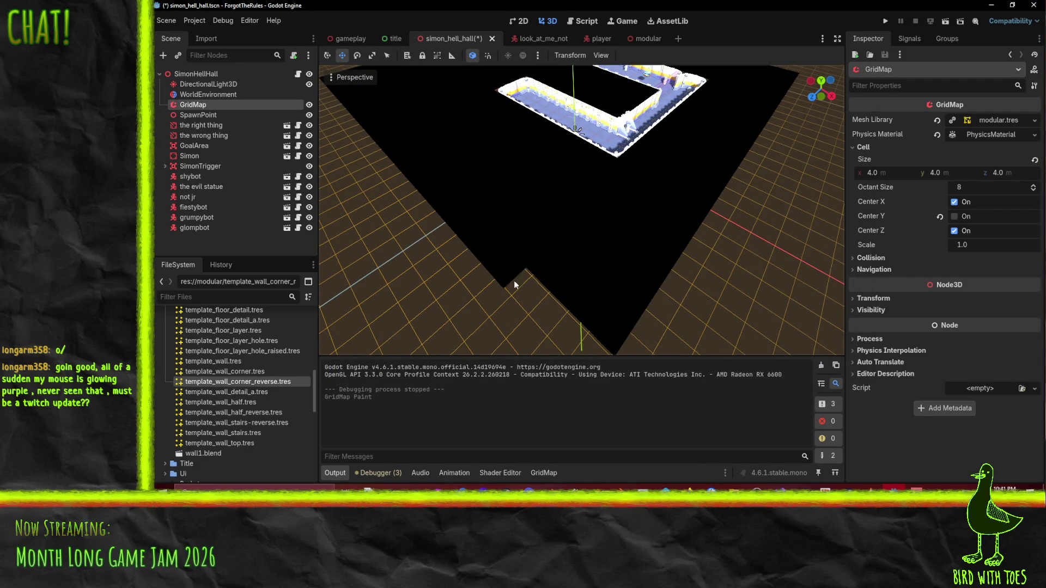
scroll(575, 309, down, 3)
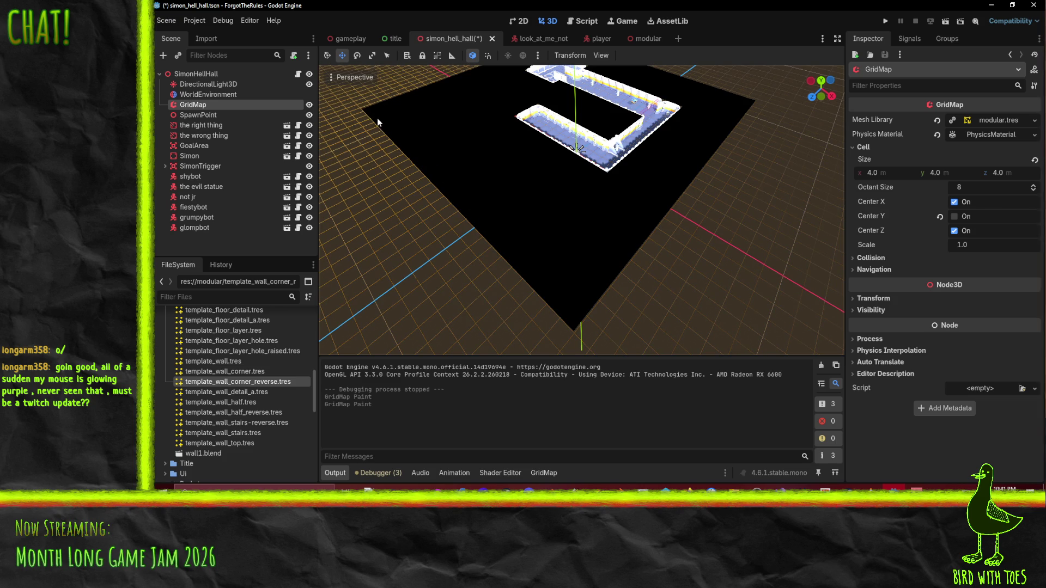
drag(378, 133, 430, 194)
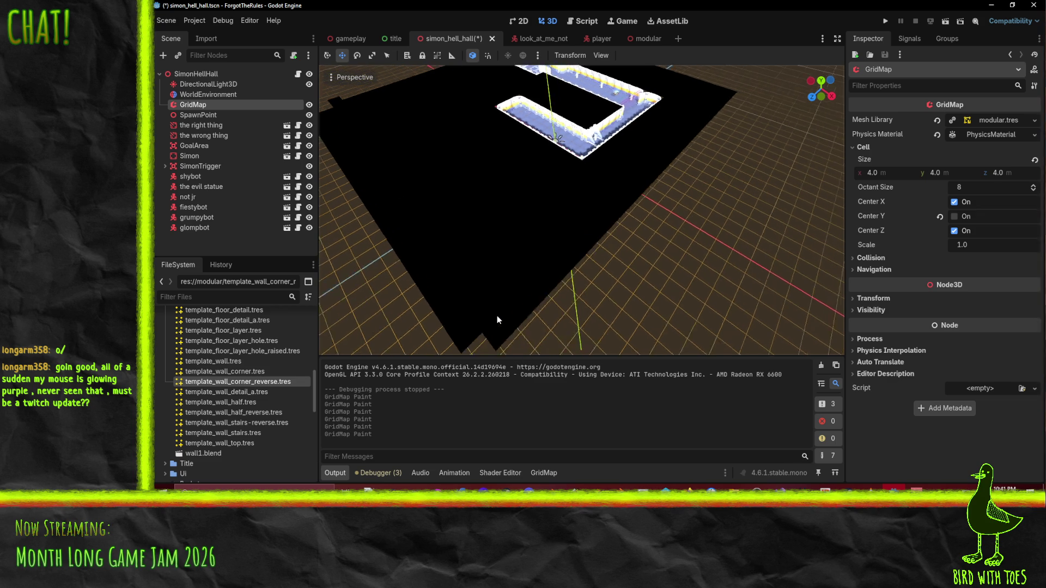
click(475, 314)
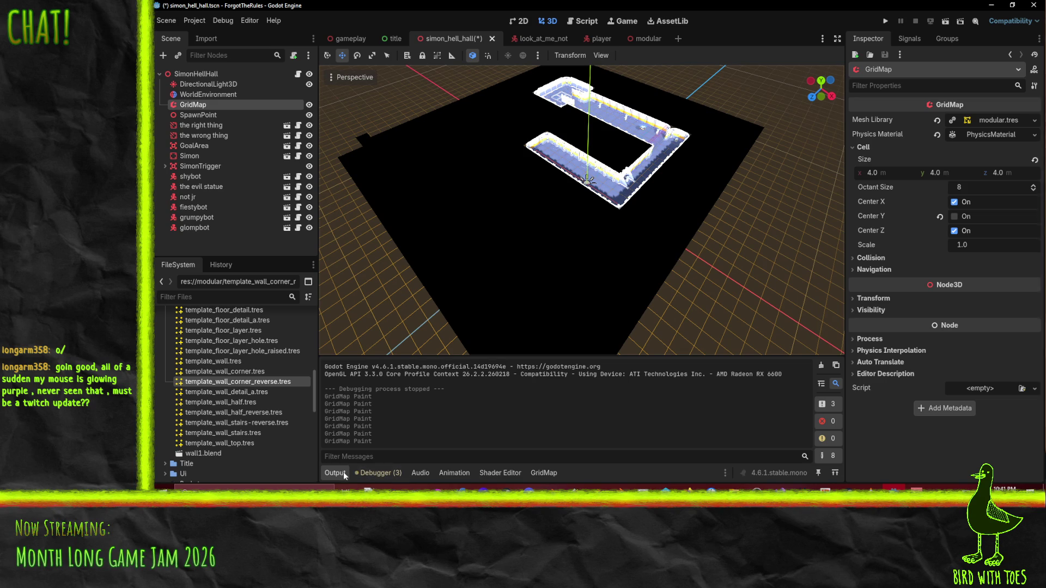
Show the mesh palette, orbit the floor, and launch the game with F6
click(531, 473)
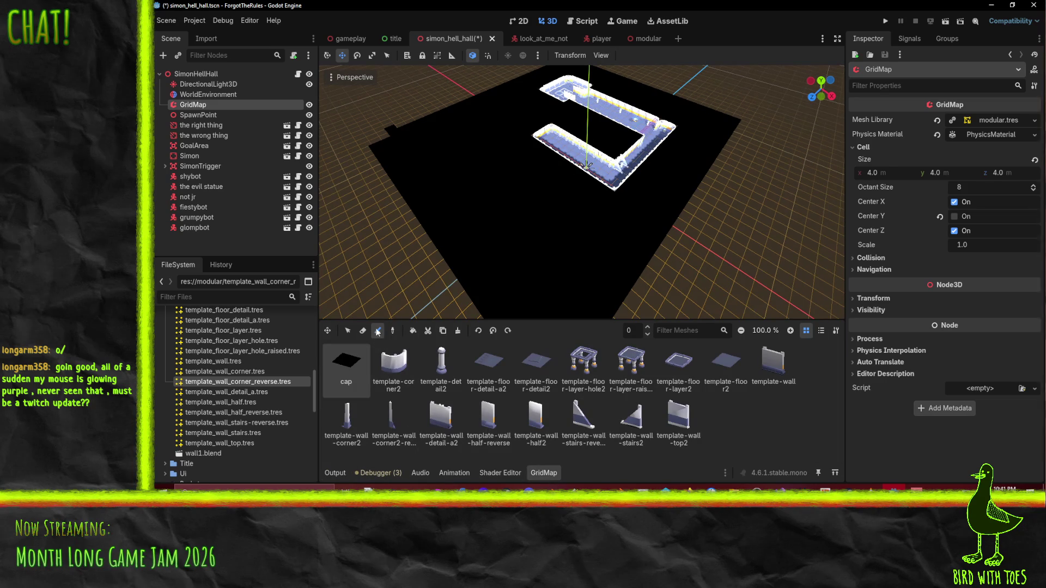
mouse_move(393, 136)
mouse_down()
mouse_move(410, 242)
mouse_move(435, 250)
mouse_up()
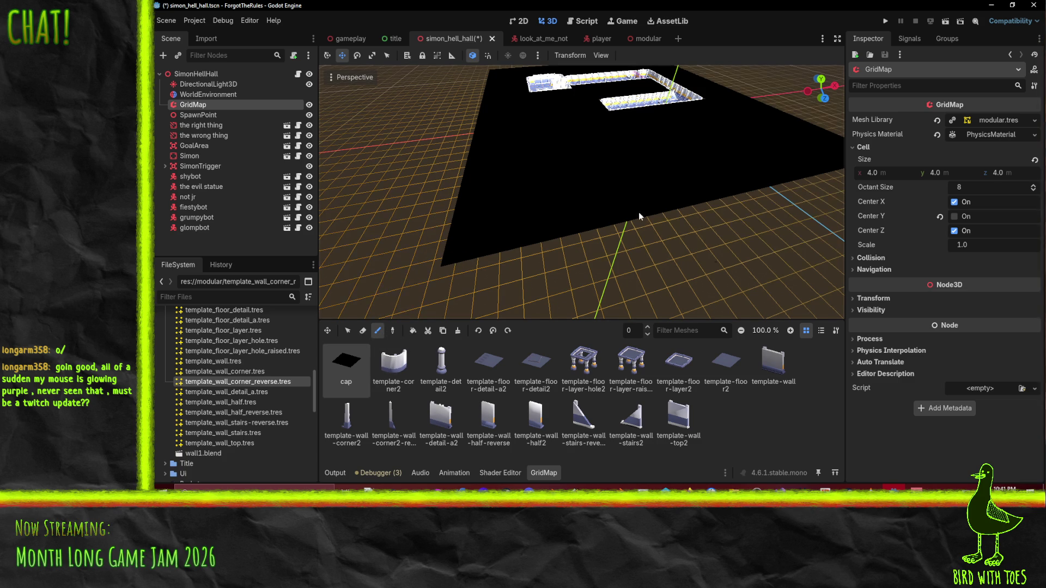
key(F6)
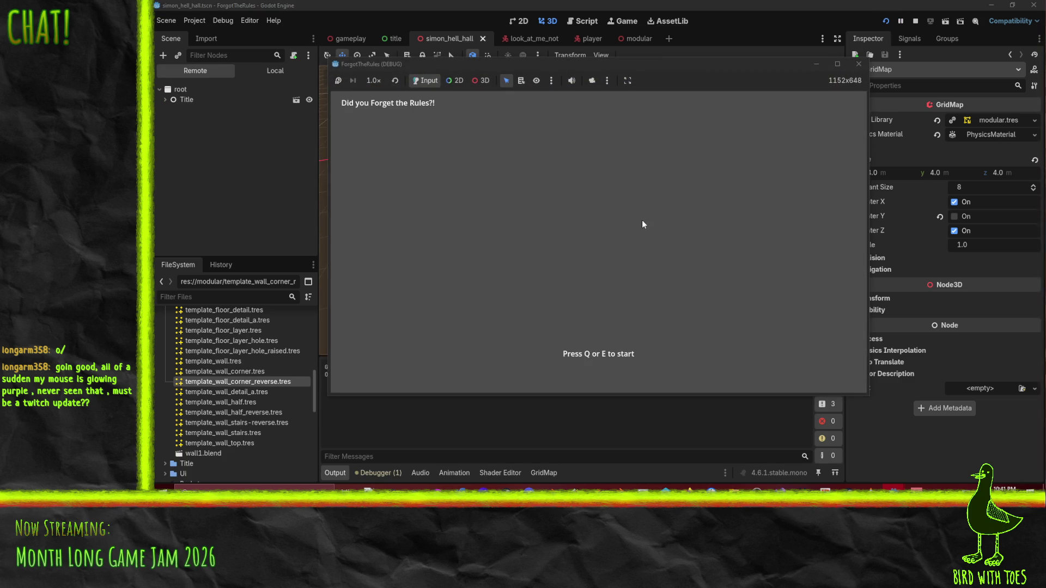
Start the game with Q, look over the hall, then stop the run
key(q)
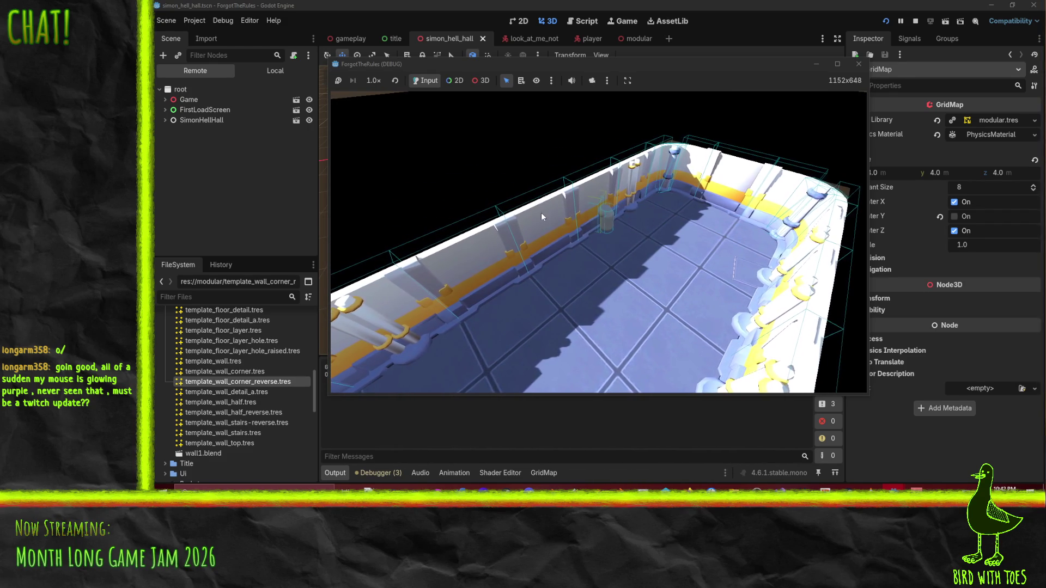
click(860, 64)
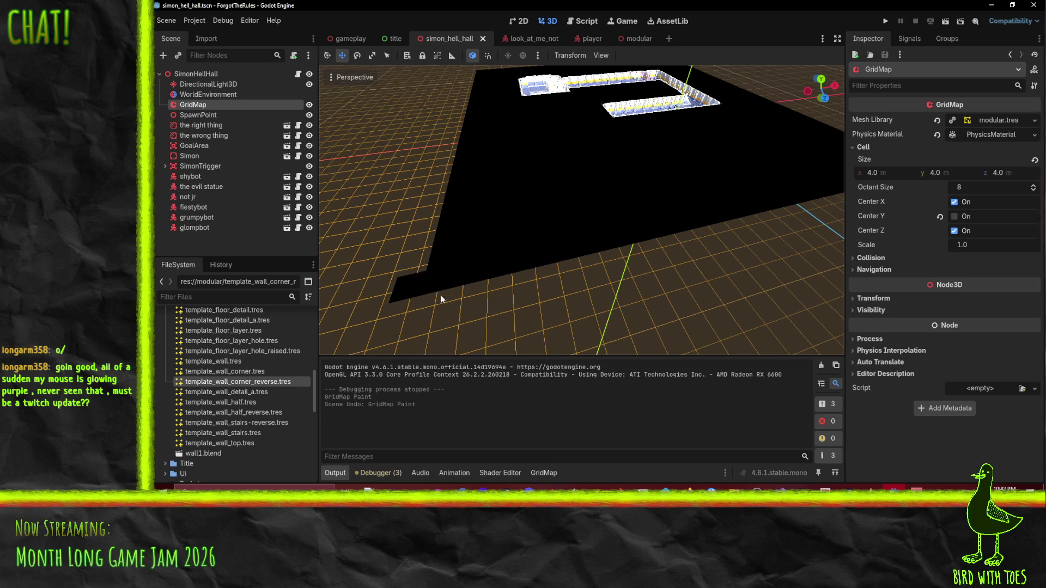
Paint floor cells along the lower edge, undoing and repainting one misplaced cell
drag(444, 304, 628, 276)
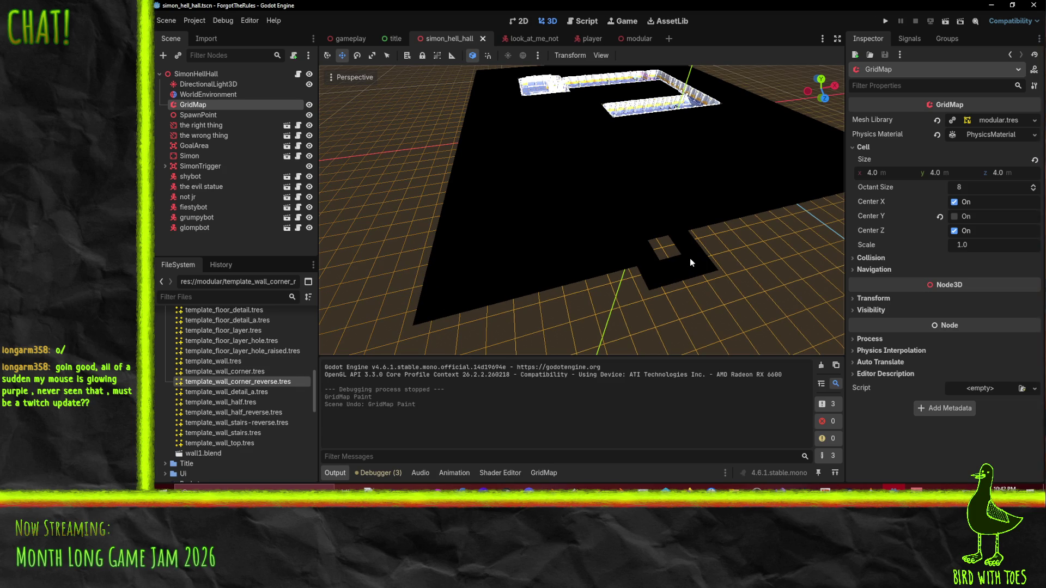
click(690, 261)
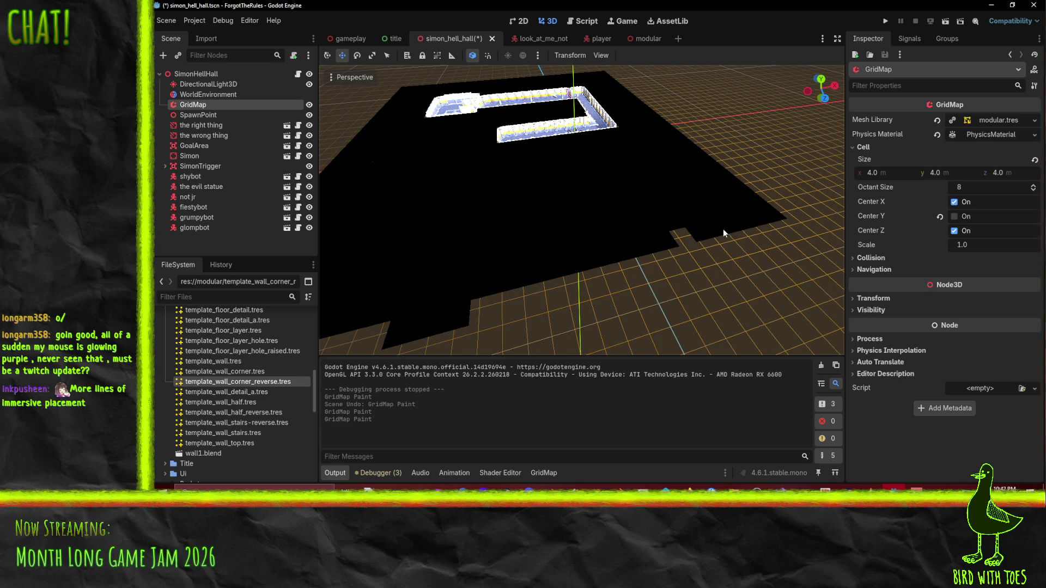
click(764, 237)
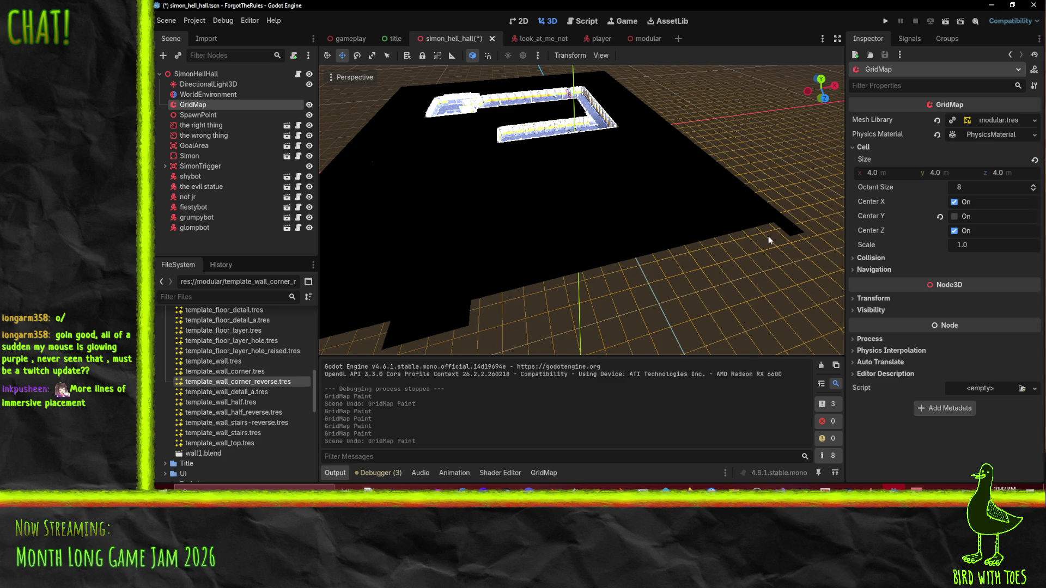
key(ctrl+z)
click(768, 240)
click(776, 237)
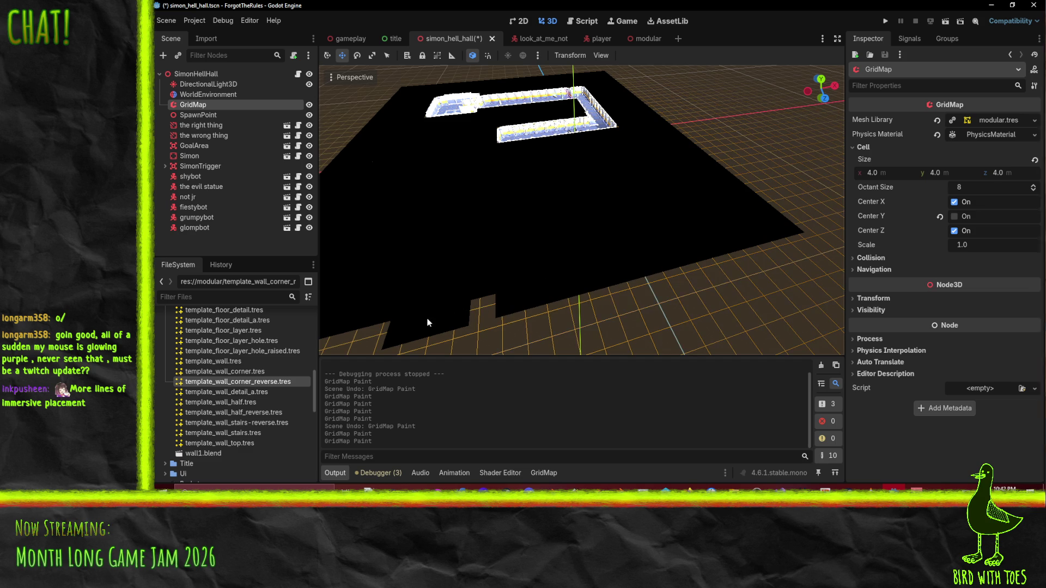
click(508, 315)
Save the hall scene and orbit the view to show the walls
drag(508, 315, 686, 224)
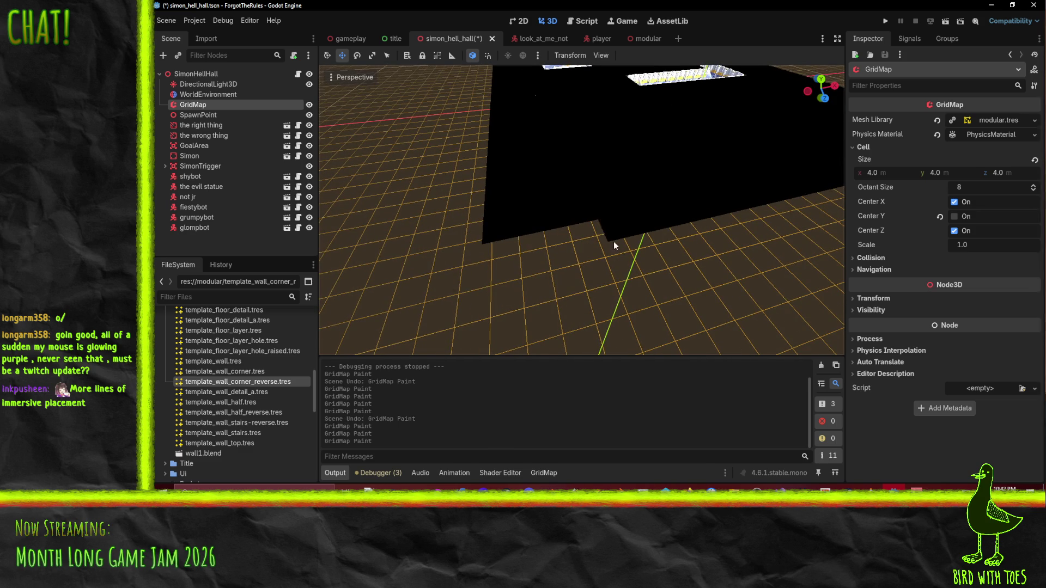
key(ctrl+s)
mouse_move(654, 212)
mouse_down()
mouse_move(556, 234)
mouse_move(586, 224)
mouse_move(657, 38)
mouse_up()
click(197, 24)
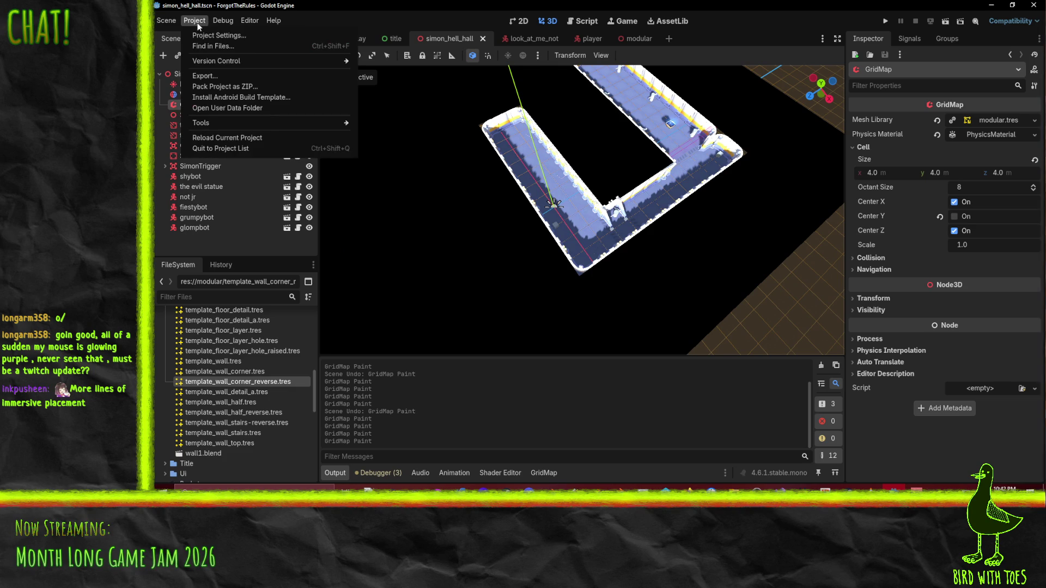
Review the Debug menu options, then run the project in a debug window
mouse_move(224, 23)
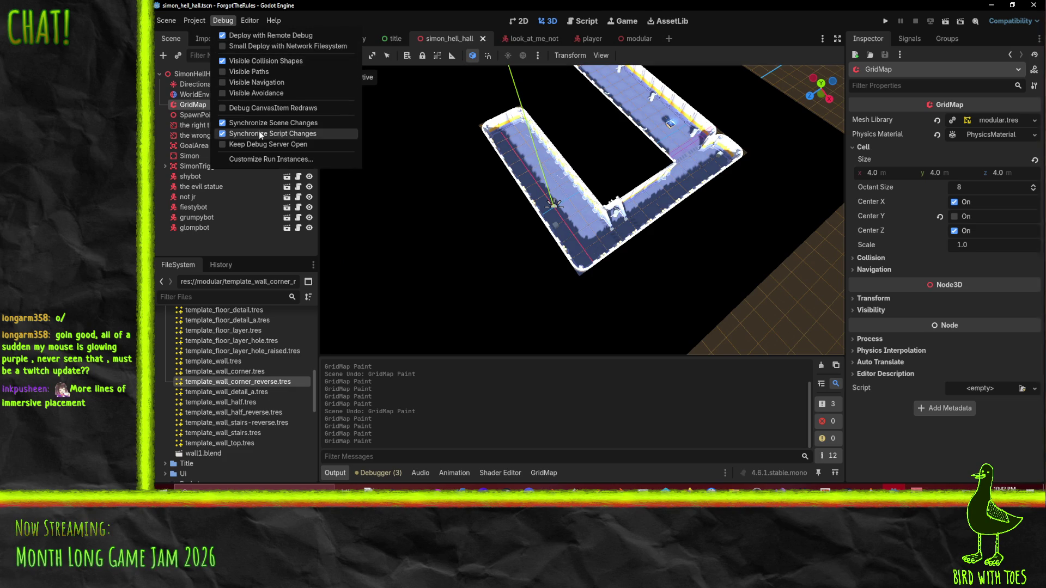
click(885, 22)
click(894, 18)
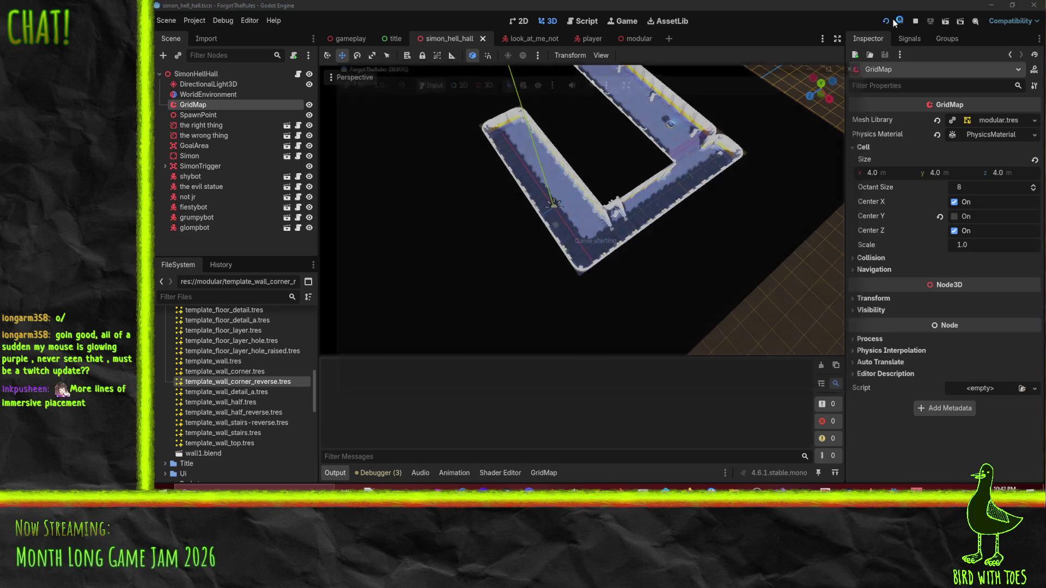
Start the game with E and walk six steps forward down the hall with W
key(e)
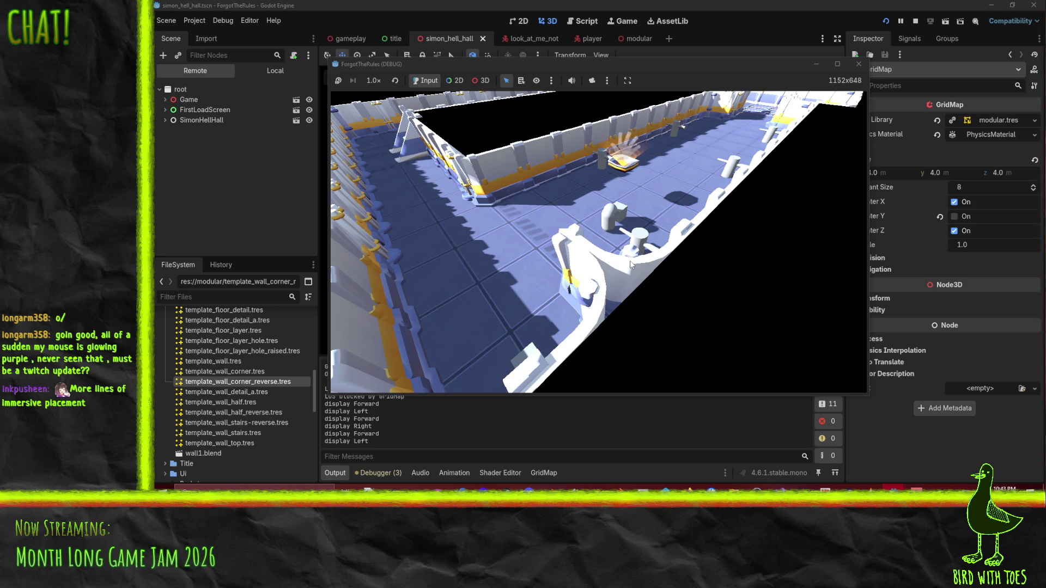
key(w)
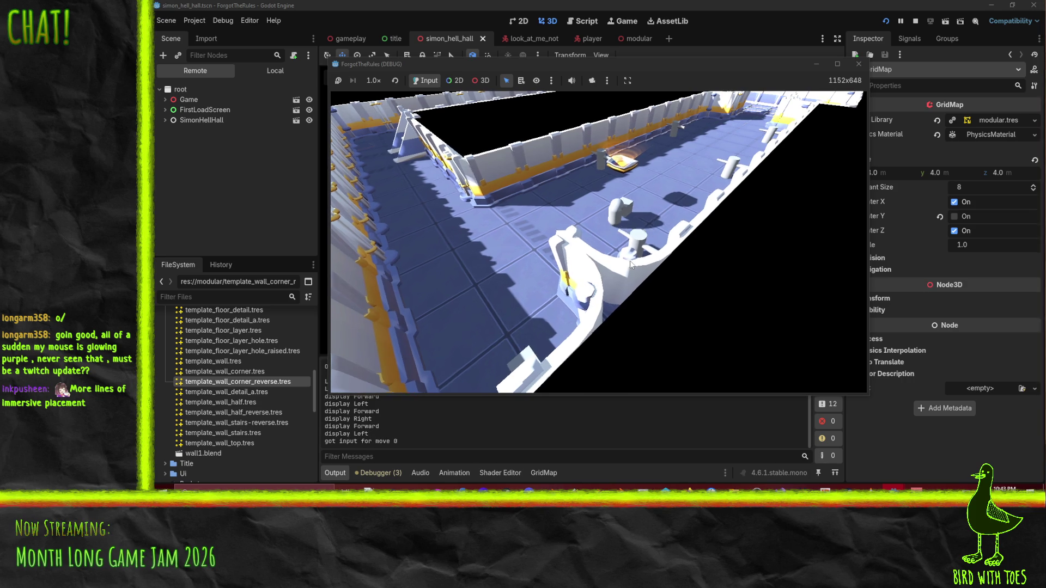
key(w)
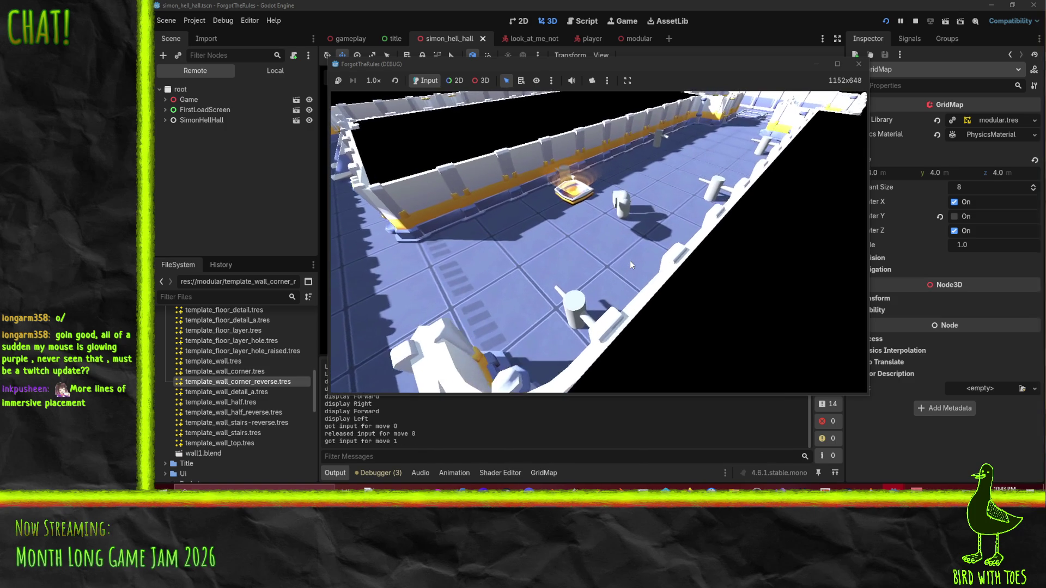
key(w)
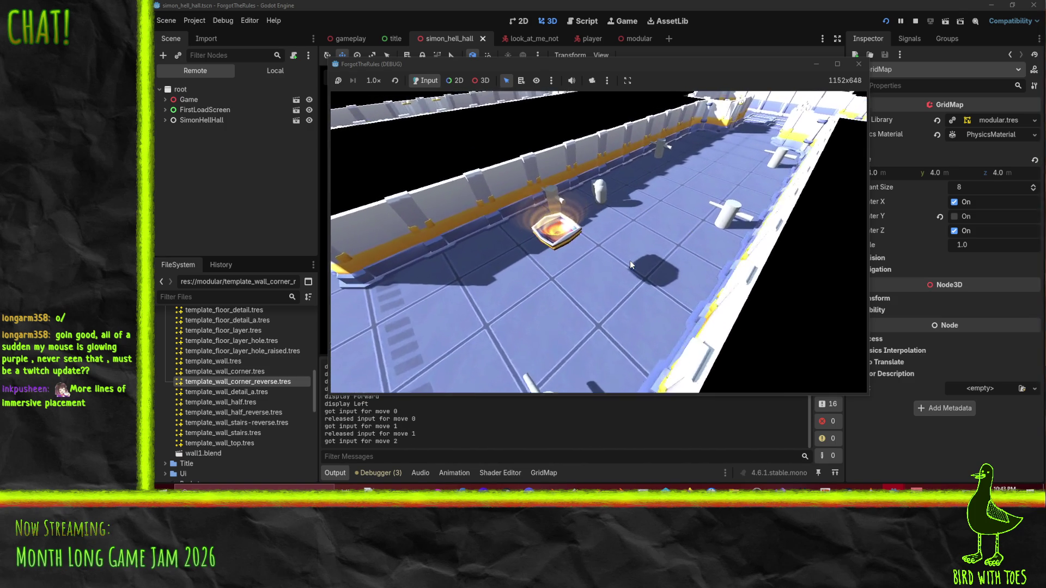
key(w)
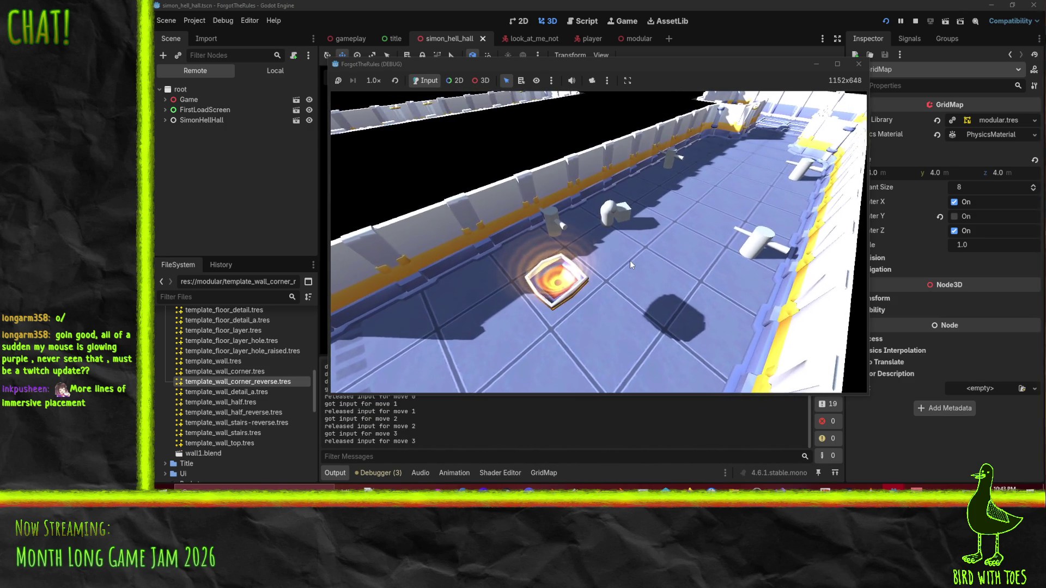
key(w)
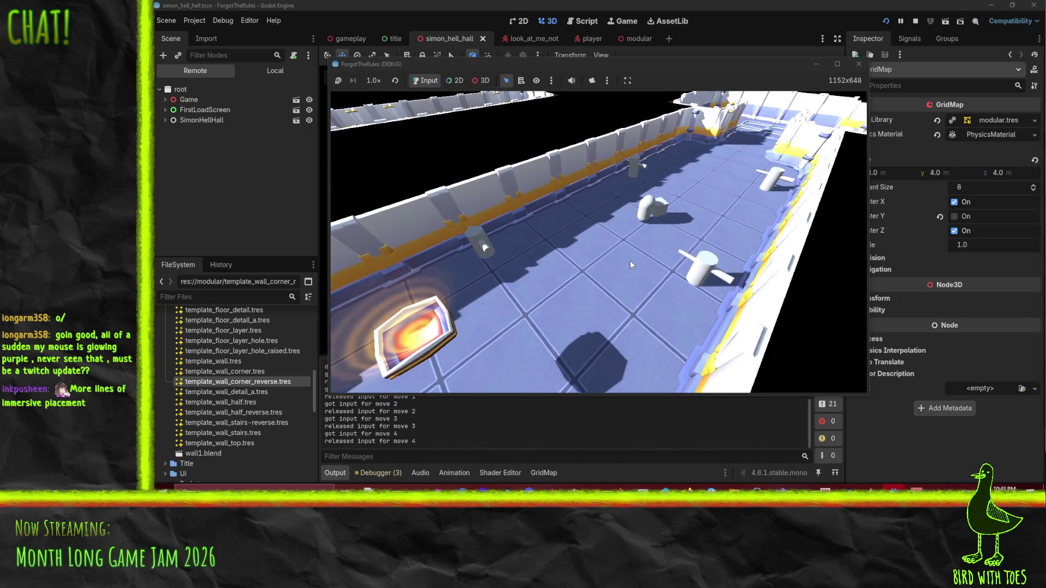
key(w)
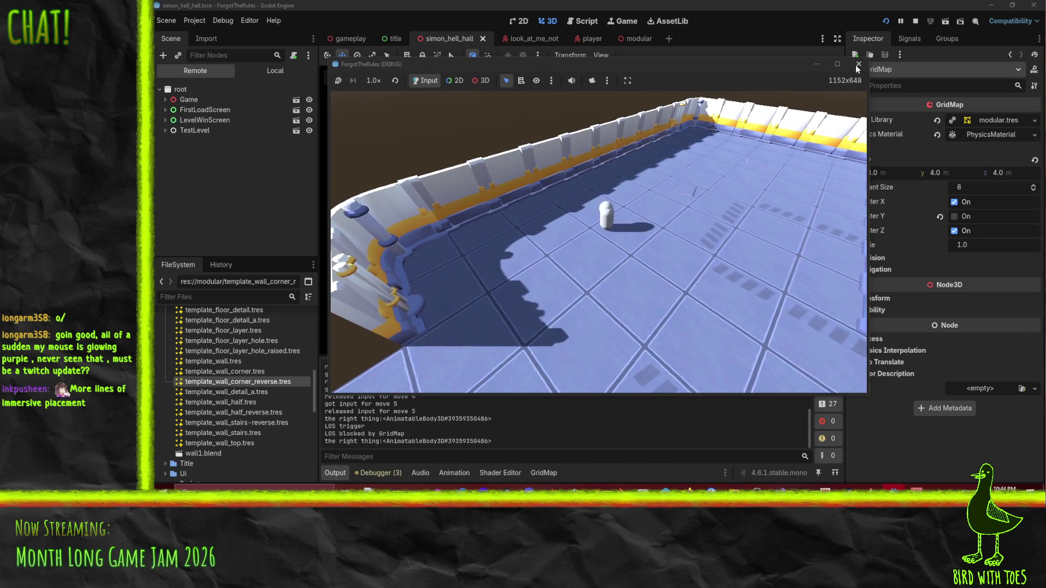
Stop the running game with F8
key(F8)
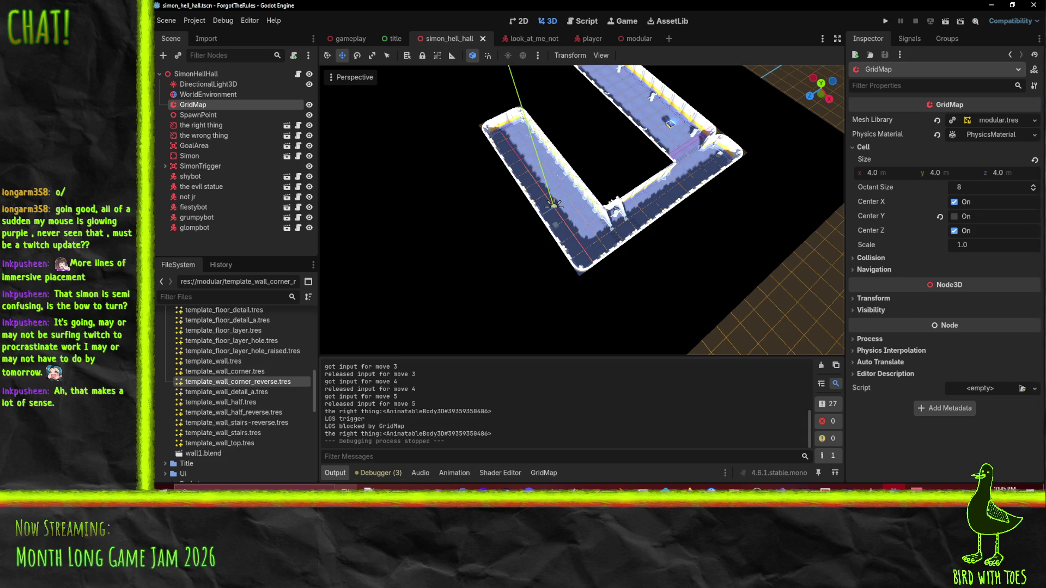
View the hall from above and erase one GridMap floor cell
mouse_move(695, 199)
mouse_down()
mouse_move(620, 218)
mouse_move(563, 200)
mouse_up()
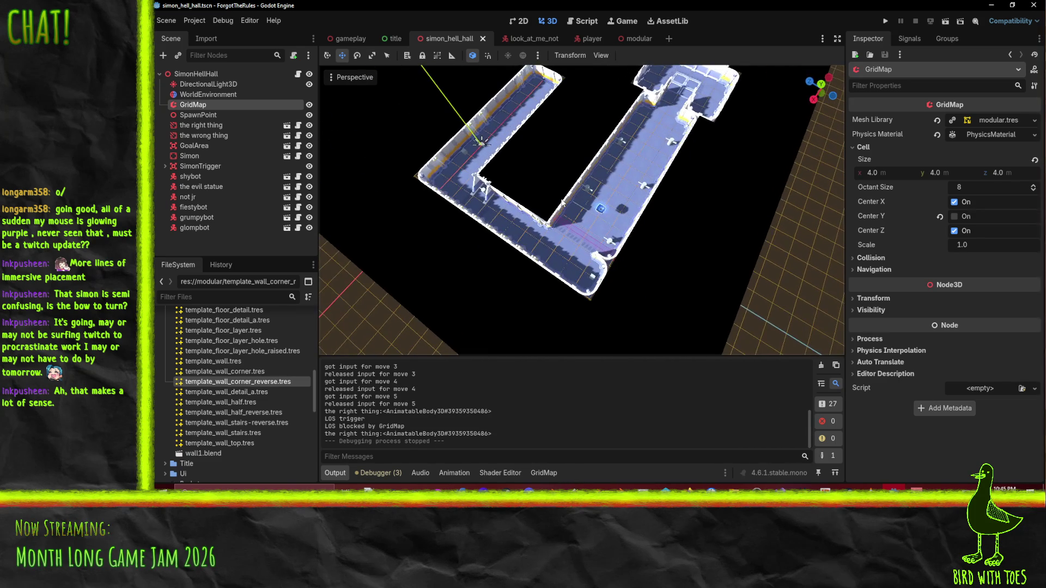
scroll(546, 184, up, 3)
scroll(538, 165, down, 2)
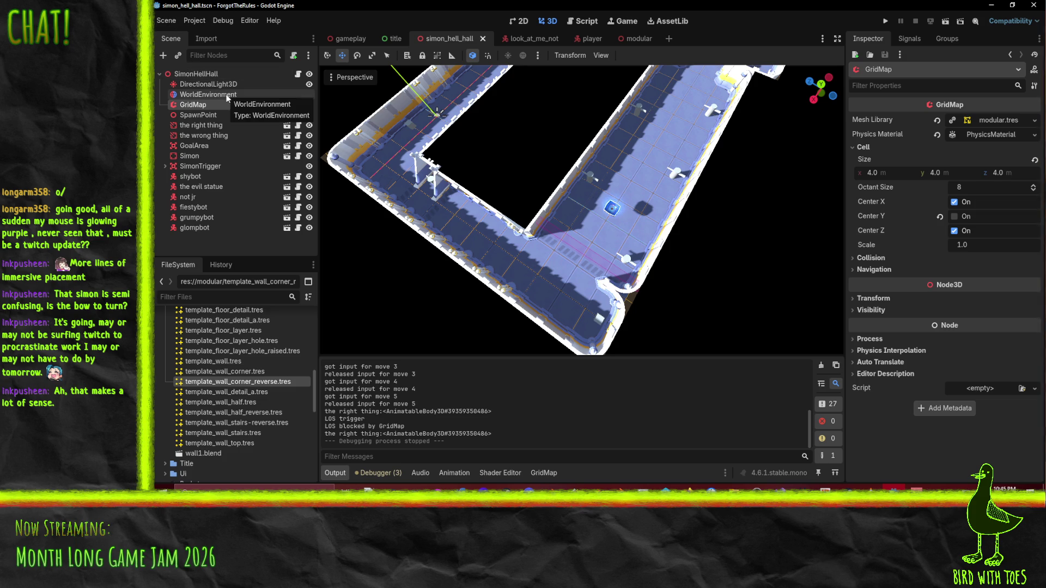
right_click(364, 167)
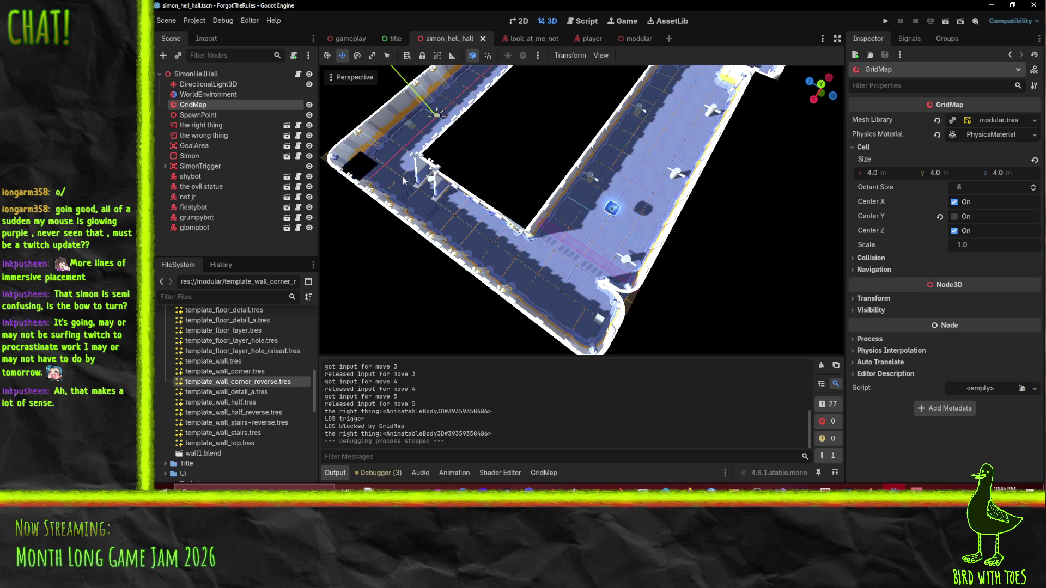
Orbit in for a larger view of the corridors and run the project
scroll(488, 173, up, 3)
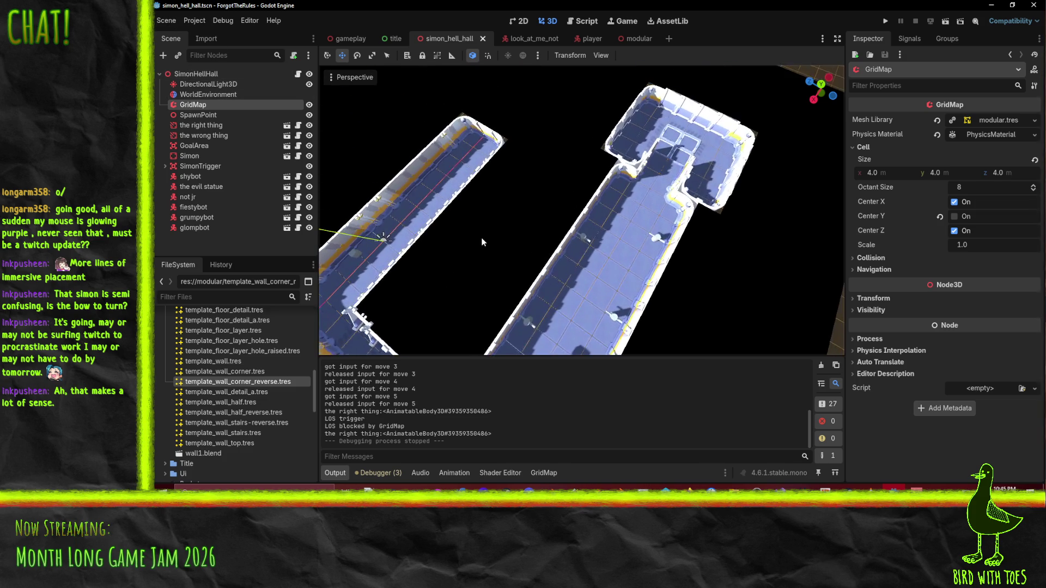
mouse_move(483, 242)
mouse_down()
mouse_move(531, 213)
mouse_move(548, 226)
mouse_up()
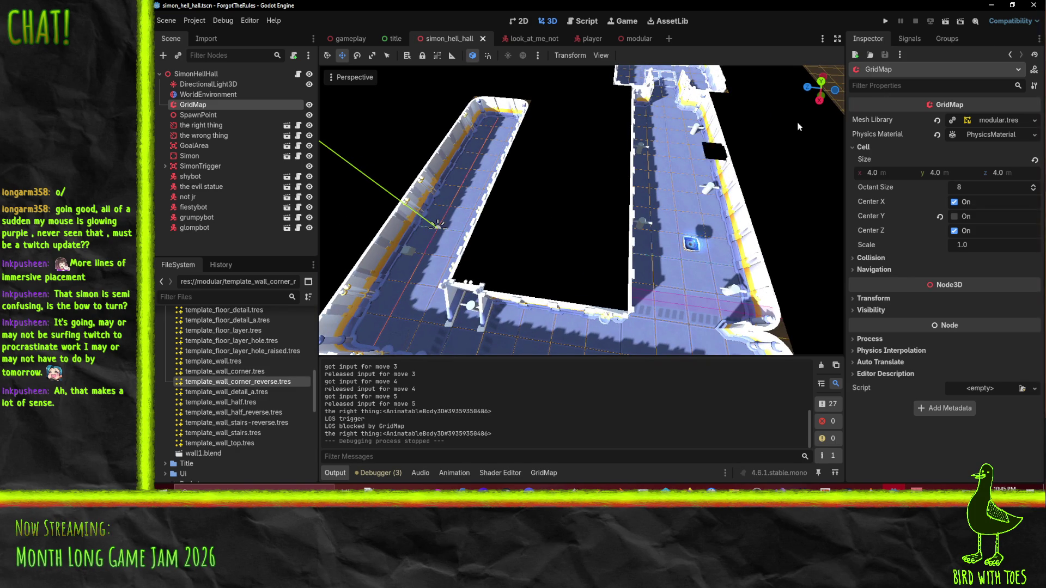
click(886, 22)
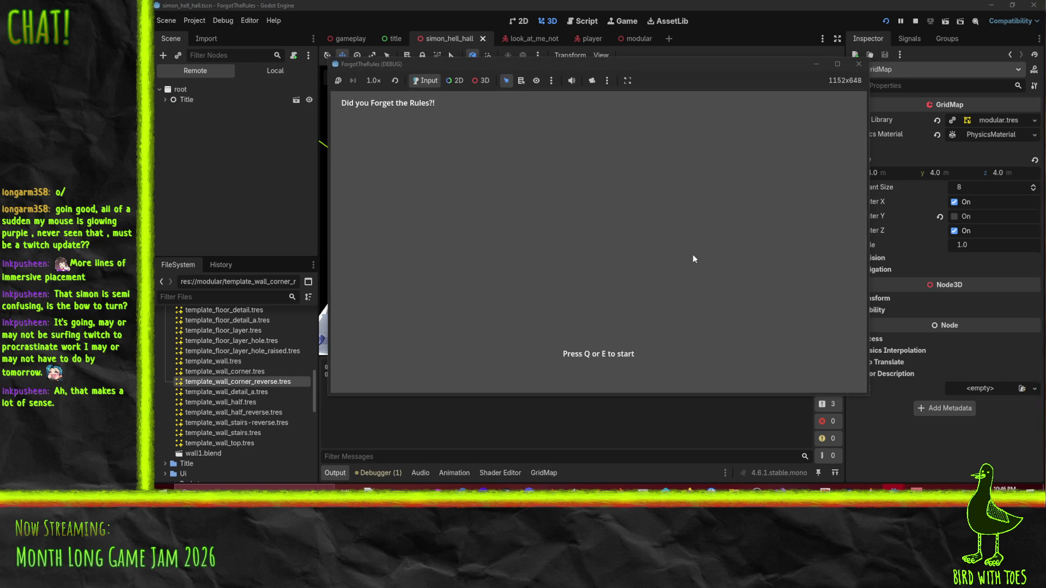
Play the hall level from the title screen, close it, and switch to Perforce P4V
key(e)
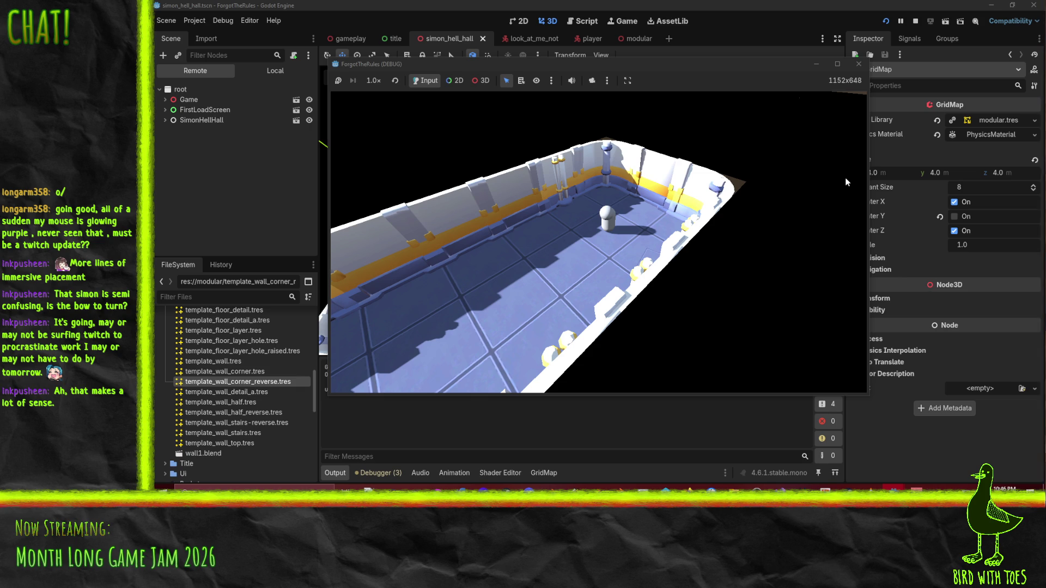
click(859, 63)
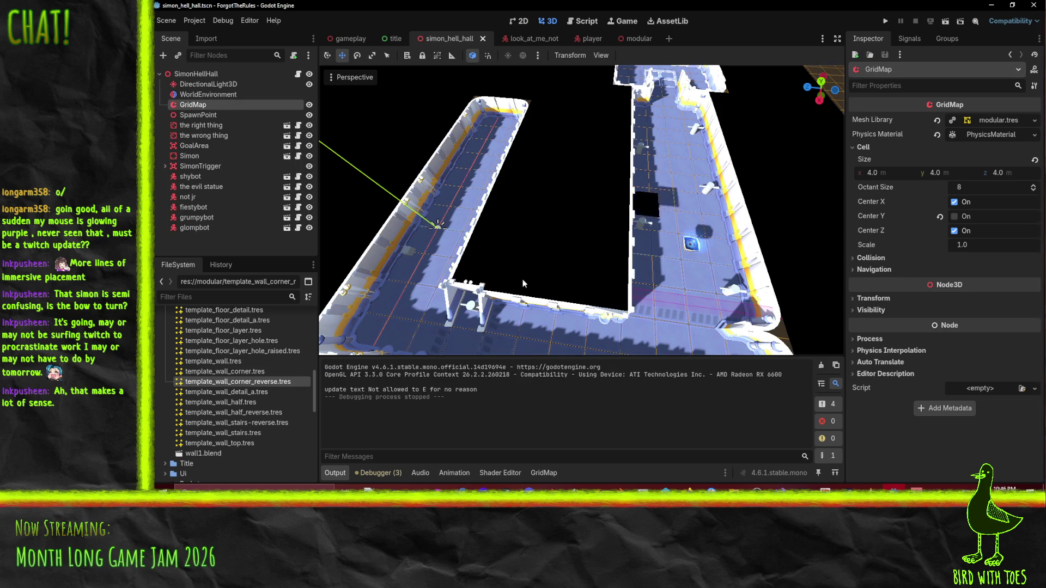
scroll(496, 228, down, 3)
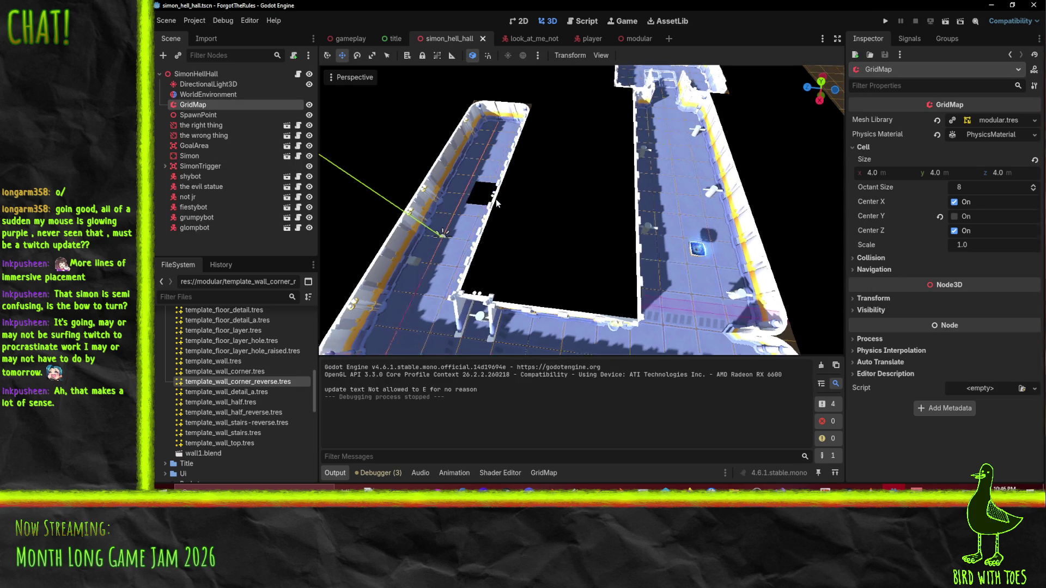
click(473, 57)
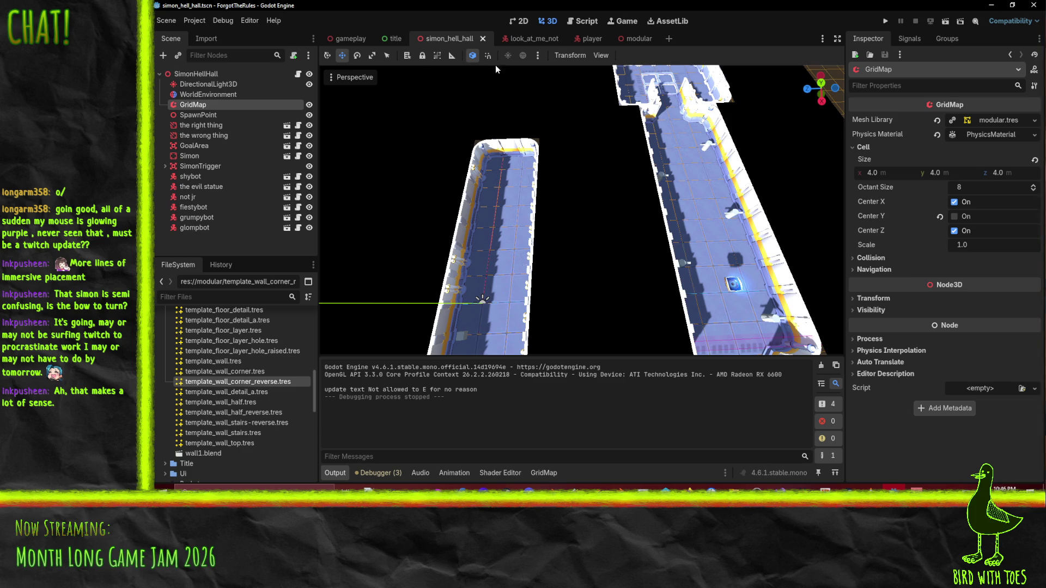
scroll(239, 403, down, 5)
scroll(249, 398, down, 2)
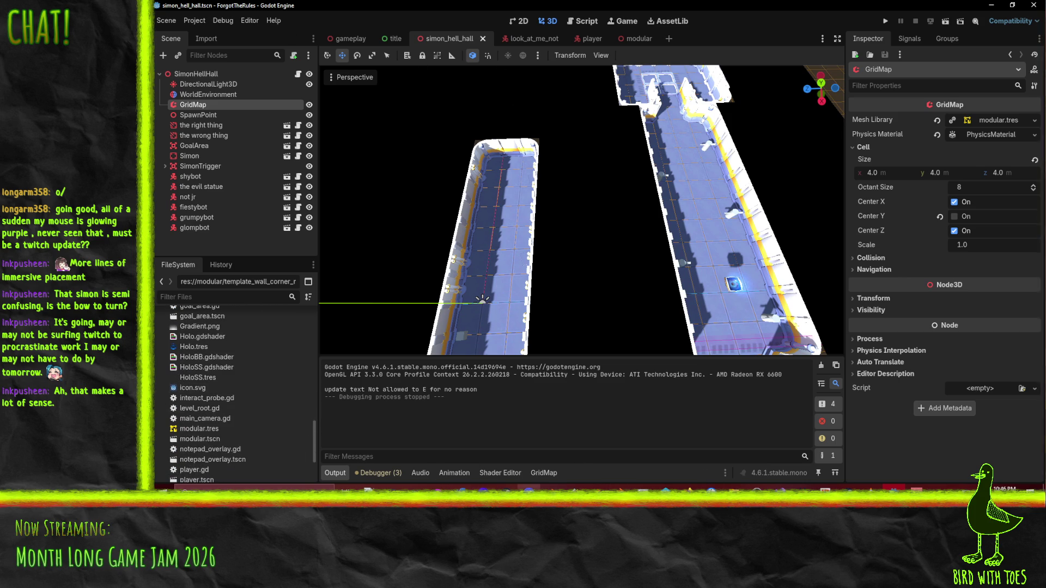
click(665, 487)
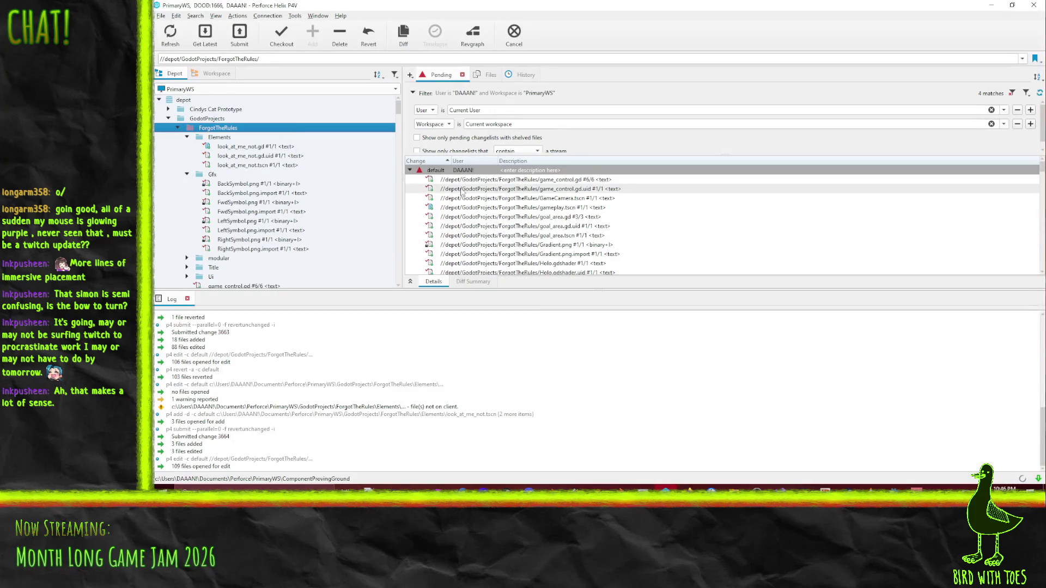
In the Workspace view, mark simon_hell_hall.tscn for add
click(216, 73)
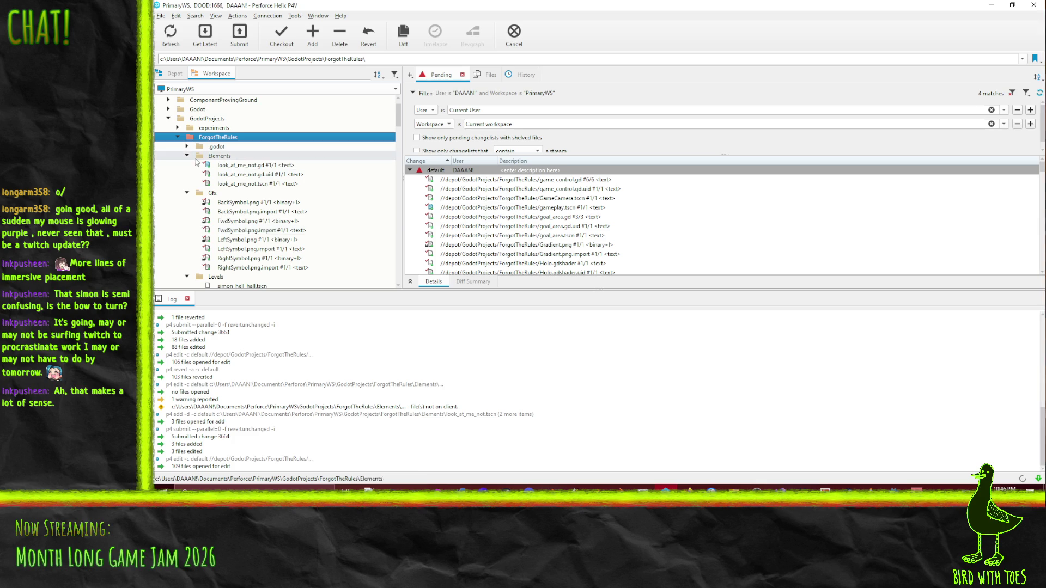
click(187, 156)
click(187, 156)
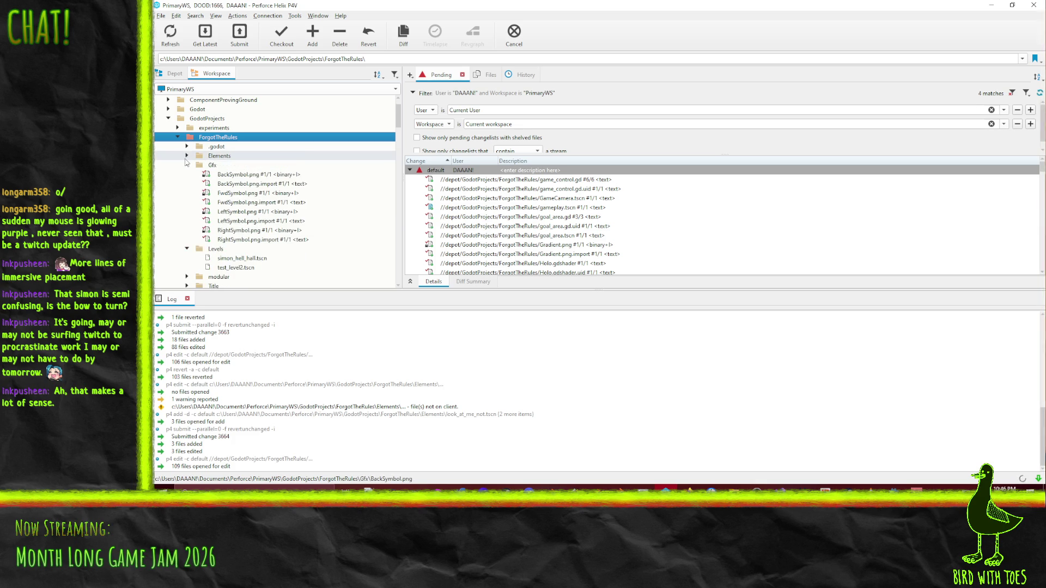
click(187, 156)
click(187, 166)
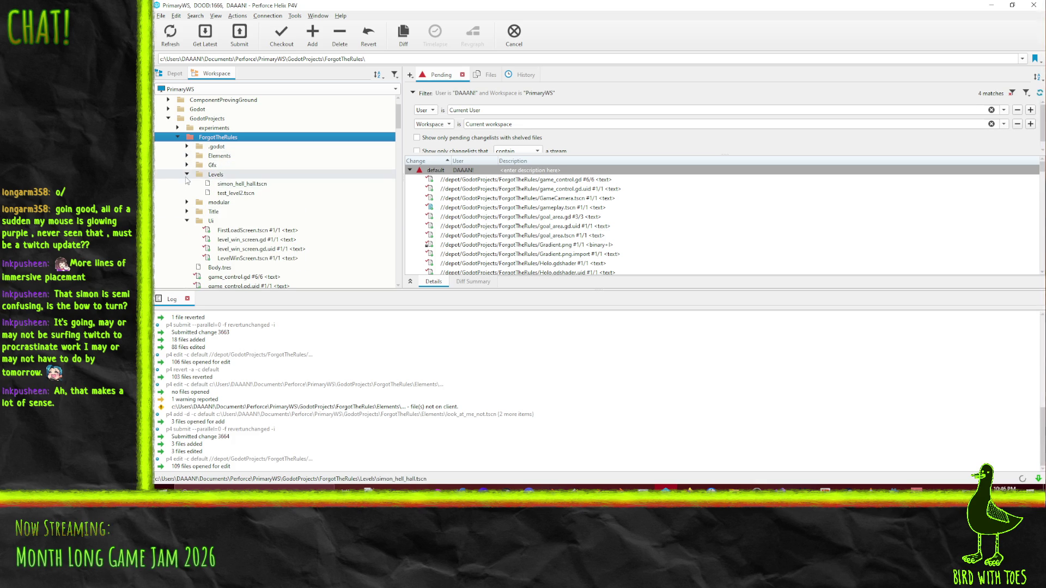
right_click(229, 184)
click(240, 195)
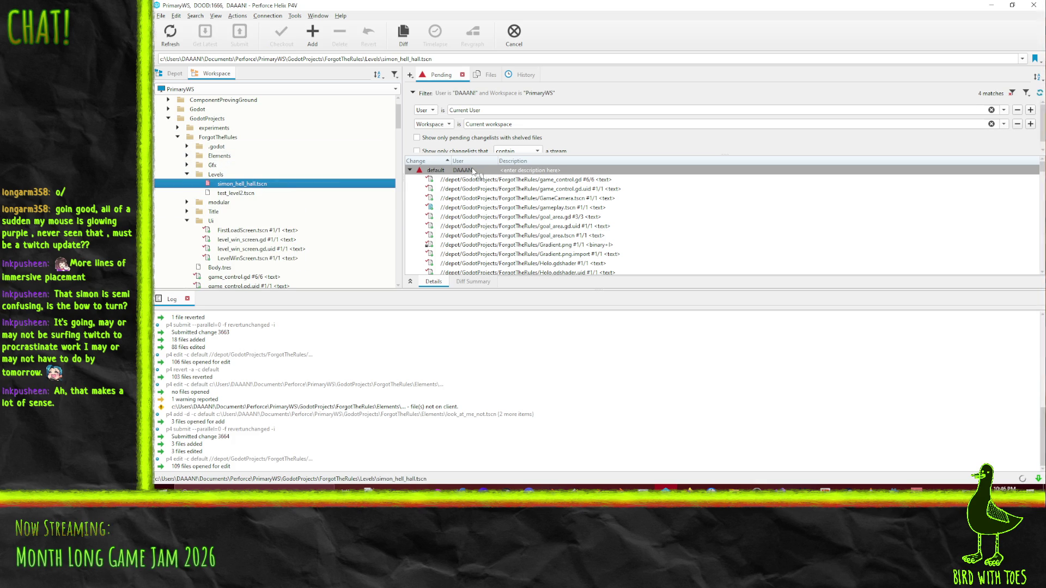
Add the modular folder's files to the default pending changelist and check its contents
drag(245, 207, 451, 180)
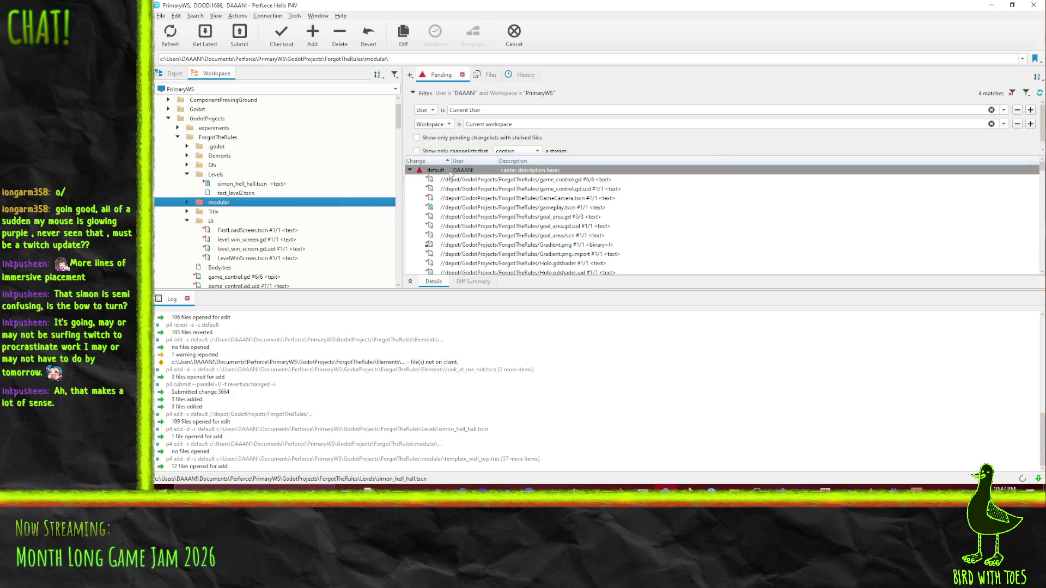
click(187, 203)
scroll(302, 221, down, 8)
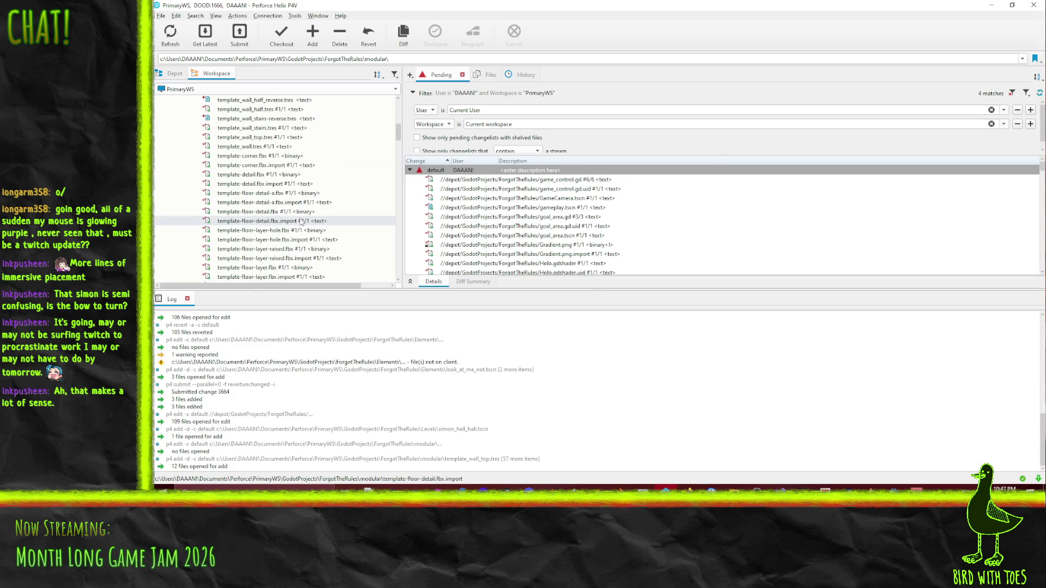
scroll(301, 221, up, 6)
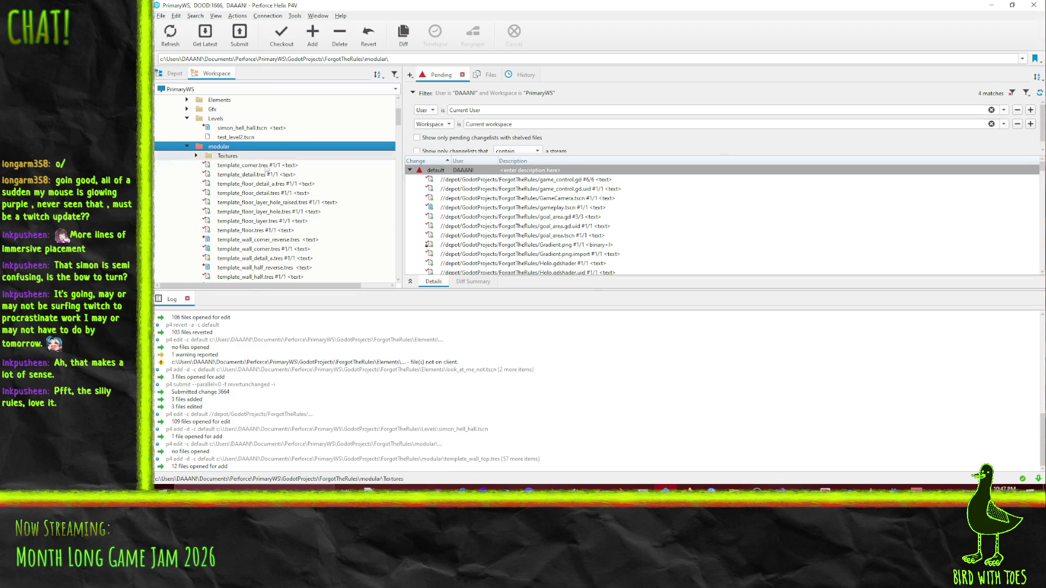
click(175, 73)
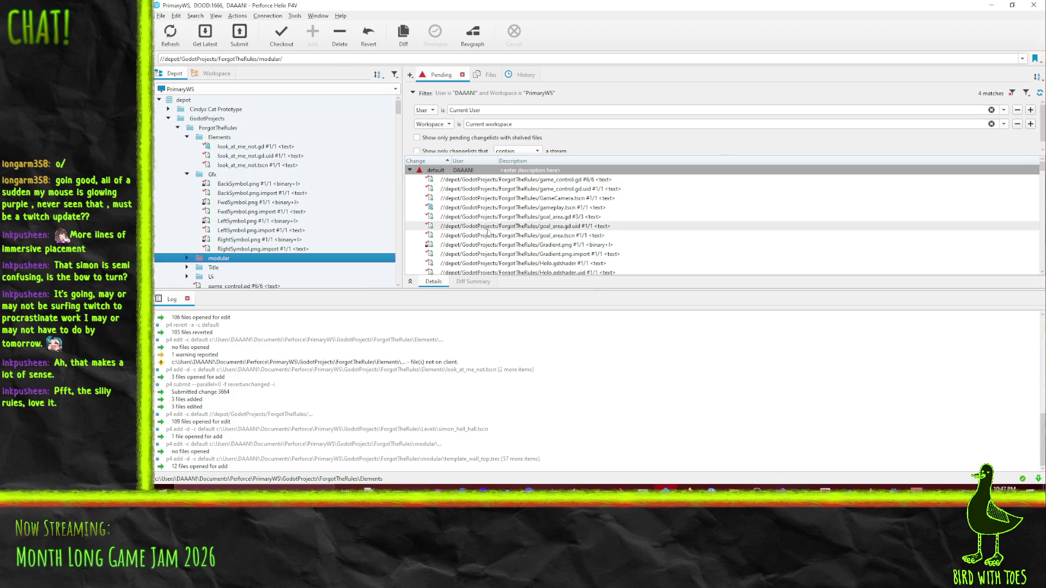
right_click(443, 170)
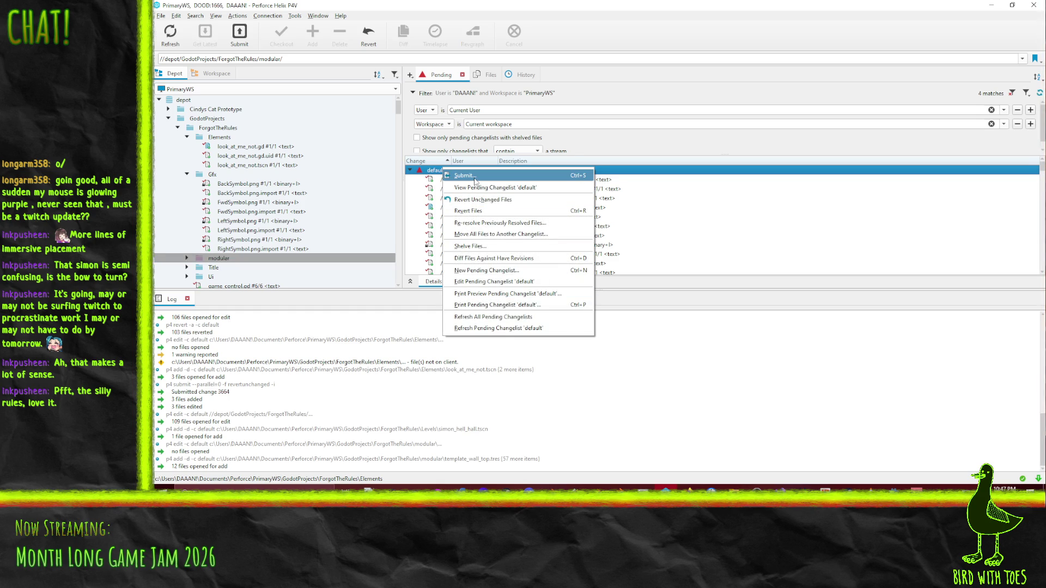
Open the Submit Changelist form for the default changelist and type the description 'Forgot -'
click(464, 176)
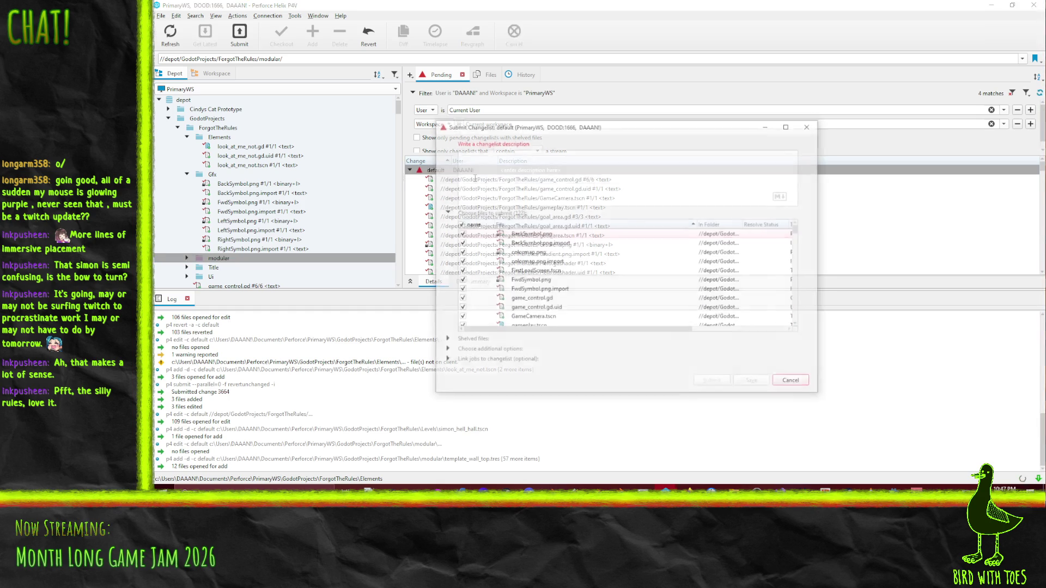
text(Fogot -)
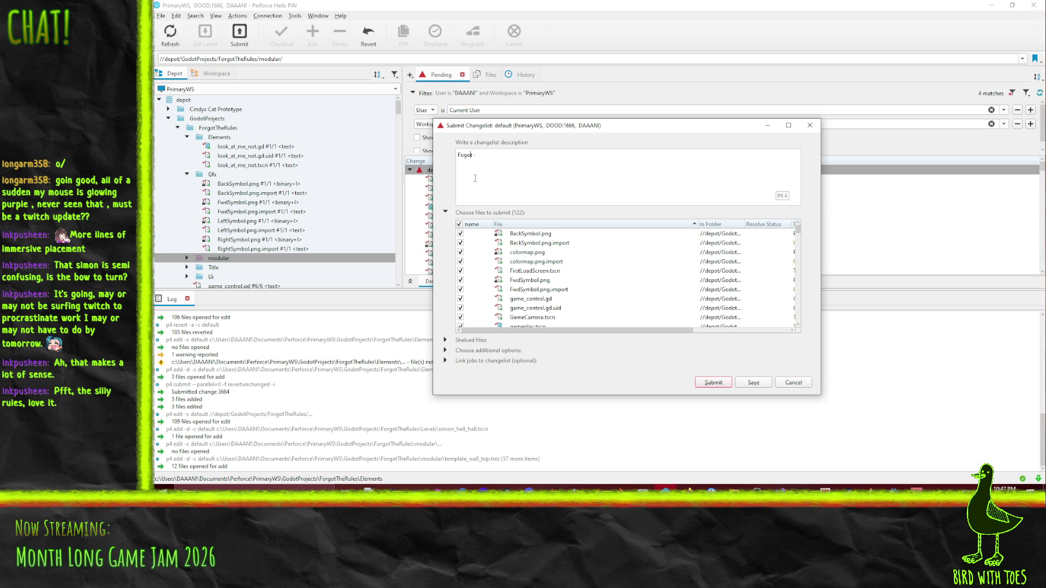
text(r)
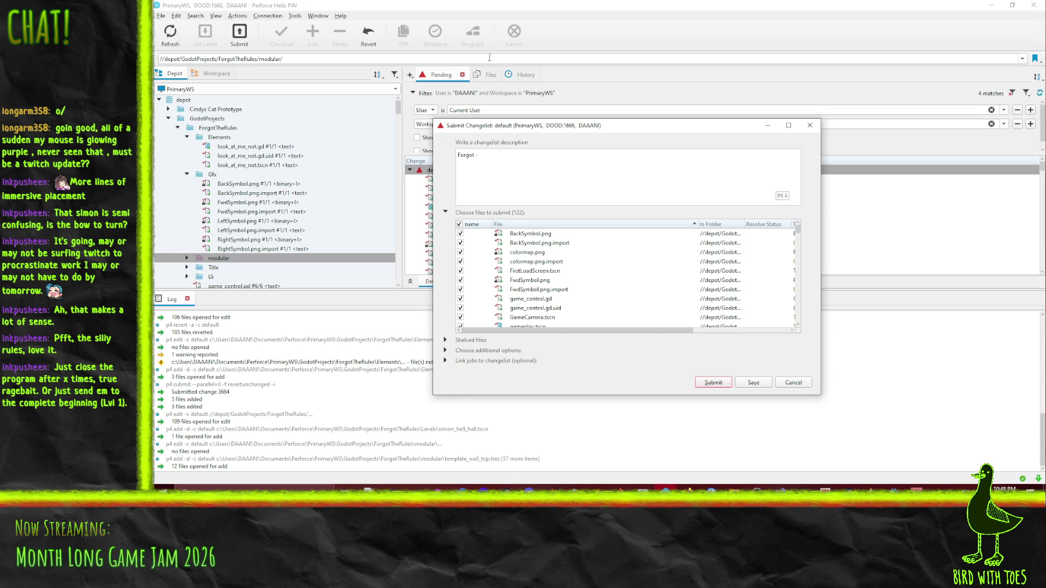
right_click(545, 157)
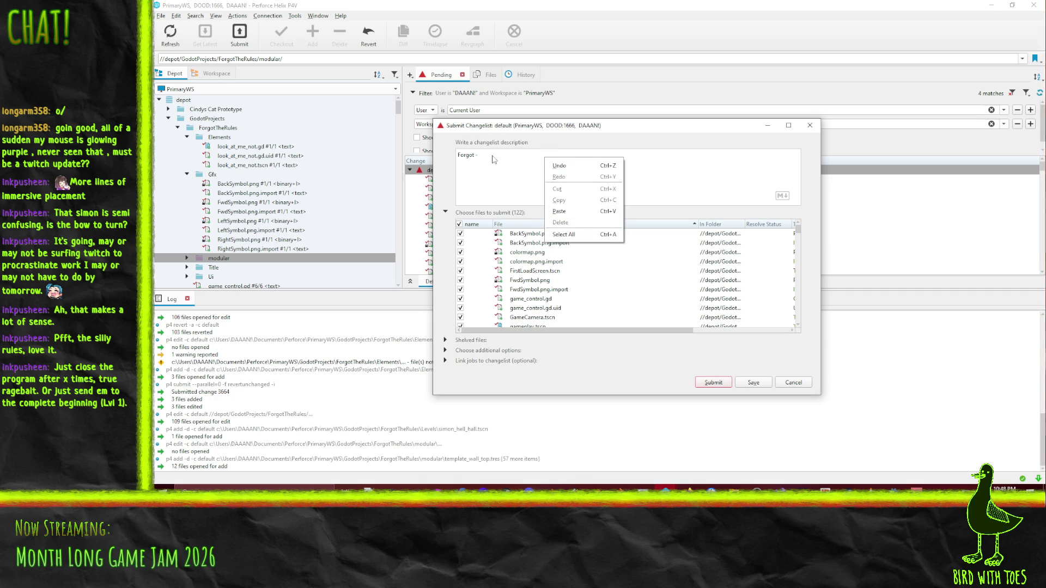
key(Escape)
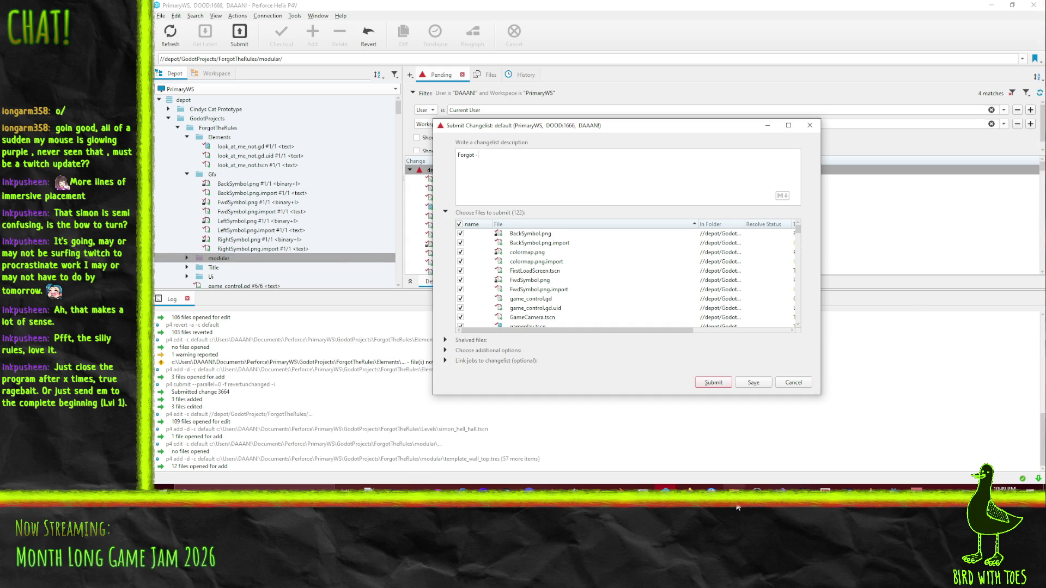
Bring the browser forward and go to the Patterns game page on itch.io
mouse_move(692, 489)
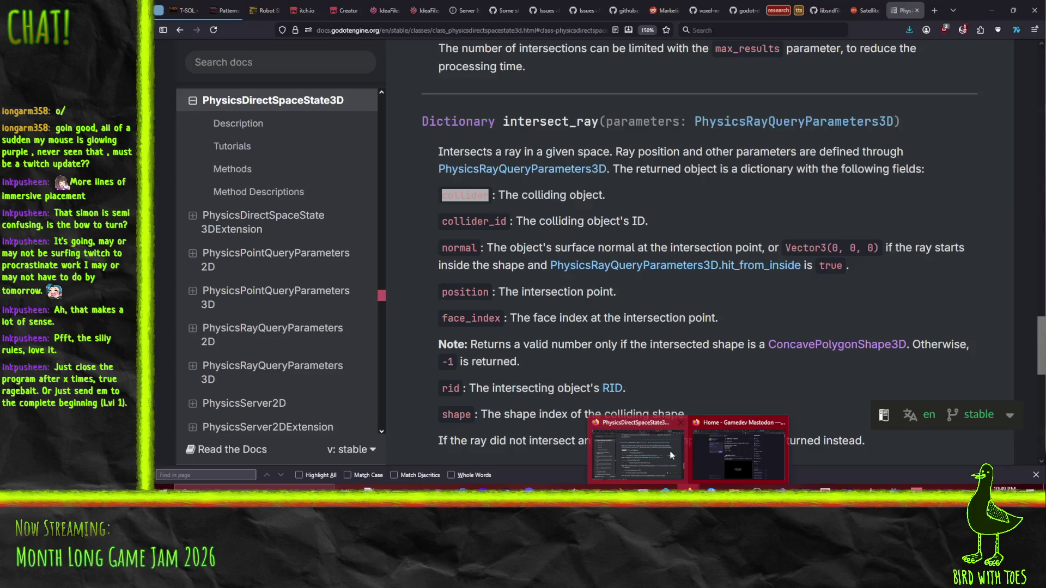
click(671, 455)
click(224, 10)
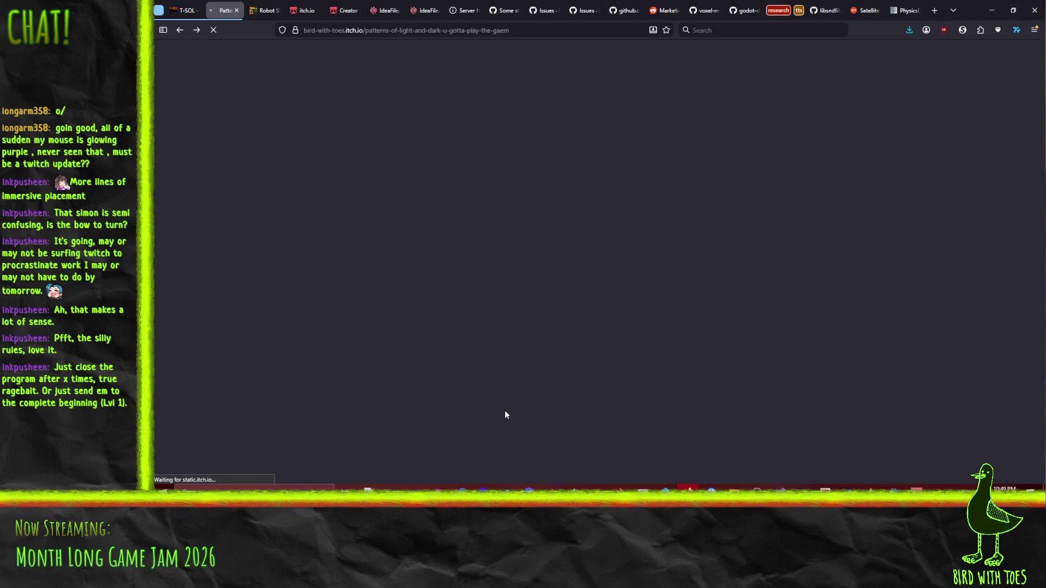
scroll(210, 270, up, 5)
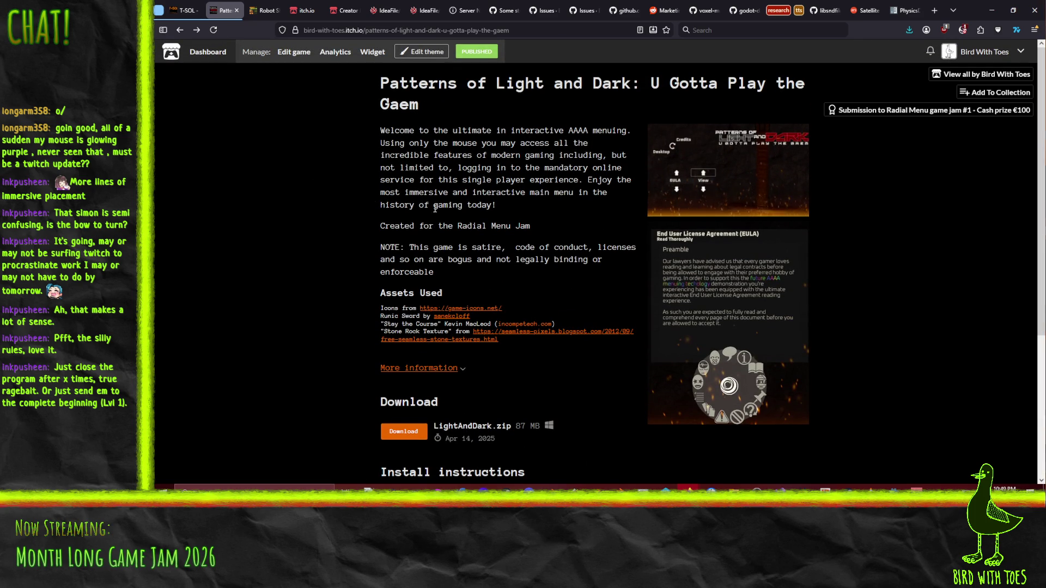
Browse the enlarged screenshots (EULA, title menu), close the viewer and return to P4V
click(708, 171)
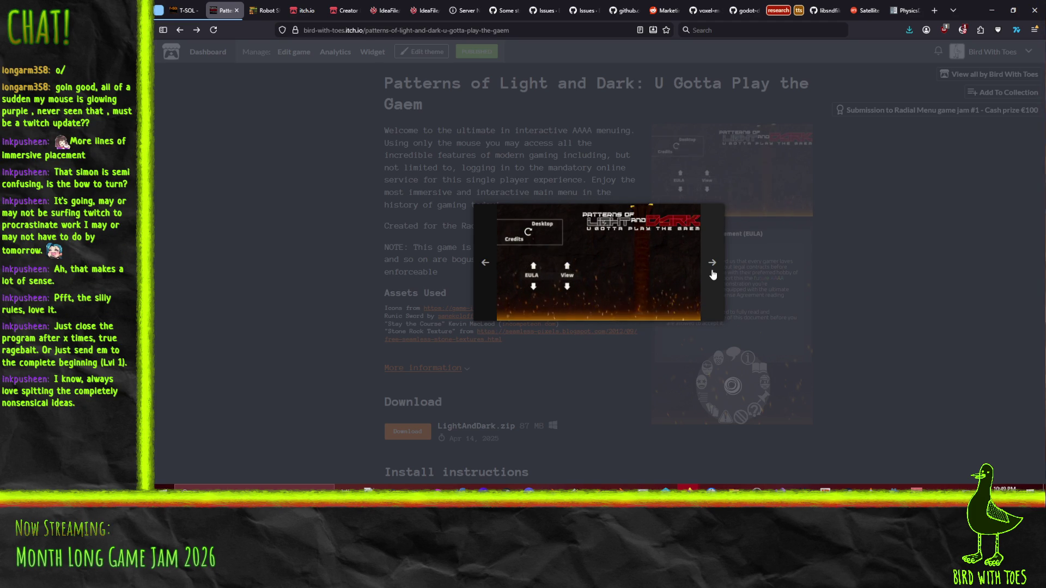
click(713, 270)
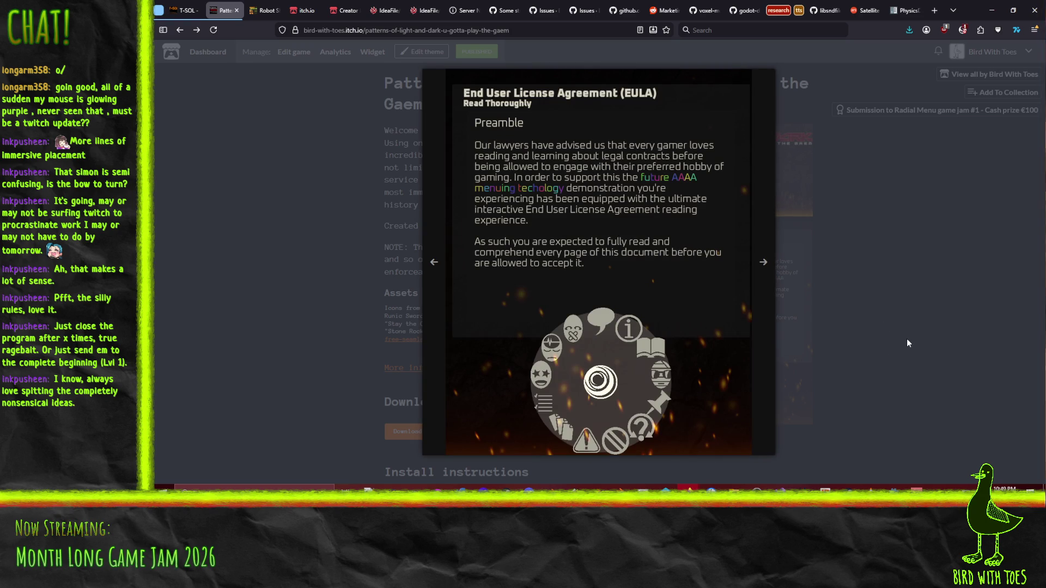
click(763, 276)
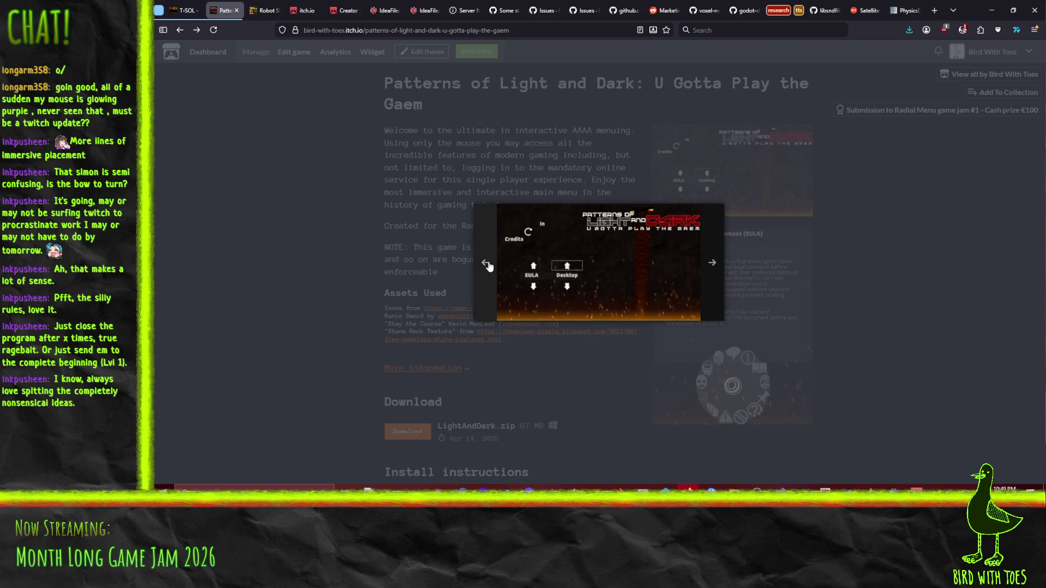
key(Right)
click(953, 292)
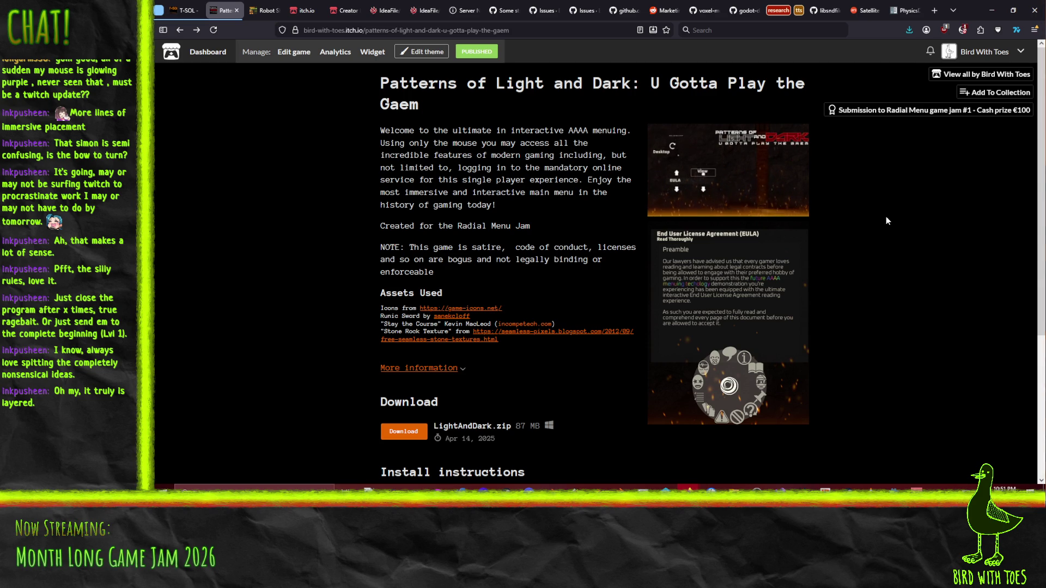
key(alt+Tab)
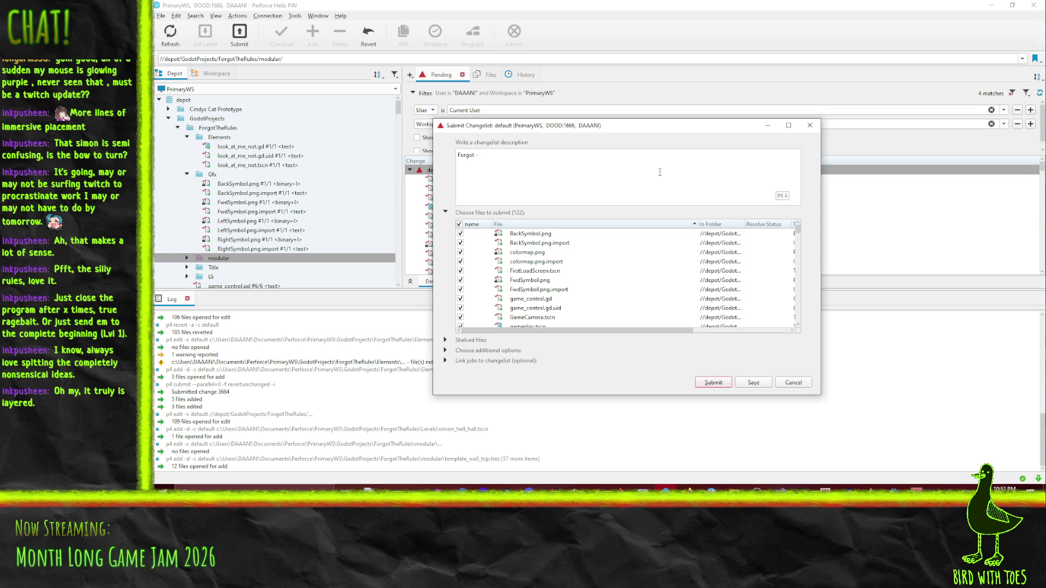
Extend the description with 'added some mirrored versions of tiles needed, fixed collision, added offscreen void'
text(ded some mirror)
text(ed versions of til)
text(es needed, fixed )
text(collision, added )
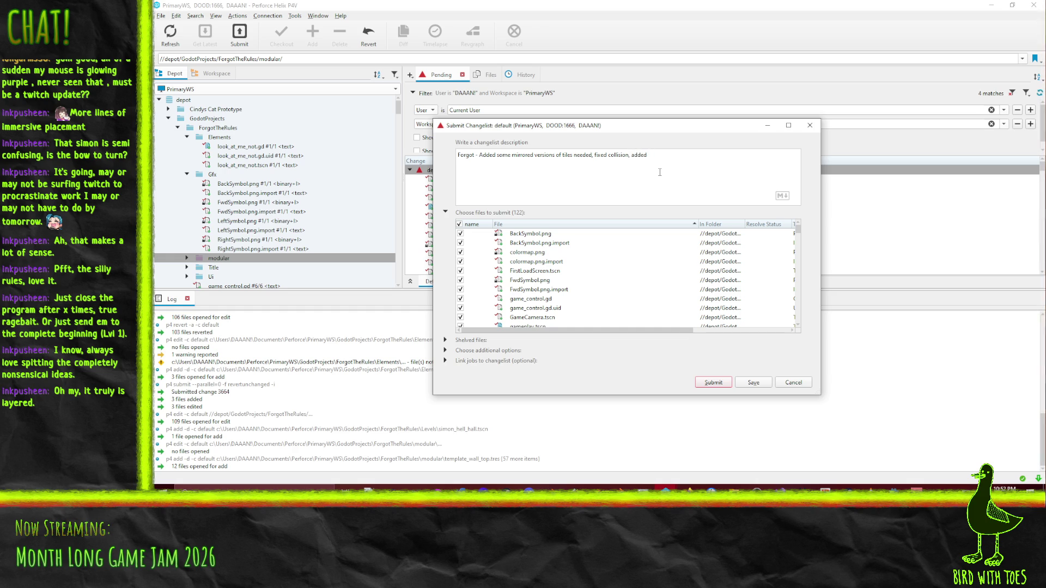
text(offscreen void so map)
text( looks a bit bet)
text(ter)
scroll(542, 312, down, 12)
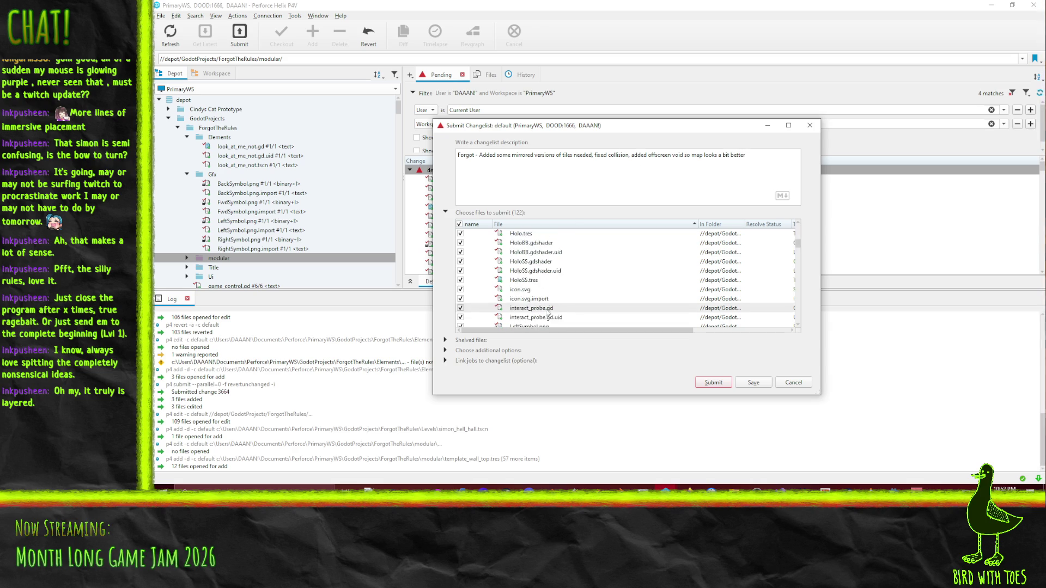
scroll(543, 312, up, 3)
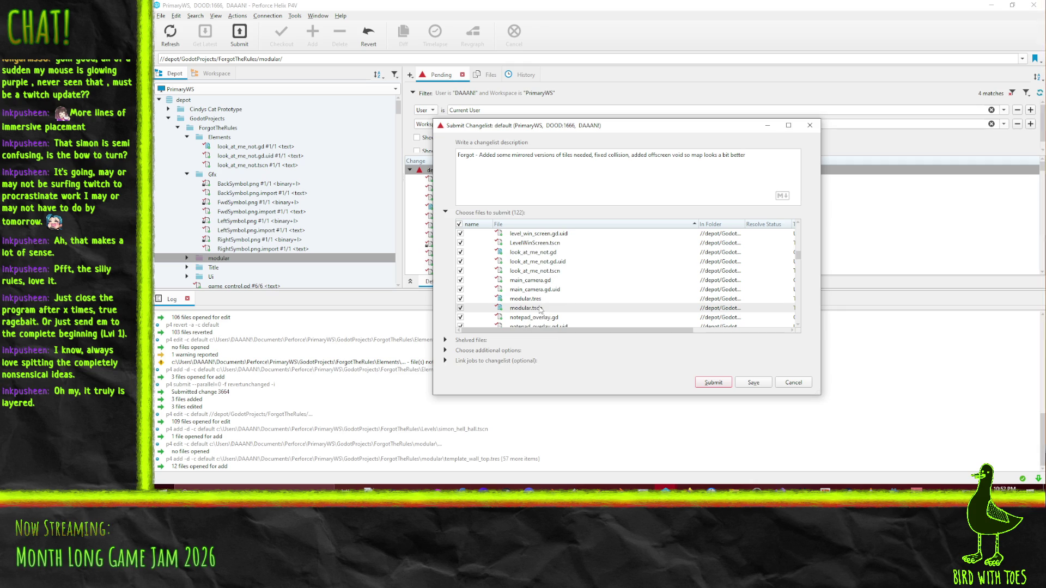
Untick look_at_me_not.gd, .gd.uid and .tscn, then submit the remaining files as change 3665
click(460, 271)
click(460, 252)
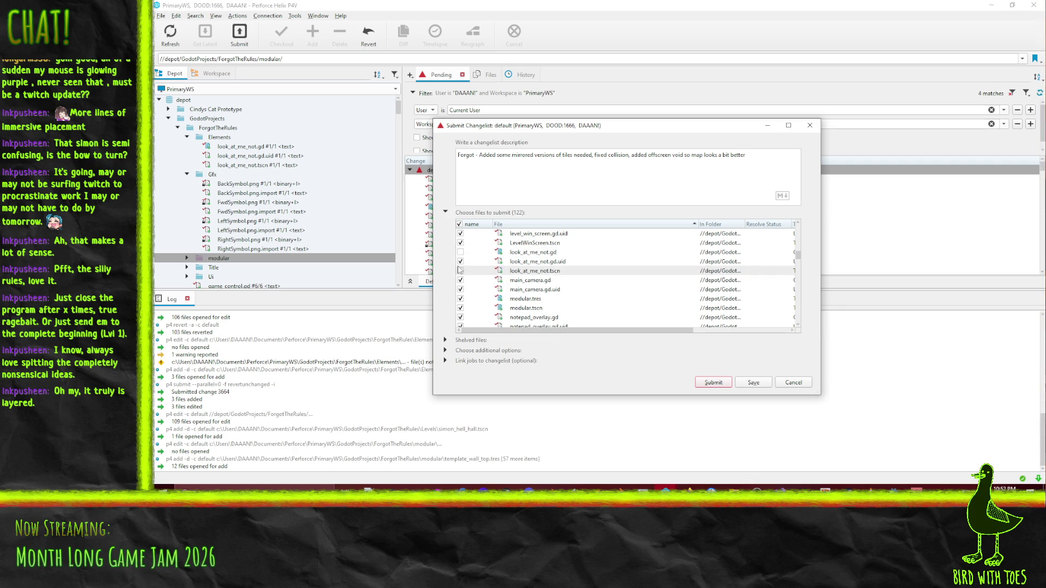
click(460, 261)
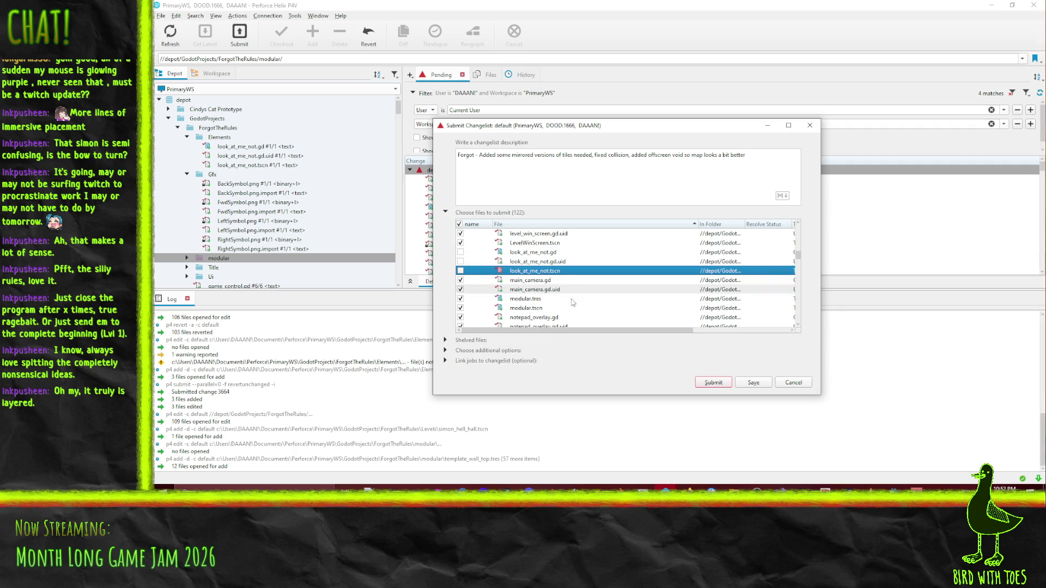
click(719, 383)
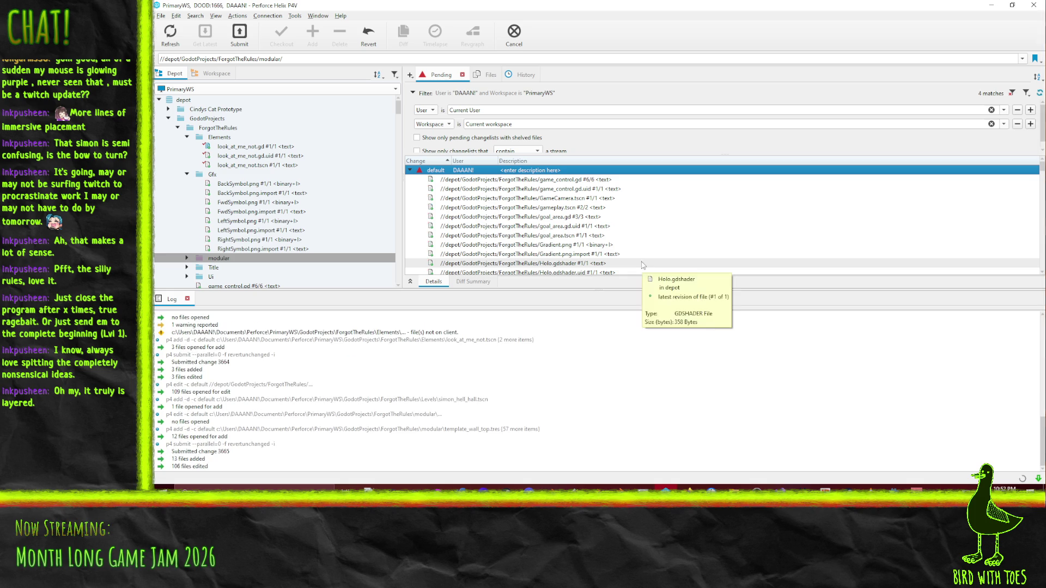
click(610, 227)
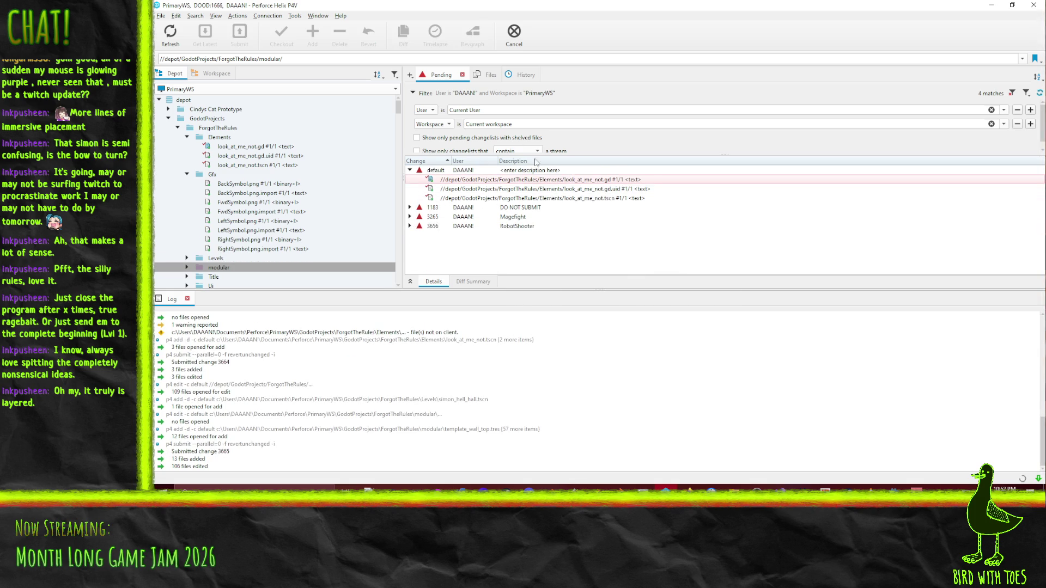
Open a new Submit dialog for the default changelist holding the three look_at_me_not files
right_click(513, 170)
click(536, 179)
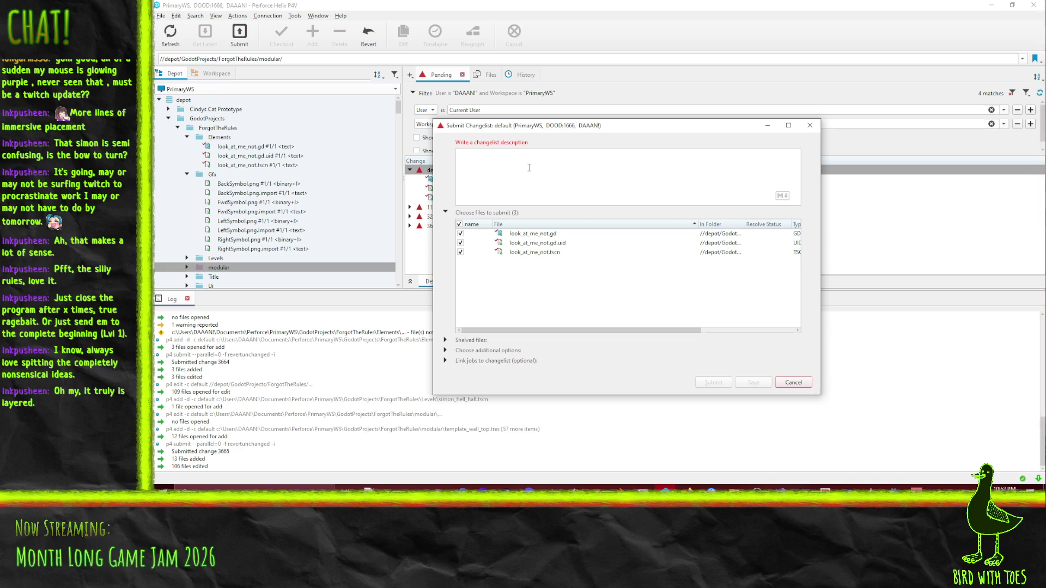
Describe the change as 'Forgot - Do not agro until after the player looks away' and submit it as change 3666
text(Forg)
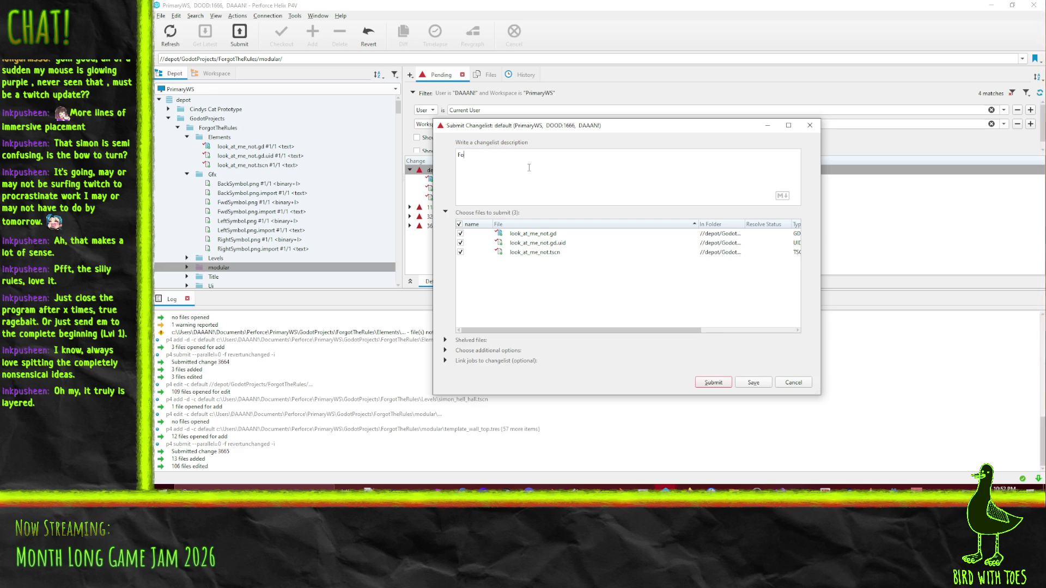
text(otr)
text(o not agro the)
key(BackSpace)
key(BackSpace)
key(BackSpace)
text(until after thepla)
key(BackSpace)
key(BackSpace)
key(BackSpace)
text(player looks away)
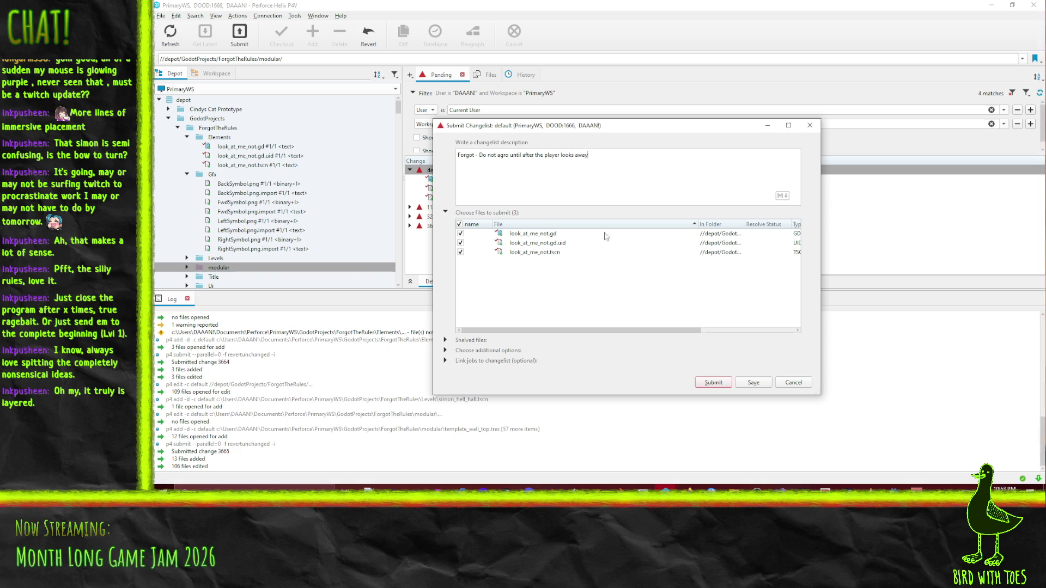
click(716, 383)
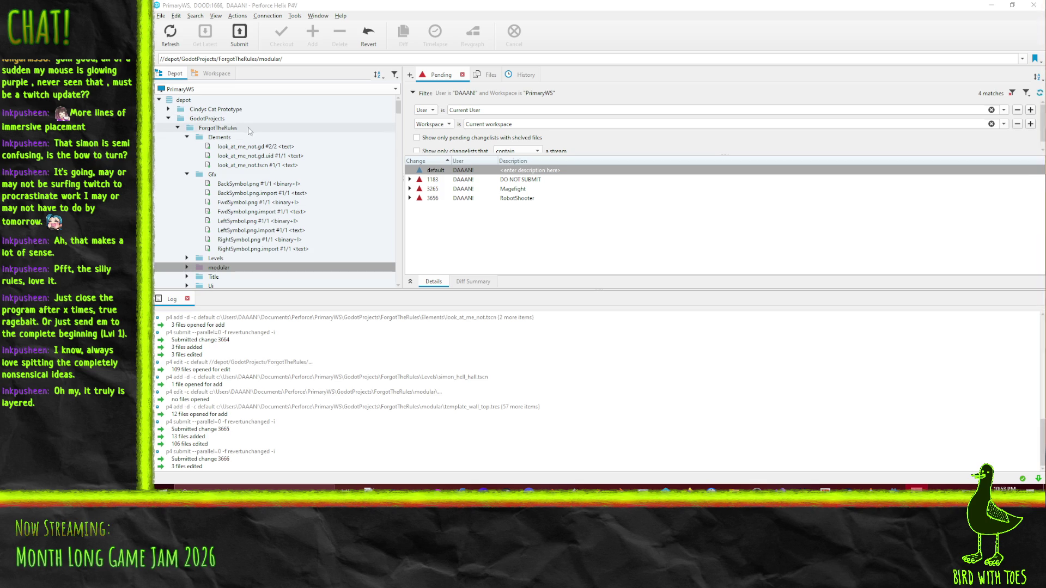
Drag the ForgotTheRules depot folder onto the pending pane, checking out all 122 files
drag(228, 132, 464, 172)
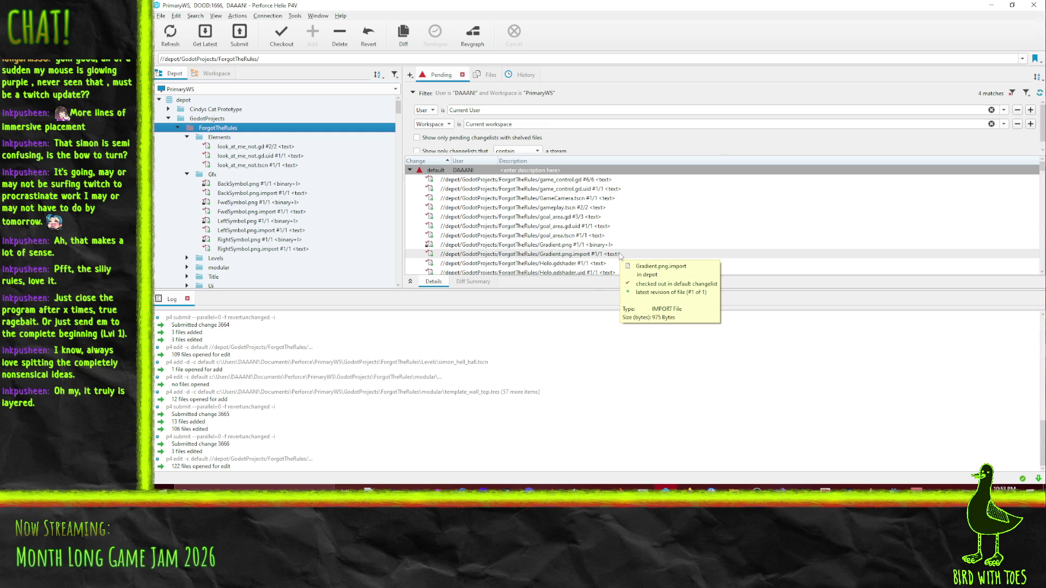
scroll(627, 251, down, 5)
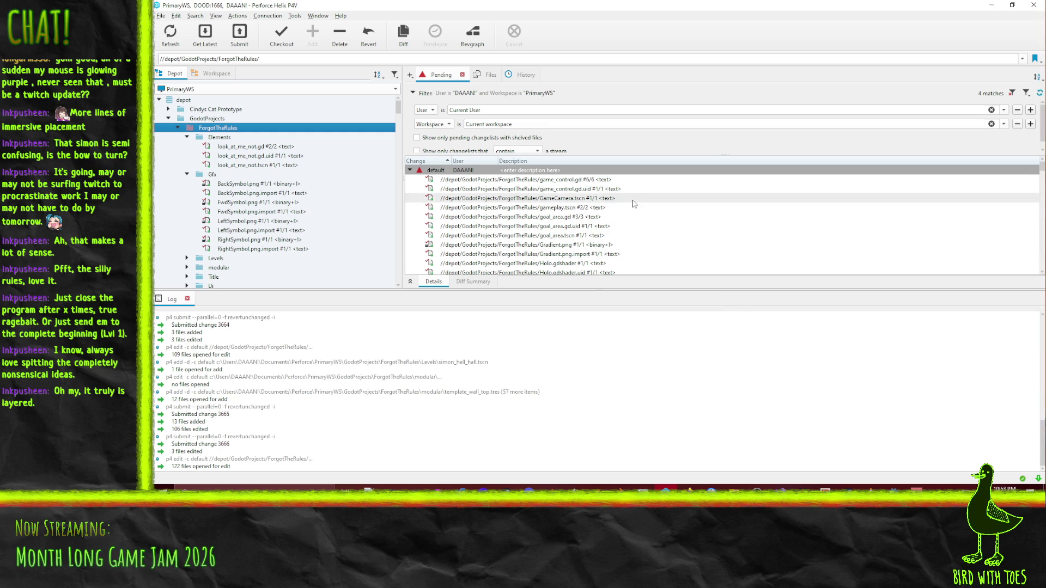
scroll(635, 249, up, 5)
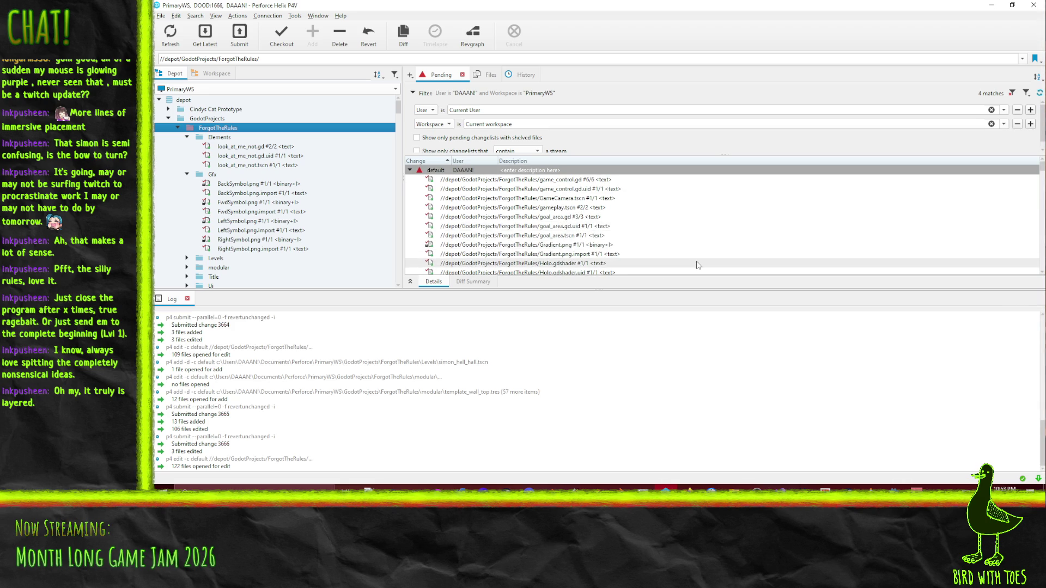
mouse_move(698, 265)
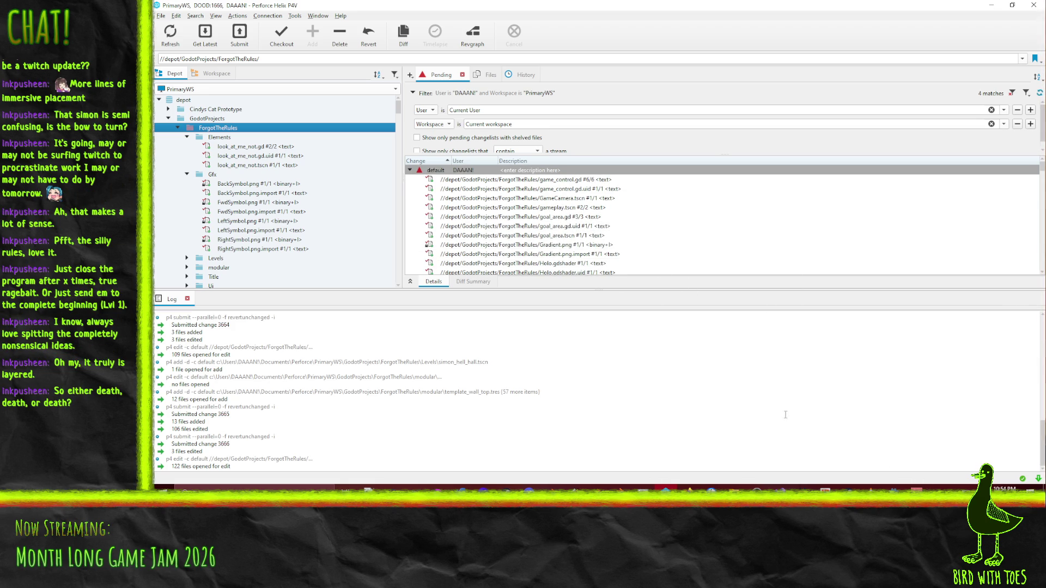
click(893, 488)
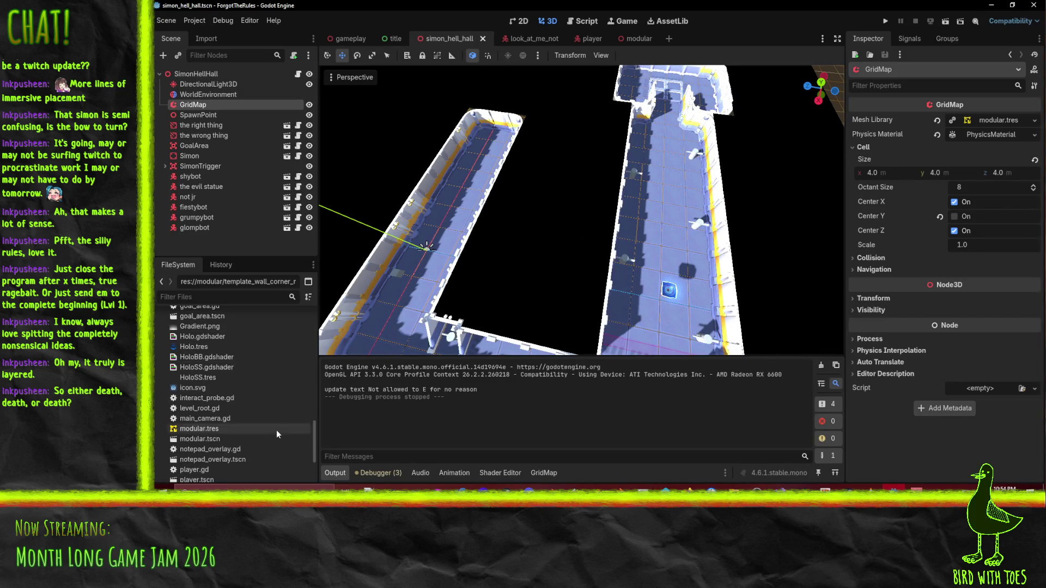
Find notepad_overlay.tscn in the FileSystem dock and open it in the 2D editor
scroll(218, 430, down, 5)
scroll(174, 387, up, 10)
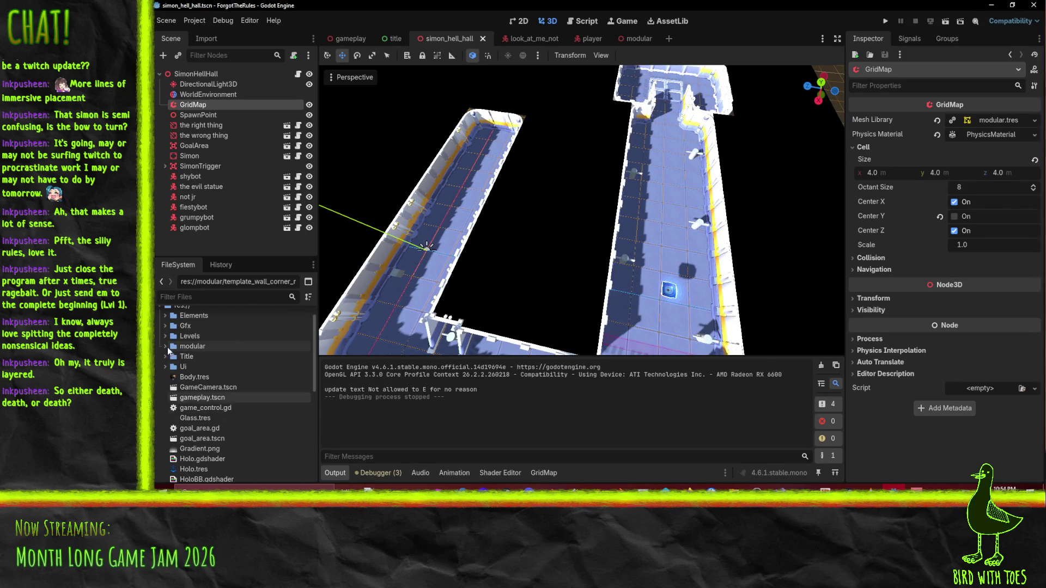
scroll(196, 332, down, 5)
scroll(207, 387, down, 2)
click(237, 416)
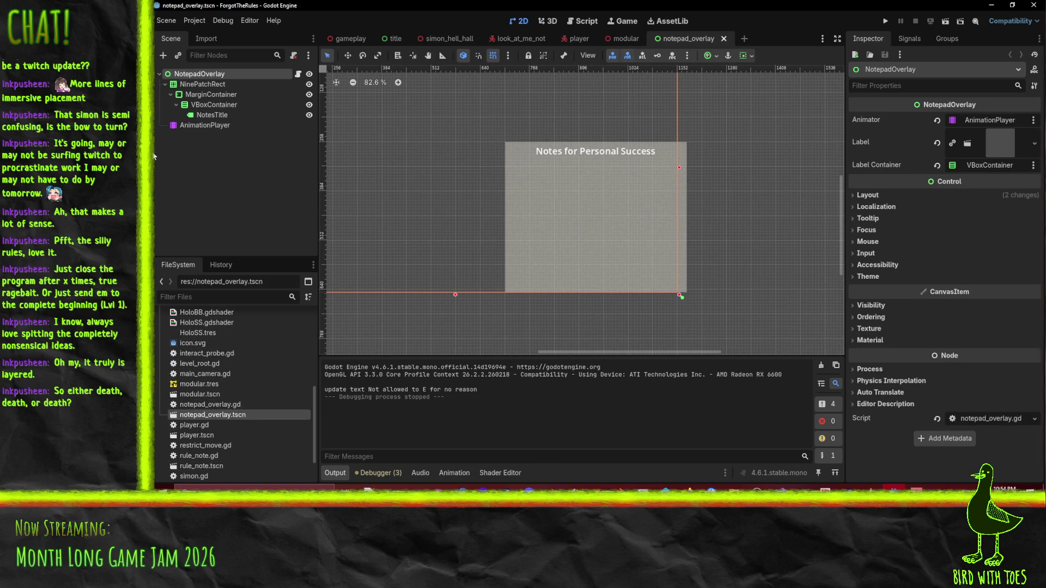
Add a VBoxContainer named ContainerContainer under MarginContainer and move NotesTitle into it
click(210, 115)
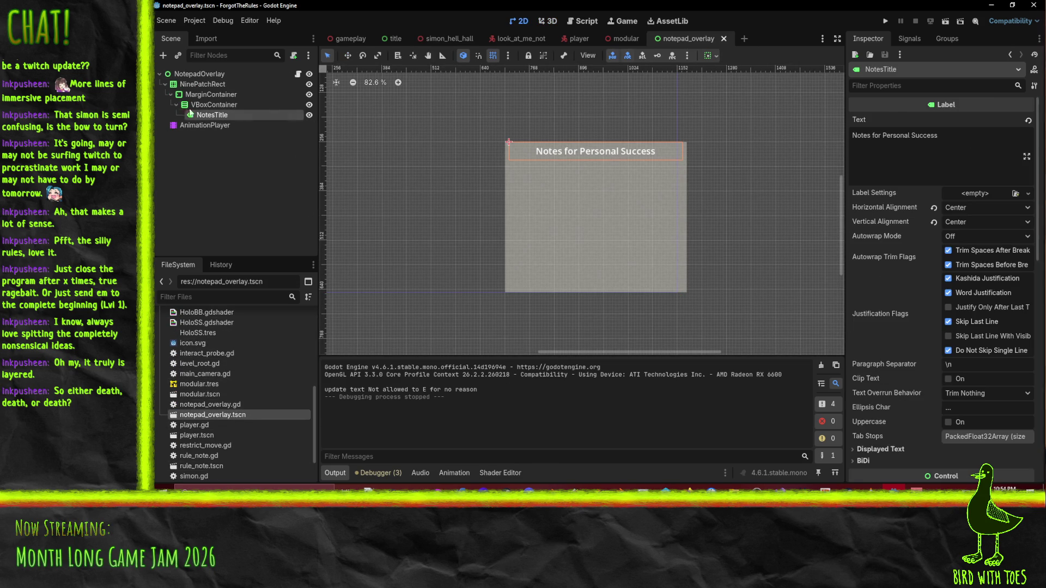
click(222, 97)
click(279, 107)
text(vbox)
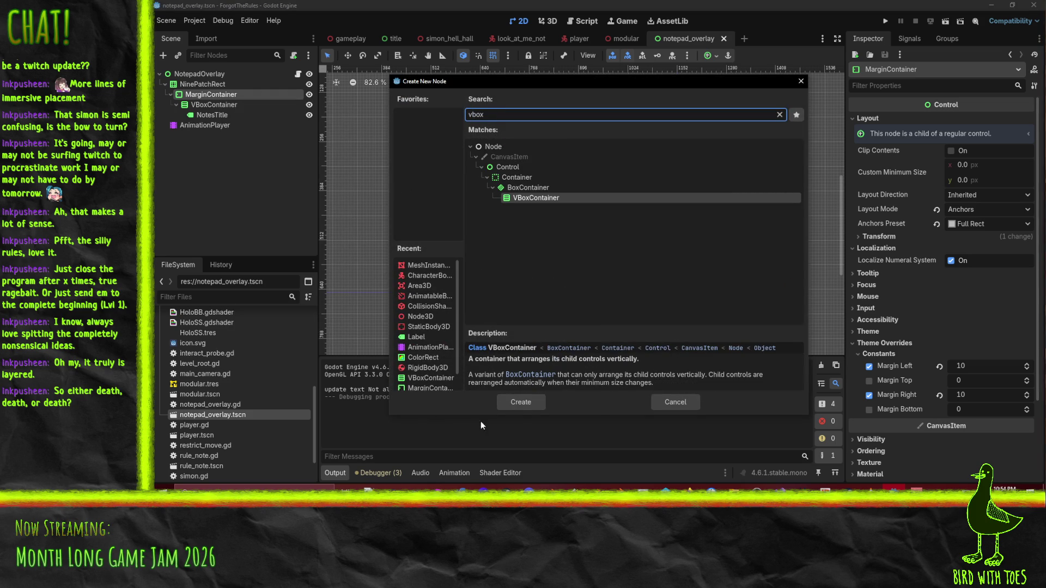
click(521, 402)
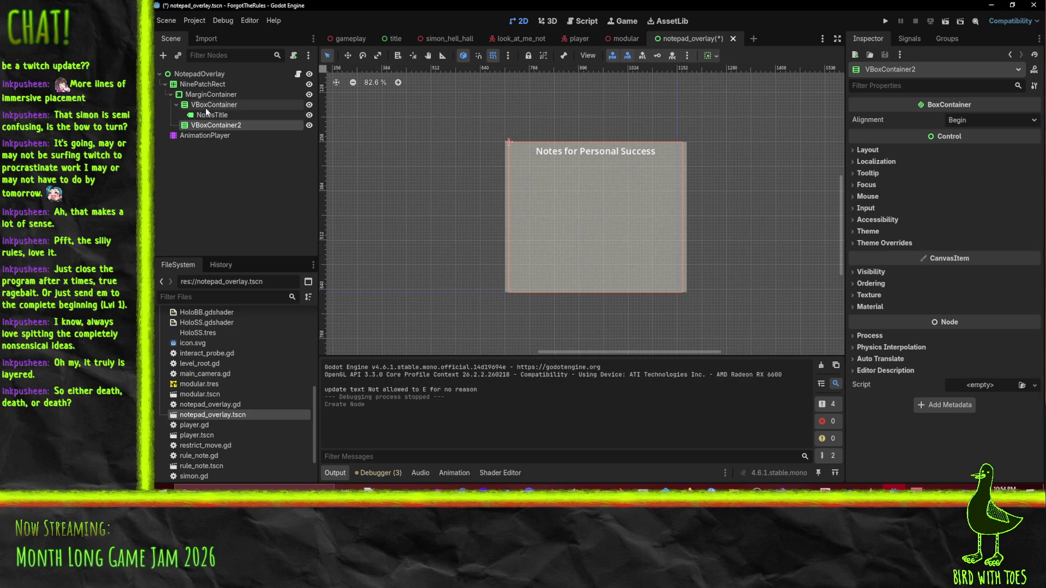
click(256, 128)
text(ContainerCont)
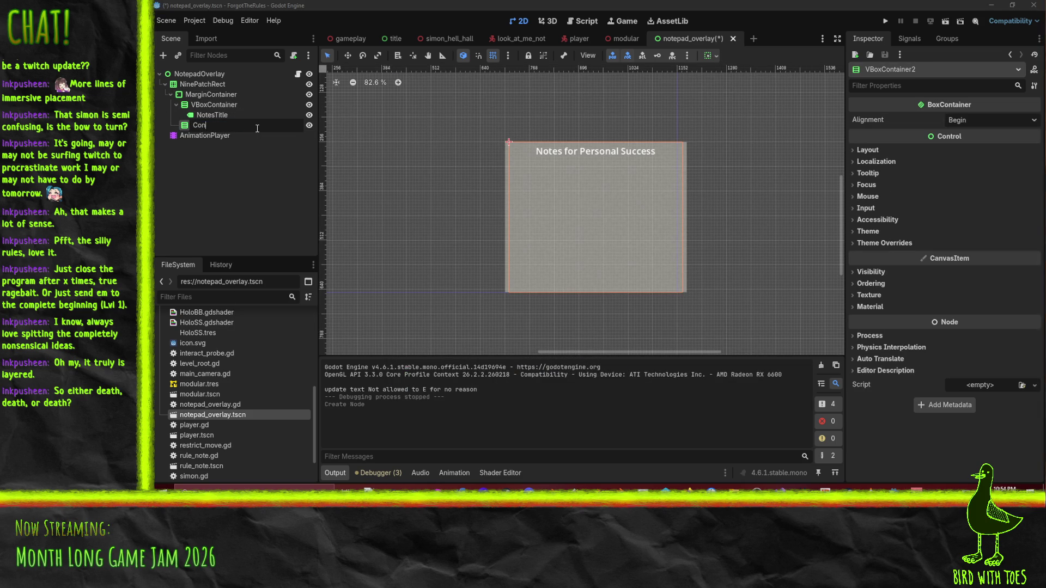
text(ainer)
key(Return)
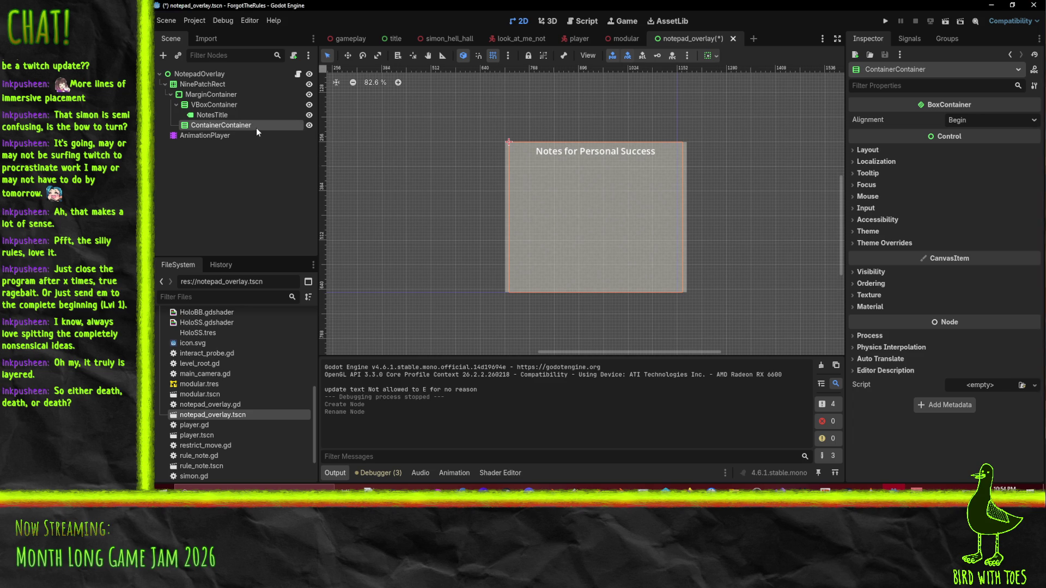
click(209, 115)
mouse_move(208, 115)
mouse_down()
mouse_move(220, 126)
mouse_move(232, 114)
mouse_up()
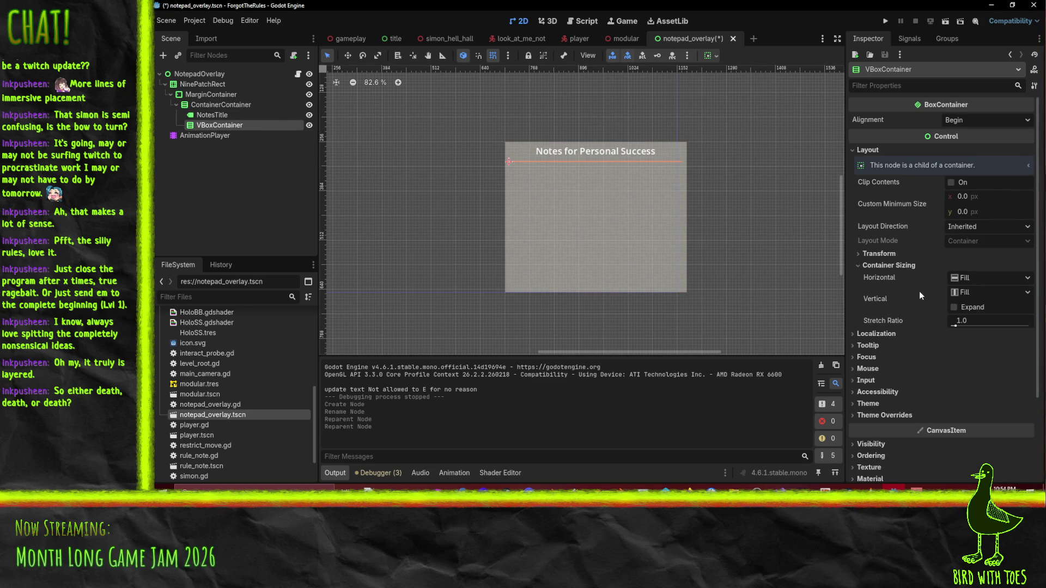
Tick Vertical Expand on the container, save the scene and run the game to test it
click(954, 307)
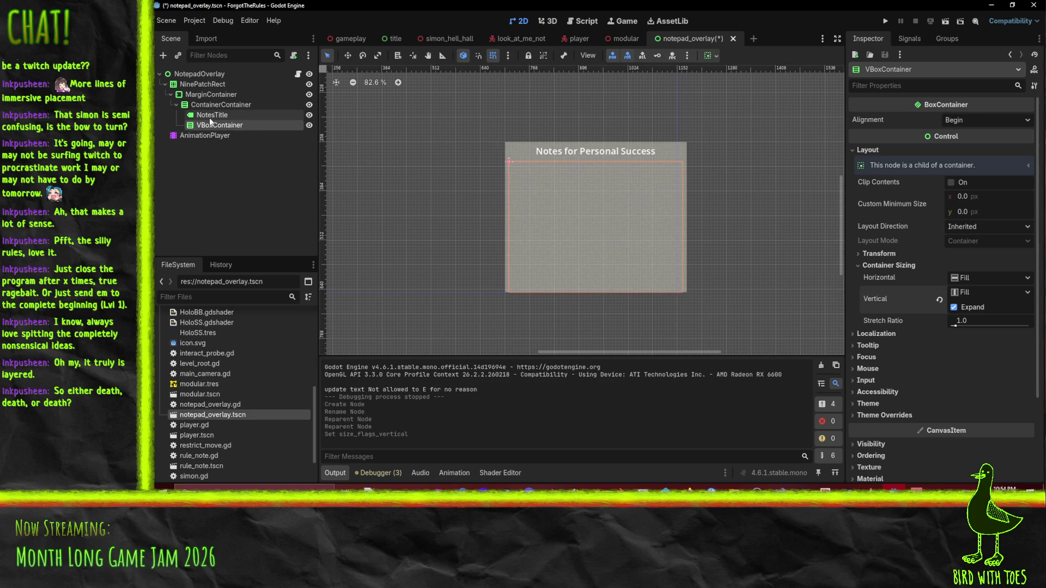
key(ctrl+s)
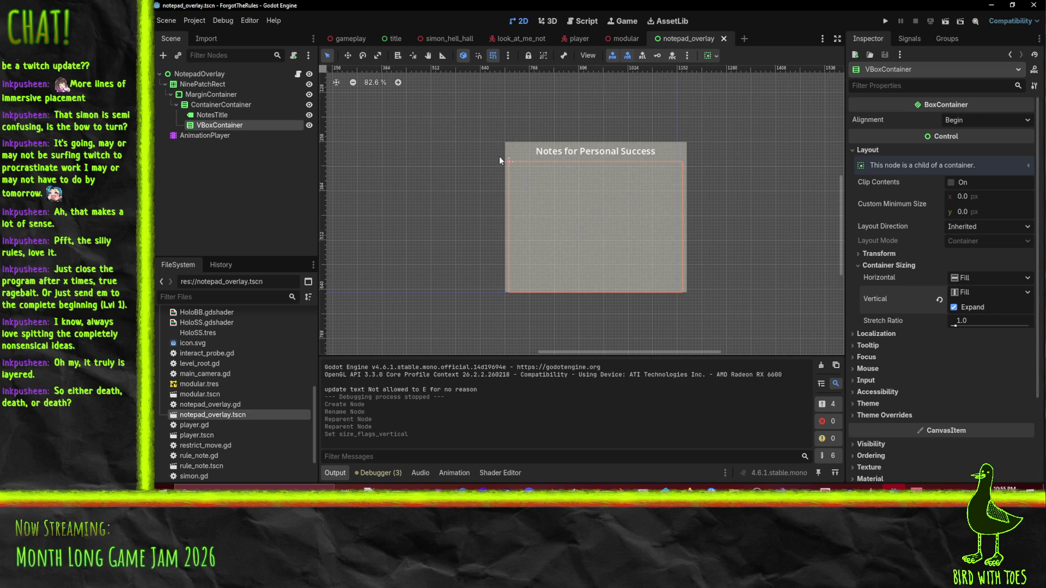
scroll(688, 165, right, 2)
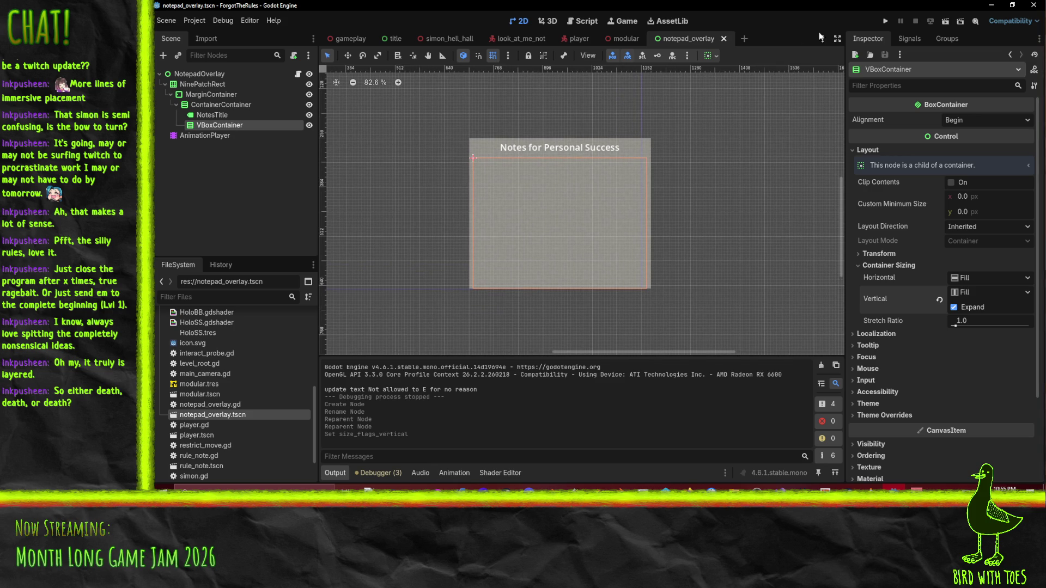
click(889, 23)
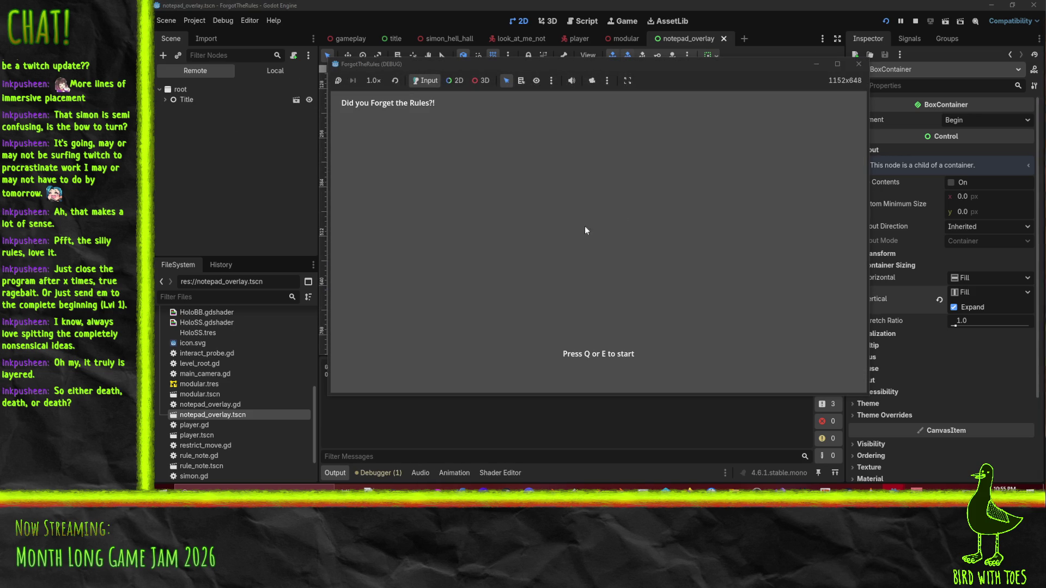
key(e)
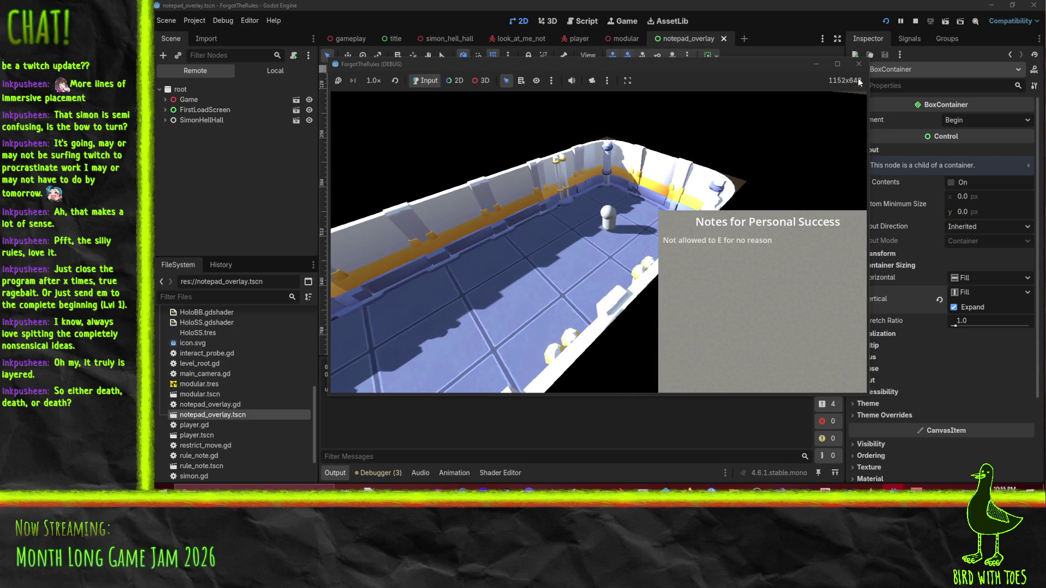
click(915, 21)
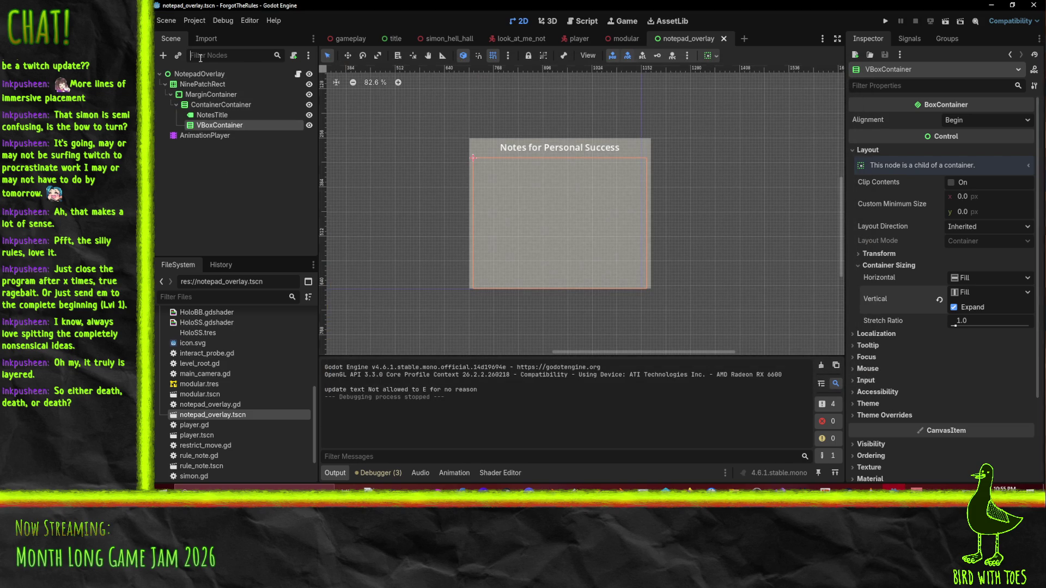
click(206, 73)
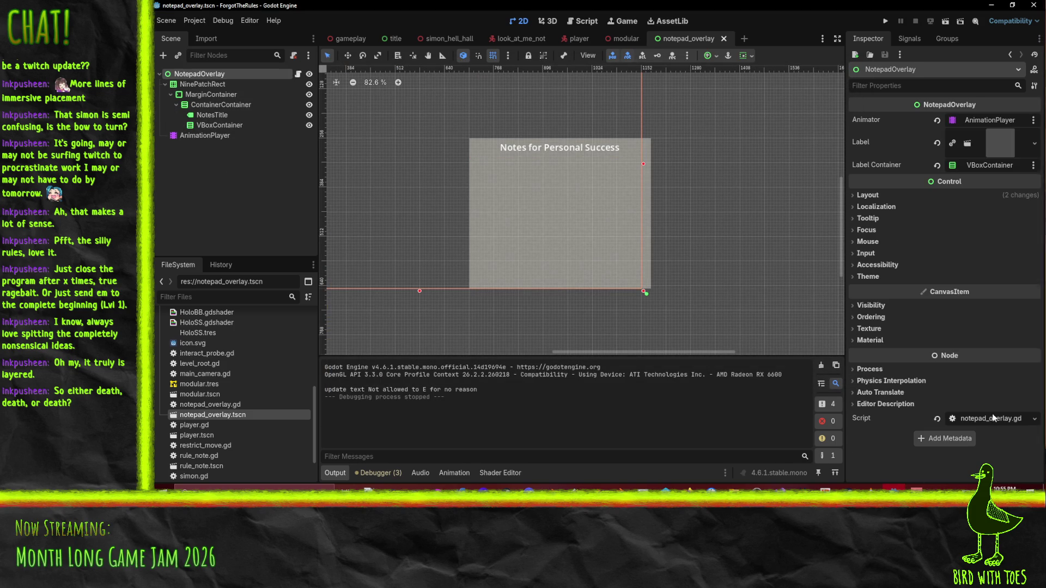
Open NotepadOverlay's script notepad_overlay.gd and fold the reset() function
click(996, 417)
scroll(518, 100, down, 1)
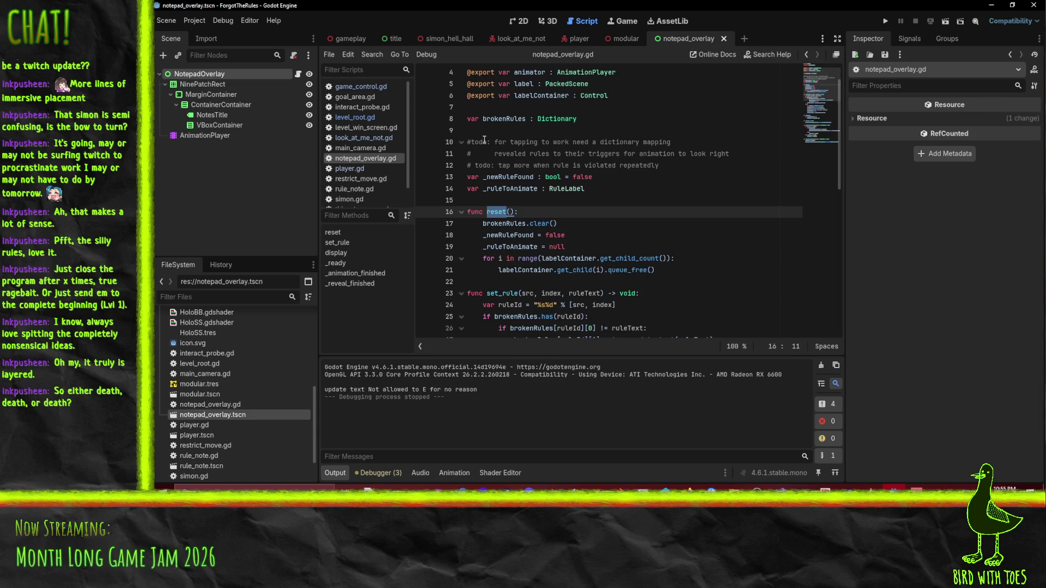
scroll(485, 139, up, 1)
scroll(570, 235, down, 3)
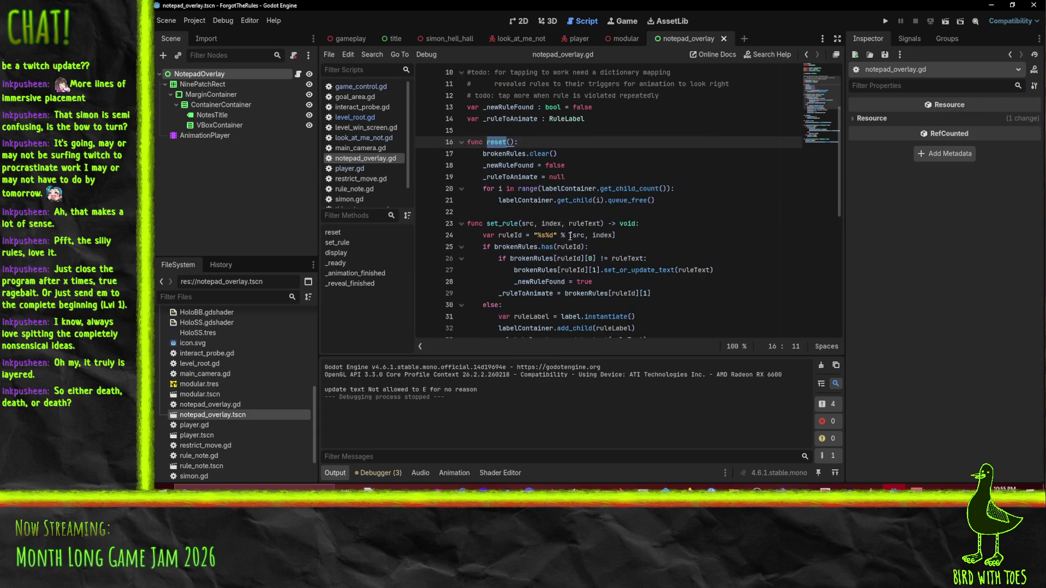
click(461, 142)
key(Down)
key(Down)
key(Down)
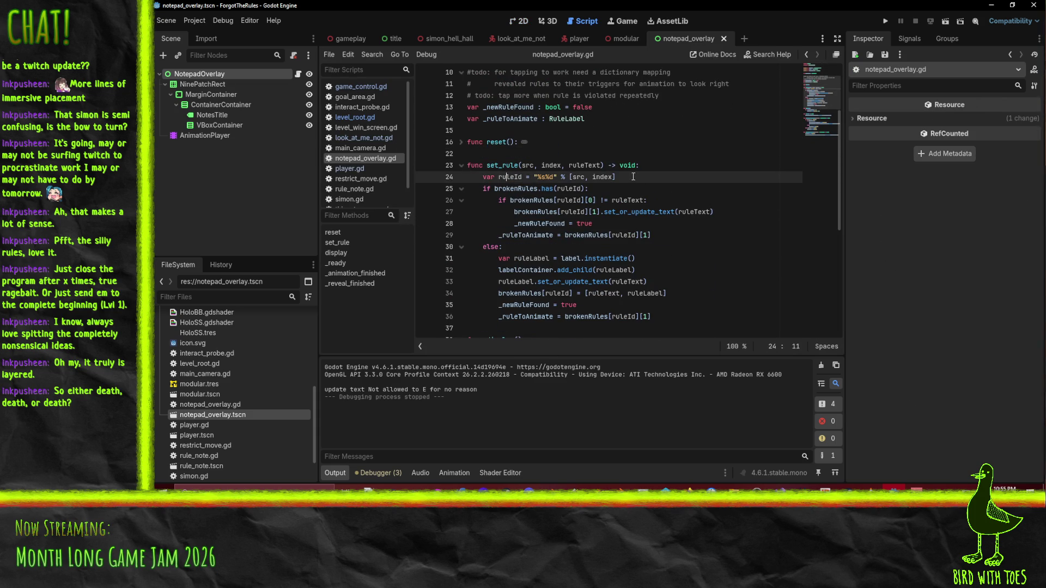
scroll(659, 184, down, 2)
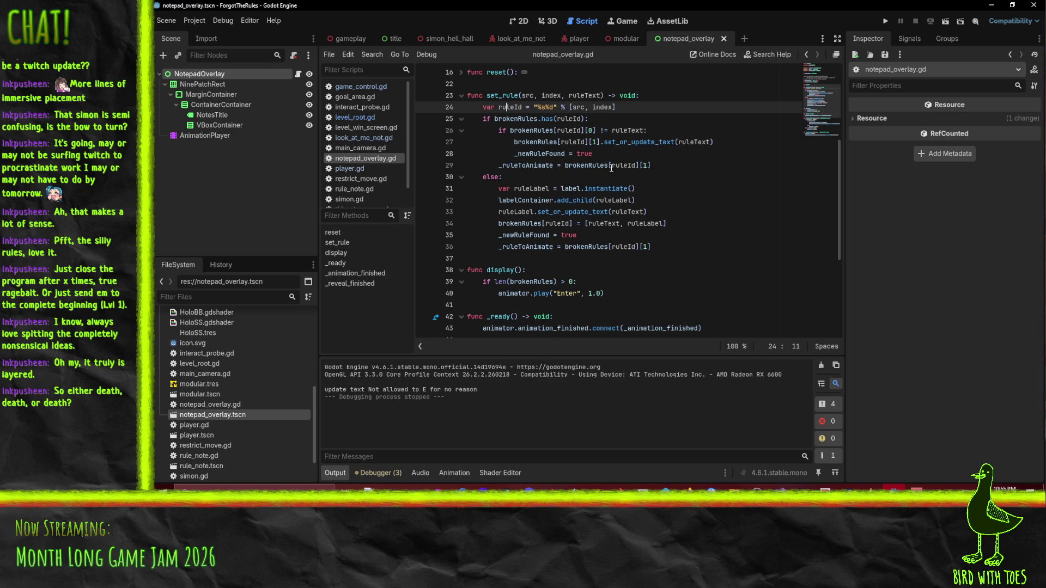
Add a new line inside the 'if _newRuleFound:' branch
click(532, 166)
scroll(599, 164, down, 5)
mouse_move(607, 156)
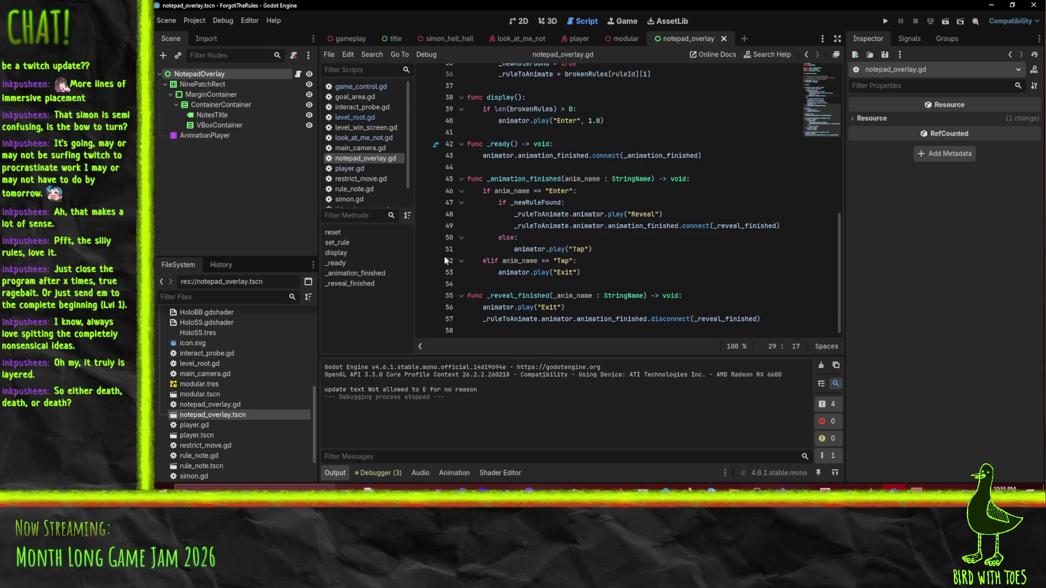
click(595, 207)
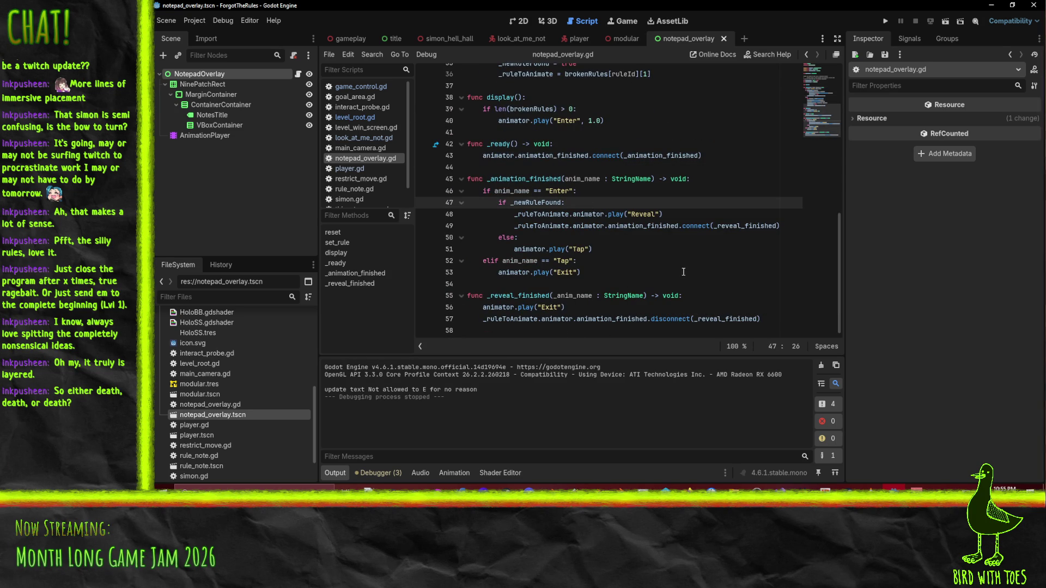
key(Return)
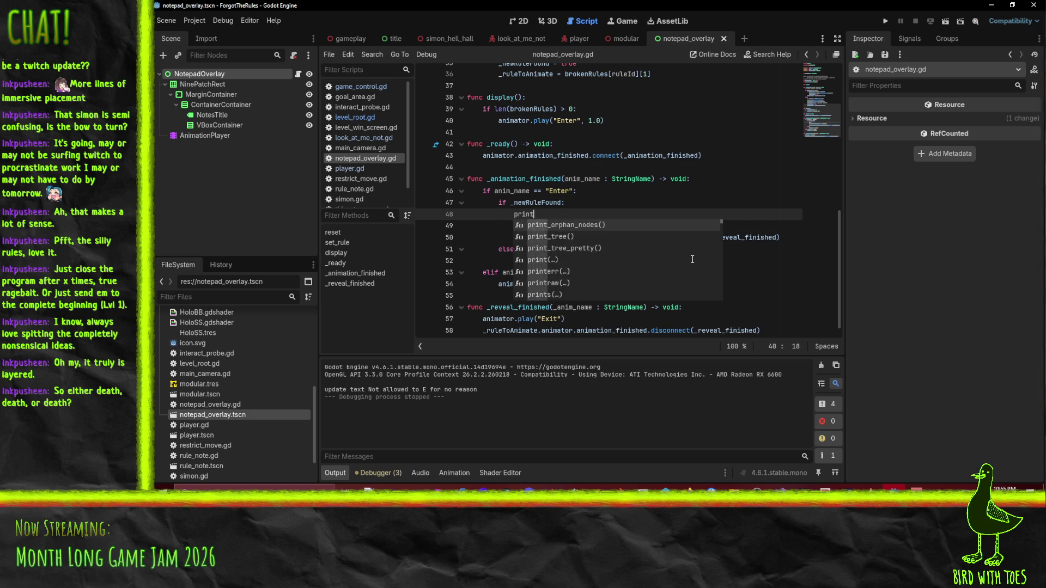
Add a print line to the reveal branch and paste a copy into the else (tap) branch
key(Return)
text("rev"))
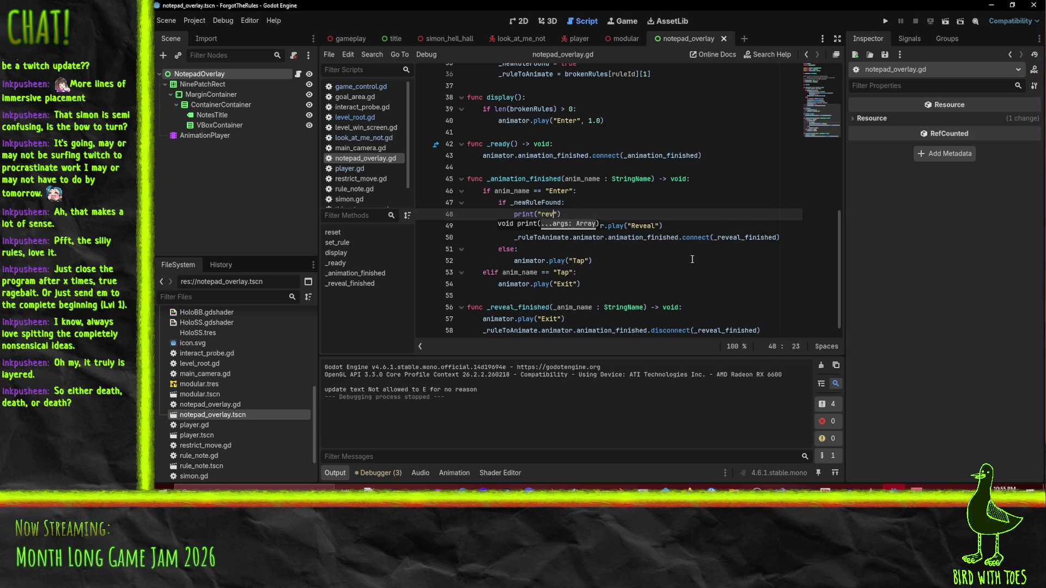
key(End)
key(ctrl+c)
key(Down)
key(Down)
key(Down)
key(ctrl+v)
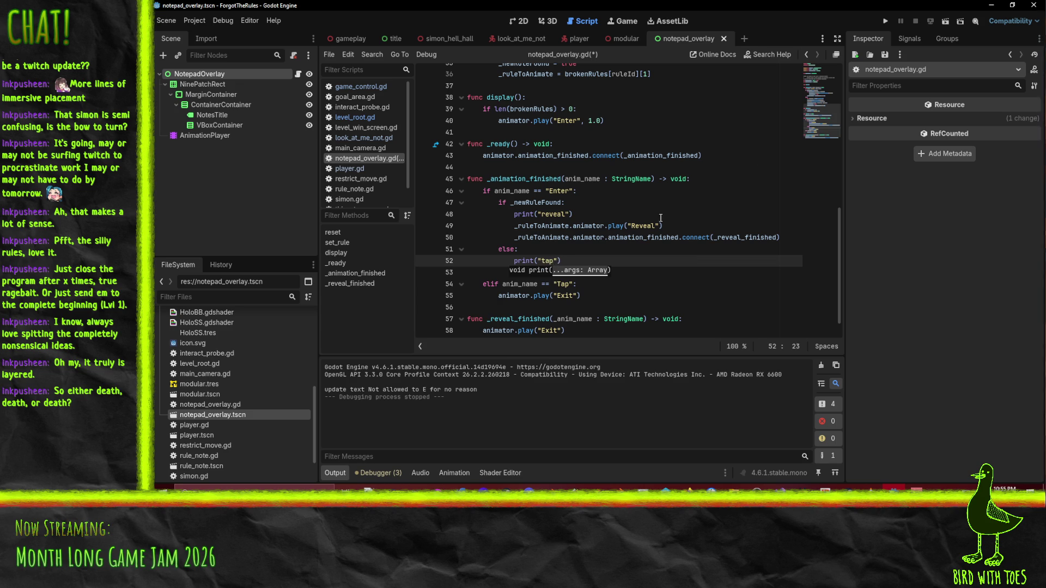
Check the _newRuleFound condition and the _ruleToAnimate declaration higher in the script
click(612, 206)
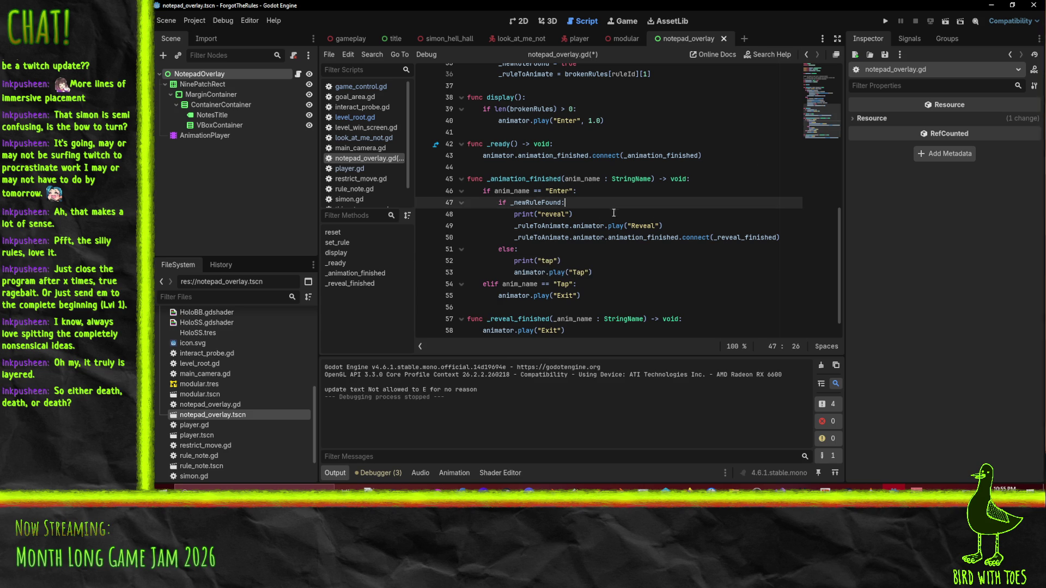
click(580, 261)
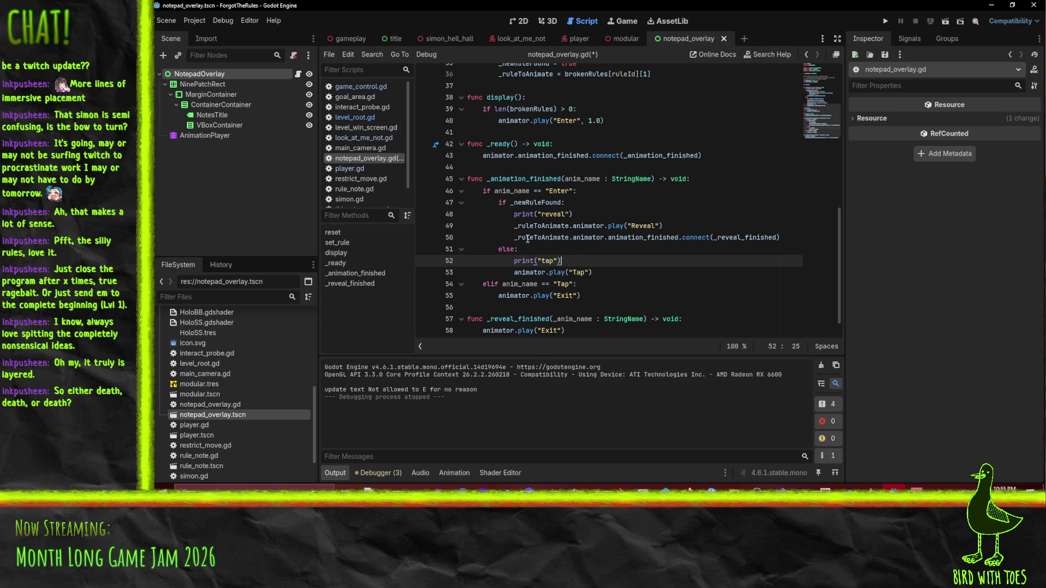
key(Up)
key(Up)
key(Up)
scroll(660, 223, up, 9)
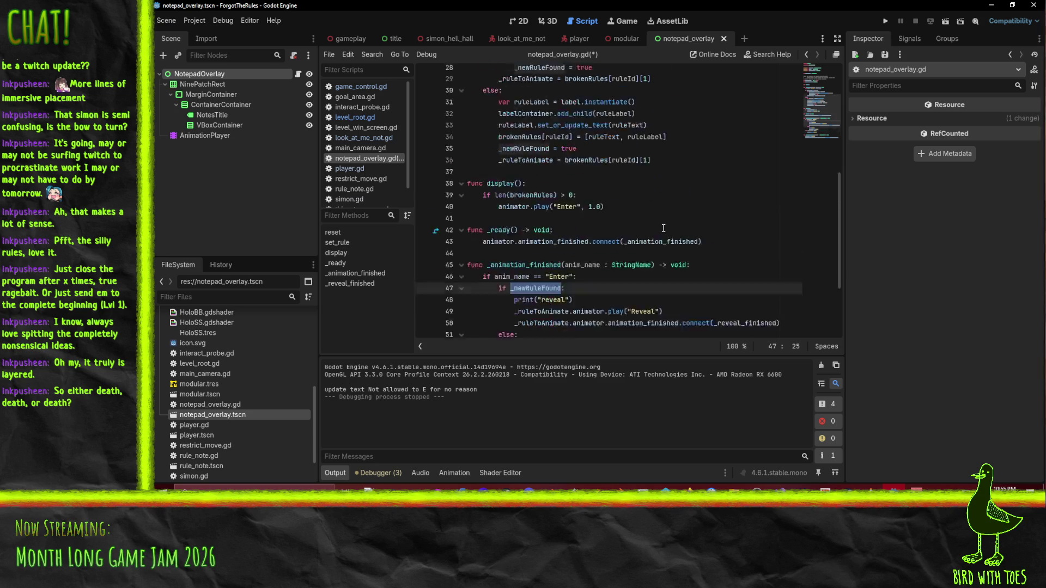
double_click(510, 156)
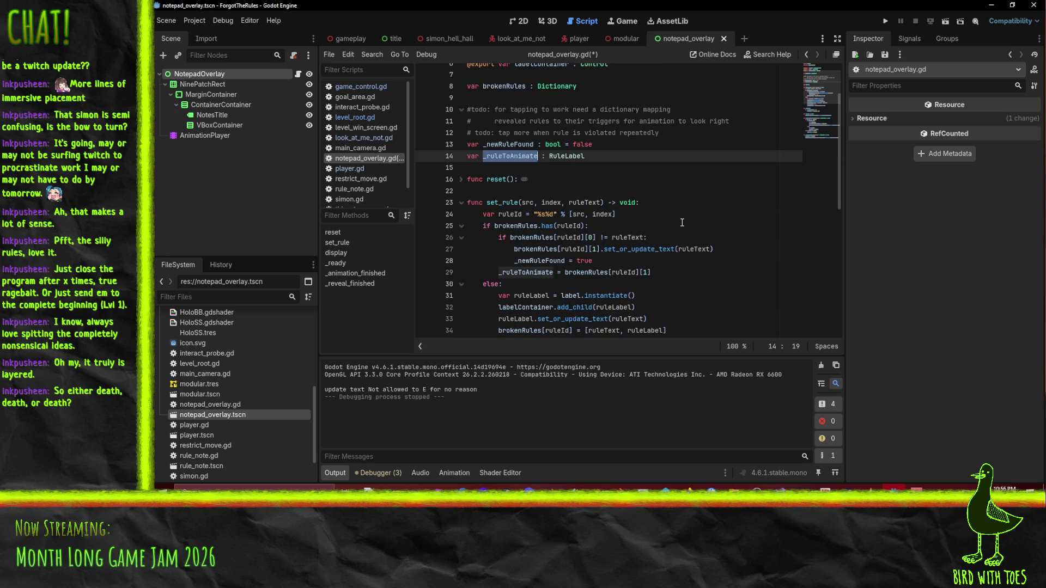
scroll(691, 214, down, 10)
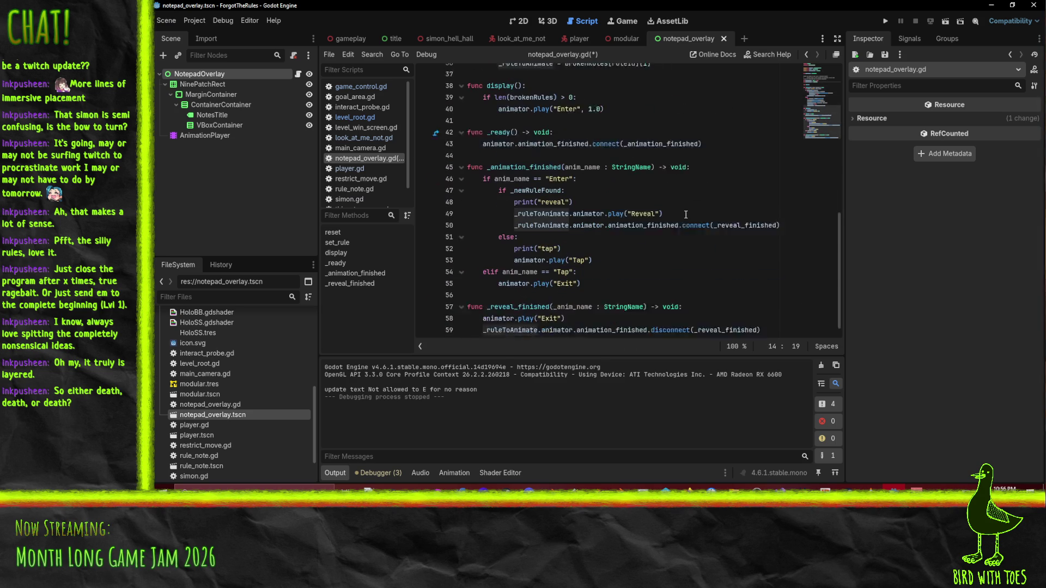
Append _ruleToAnimate.text to both the reveal and tap prints and save notepad_overlay.gd
click(565, 190)
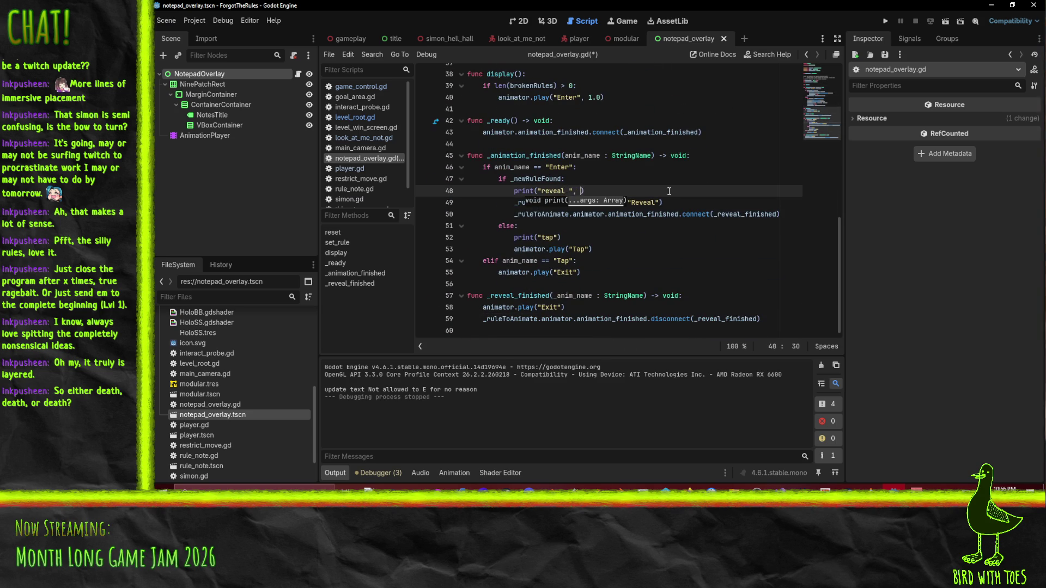
text(_ruleToAnimate.)
text(text)
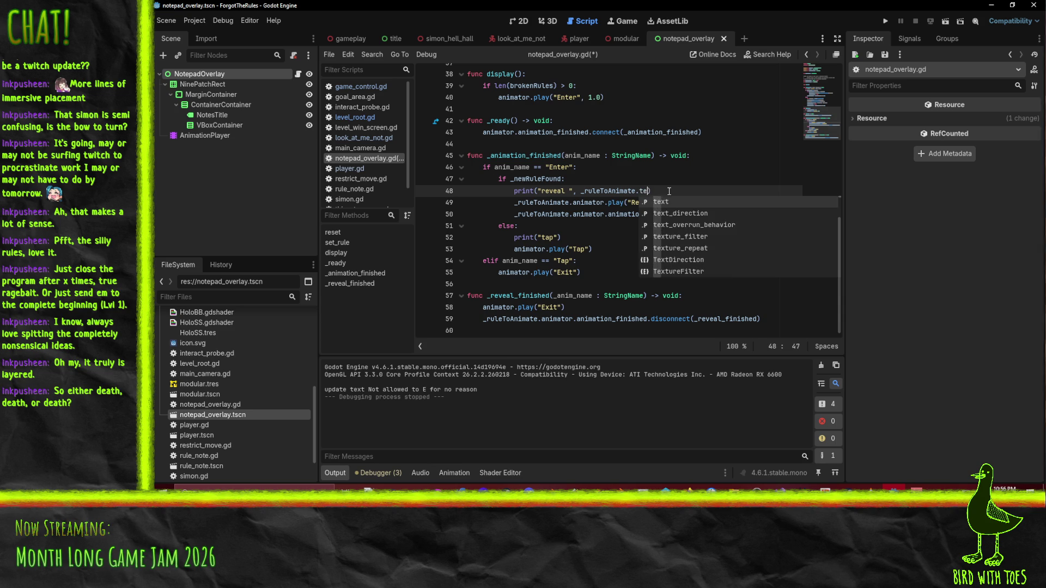
key(shift+Left)
key(shift+Left)
key(shift+Left)
key(shift+Left)
key(shift+Left)
key(shift+Left)
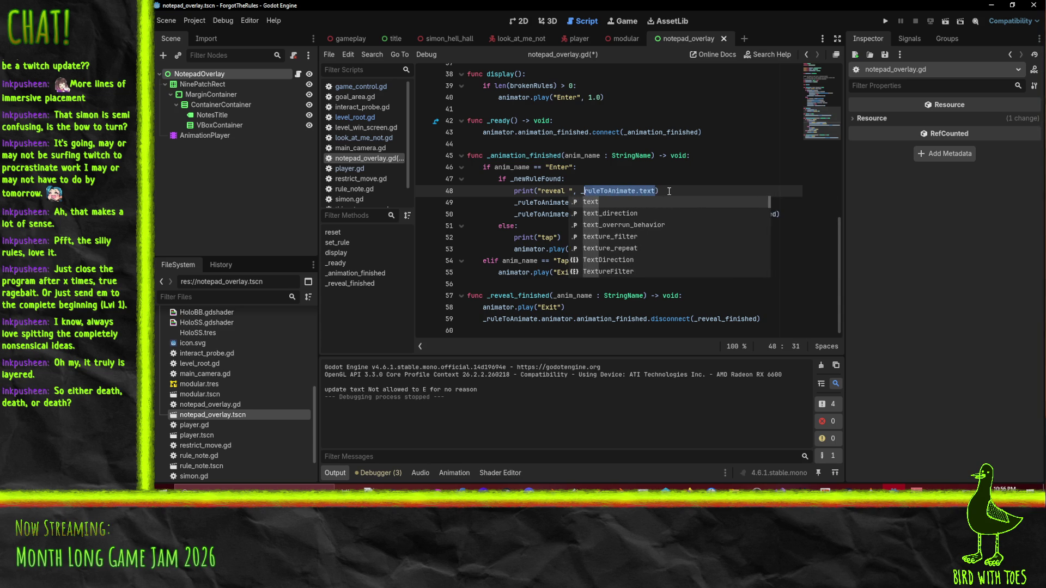
key(ctrl+c)
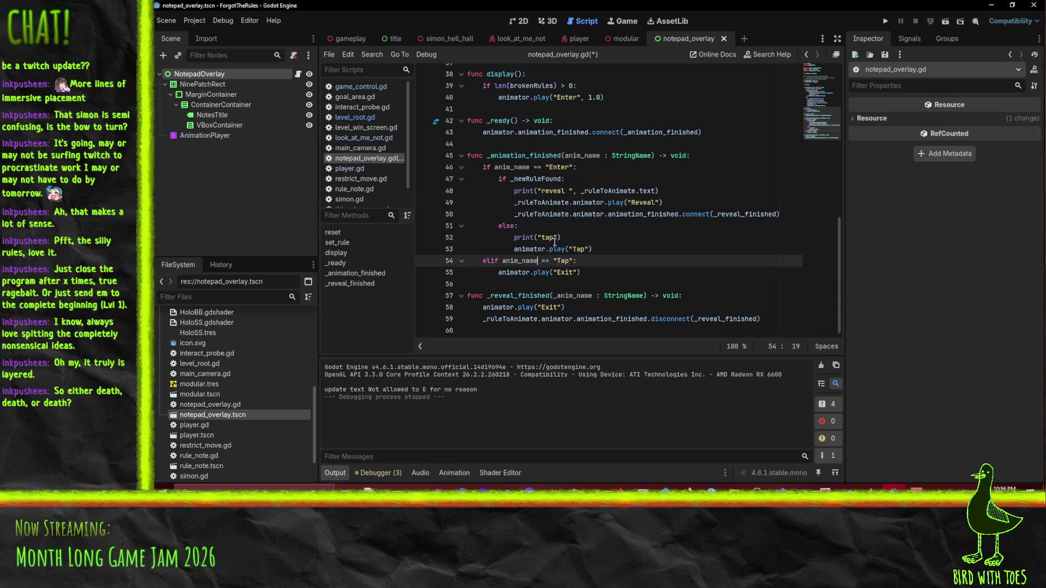
click(557, 238)
key(ctrl+v)
key(ctrl+s)
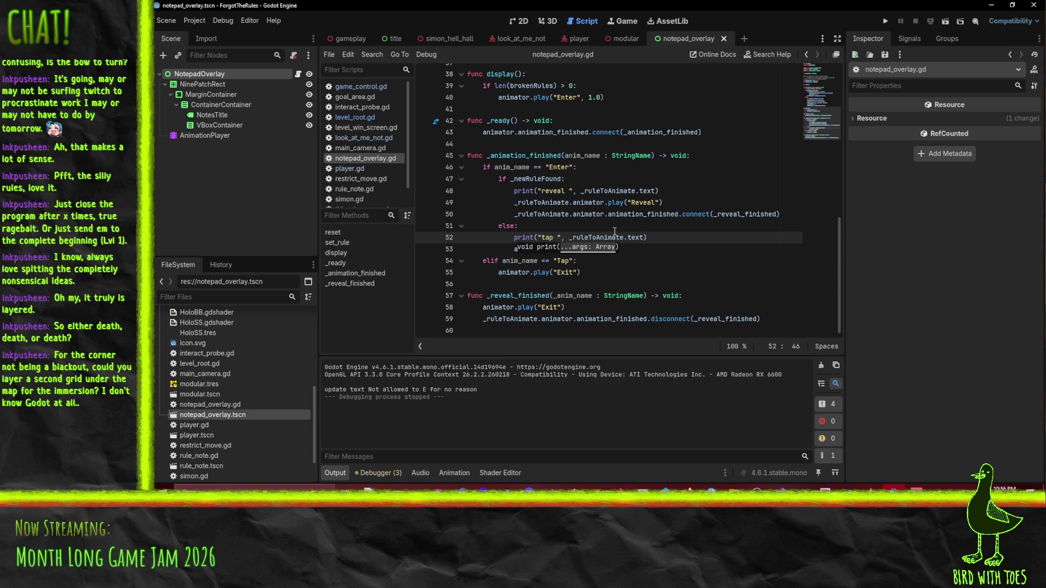
click(553, 505)
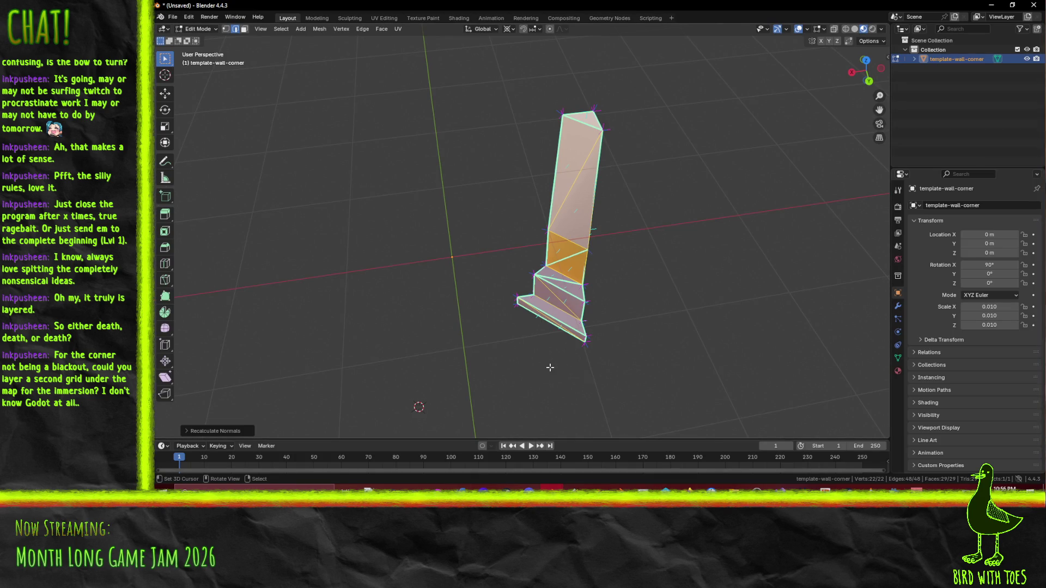
Delete the template-wall-corner object, then import the wall-corner FBX and undo that import
key(Tab)
key(x)
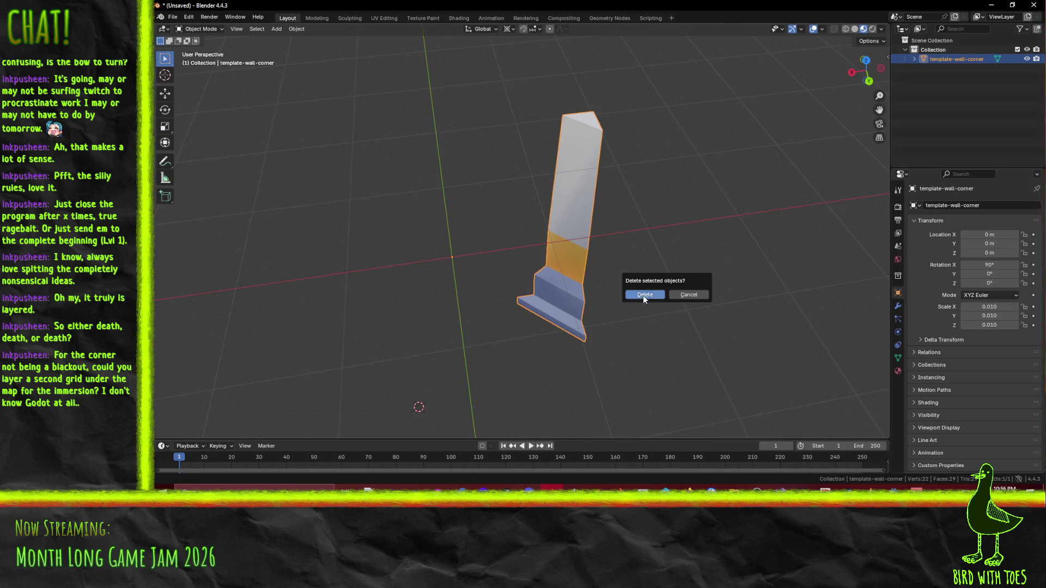
click(651, 298)
click(172, 17)
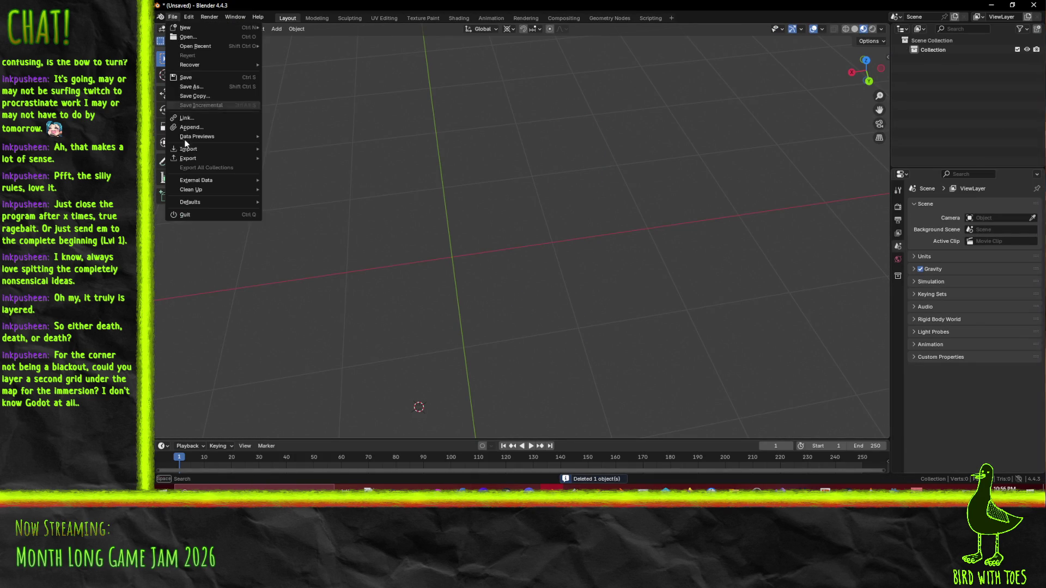
mouse_move(216, 155)
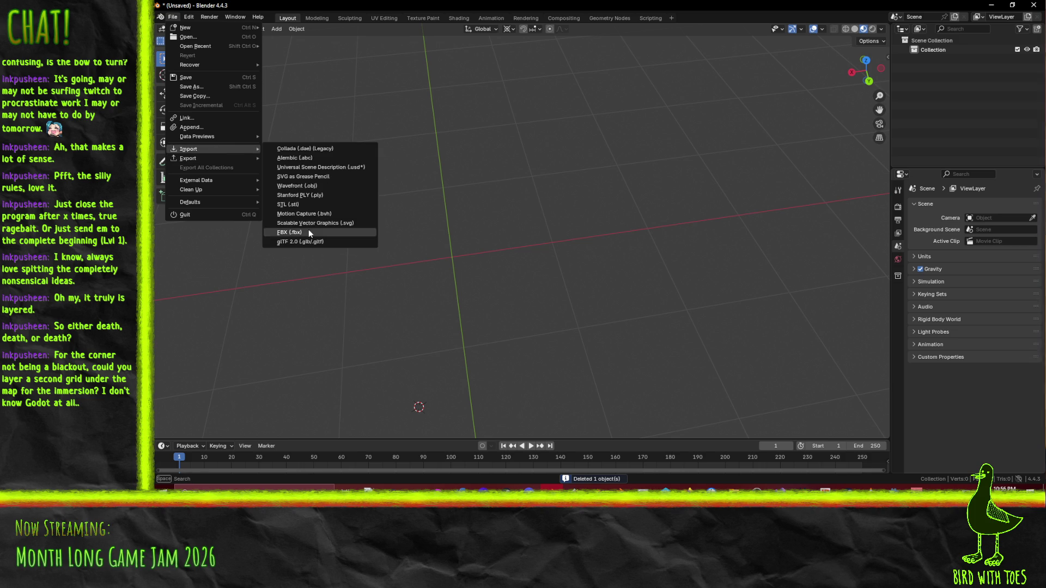
click(308, 230)
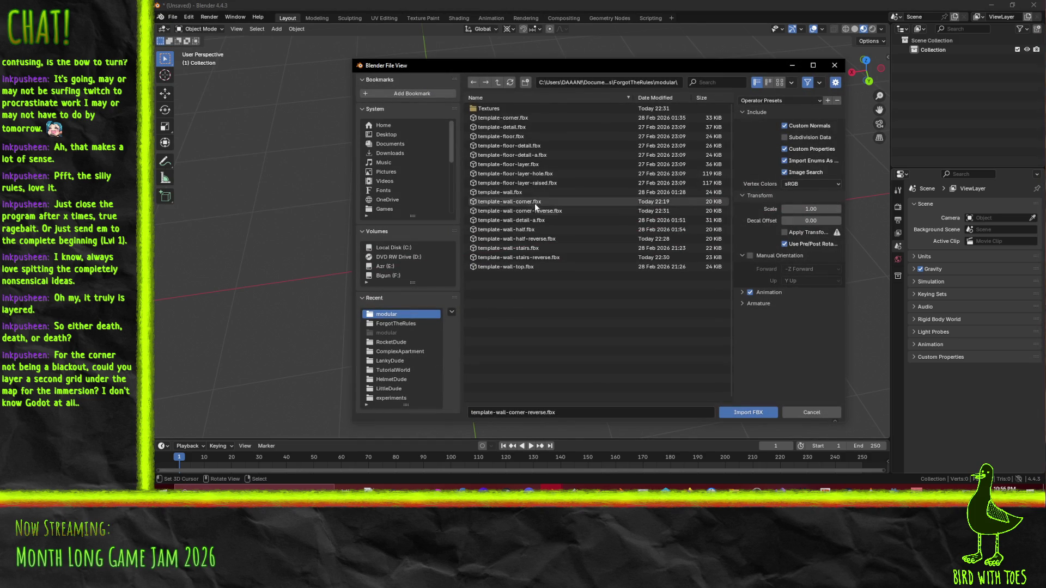
click(512, 202)
click(747, 414)
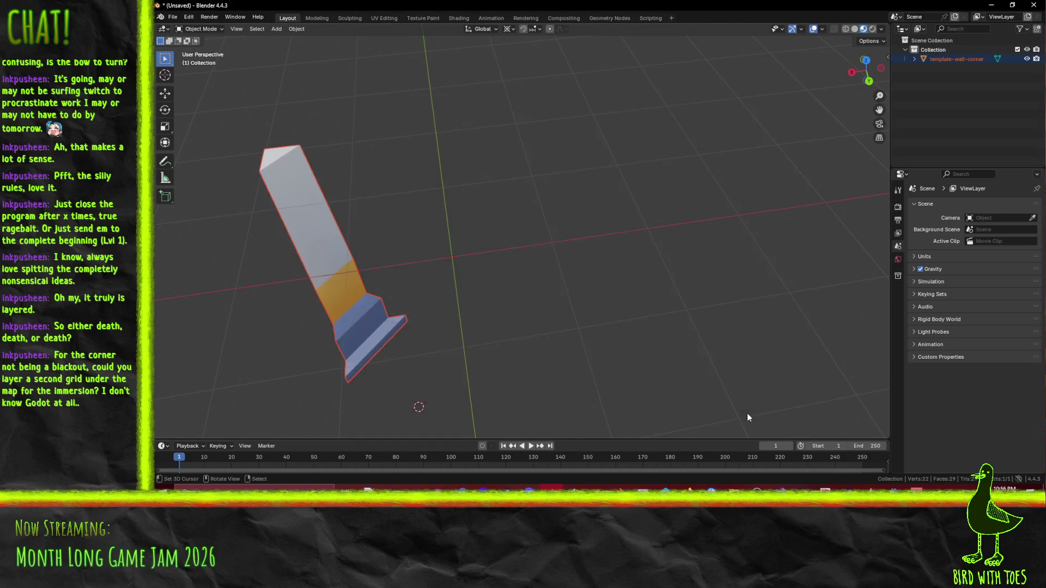
key(ctrl+z)
Import template-corner.fbx through the FBX importer
click(172, 17)
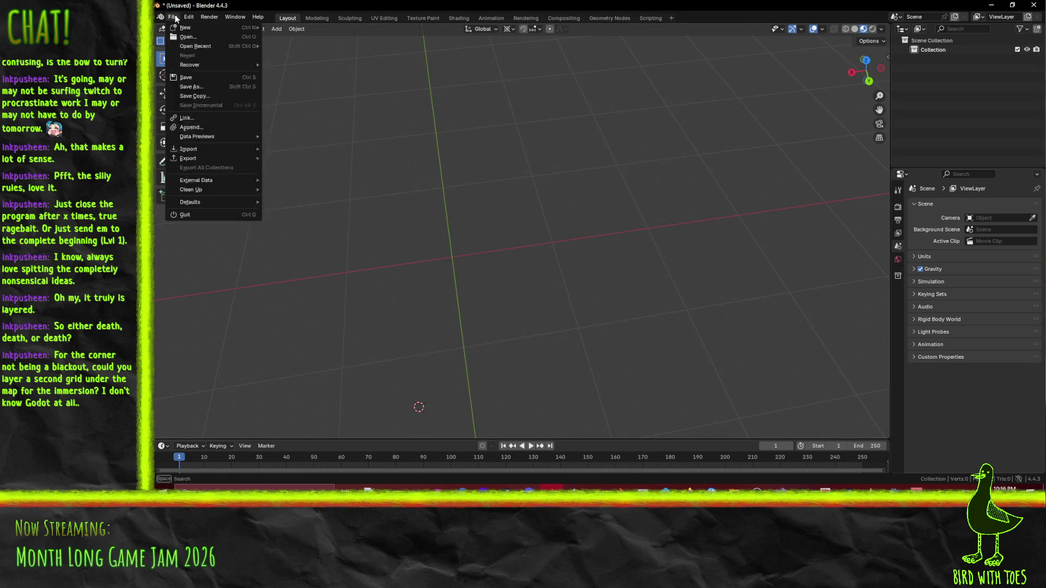
click(172, 17)
mouse_move(219, 150)
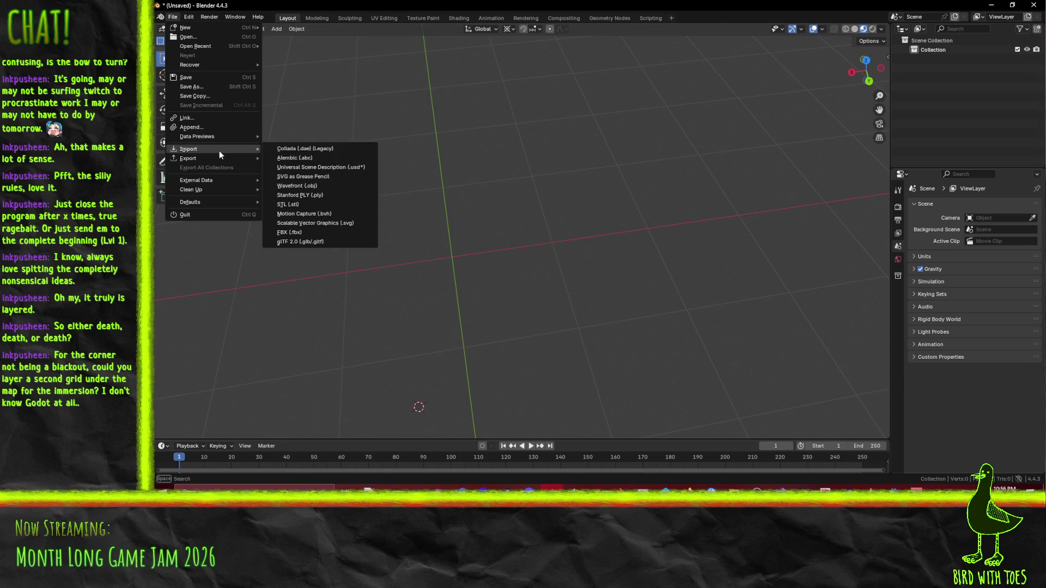
click(320, 225)
double_click(515, 117)
Enter Edit Mode on the corner mesh and orbit to inspect it from several angles, including above
scroll(582, 348, down, 4)
mouse_move(519, 262)
mouse_down()
mouse_move(587, 274)
mouse_move(573, 302)
mouse_move(508, 343)
mouse_up()
key(Tab)
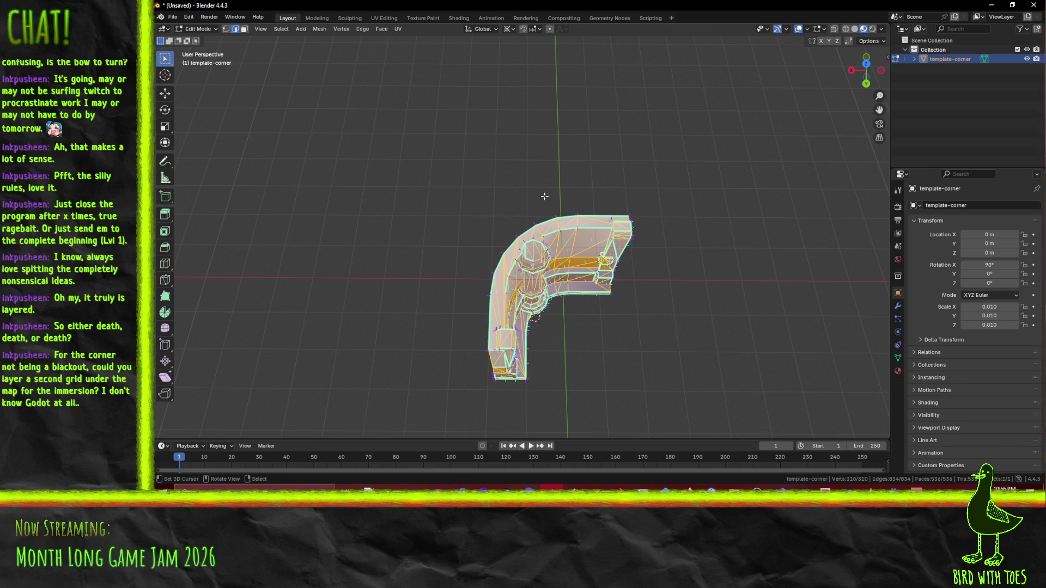
drag(545, 196, 517, 242)
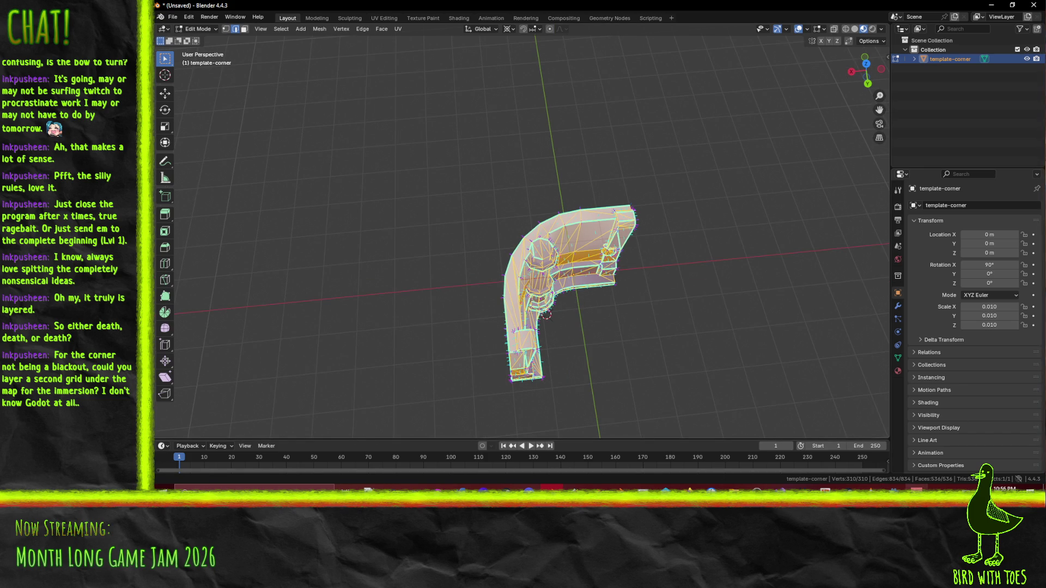
mouse_move(918, 489)
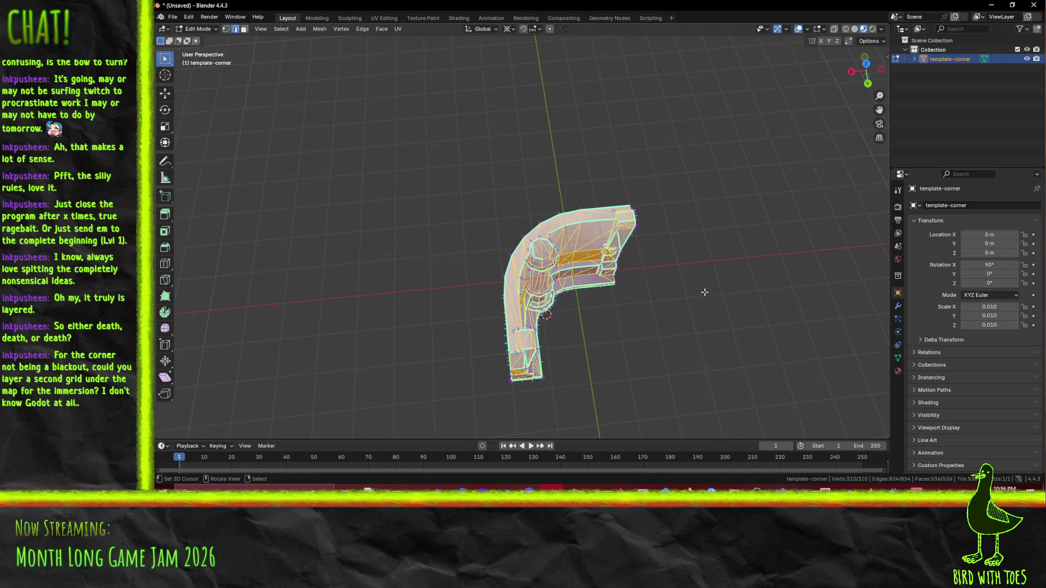
drag(705, 293, 828, 122)
click(992, 5)
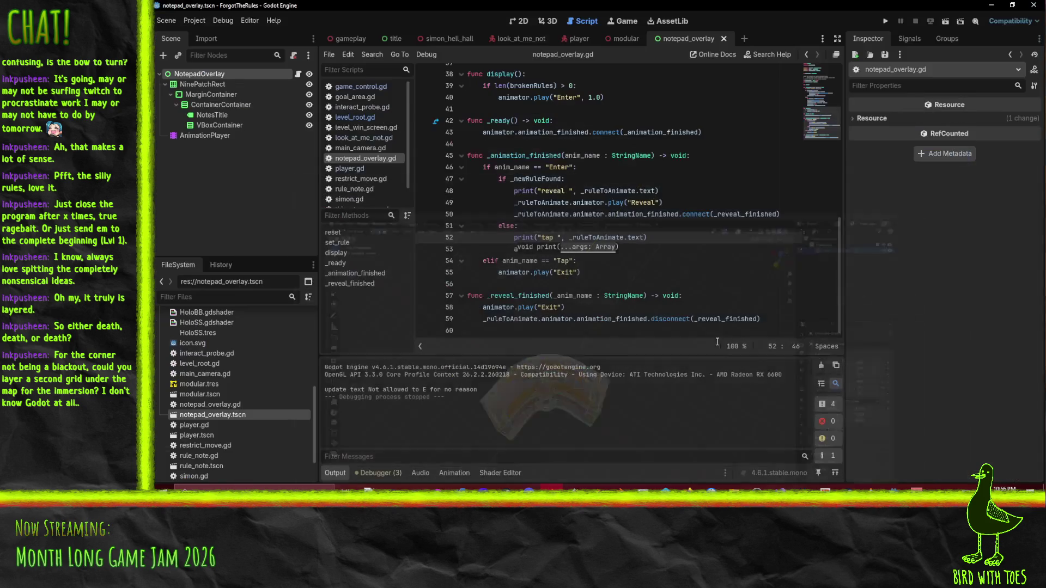
Run the game, start with E, walk with S and press E to reveal the rule, then stop with F8
click(691, 233)
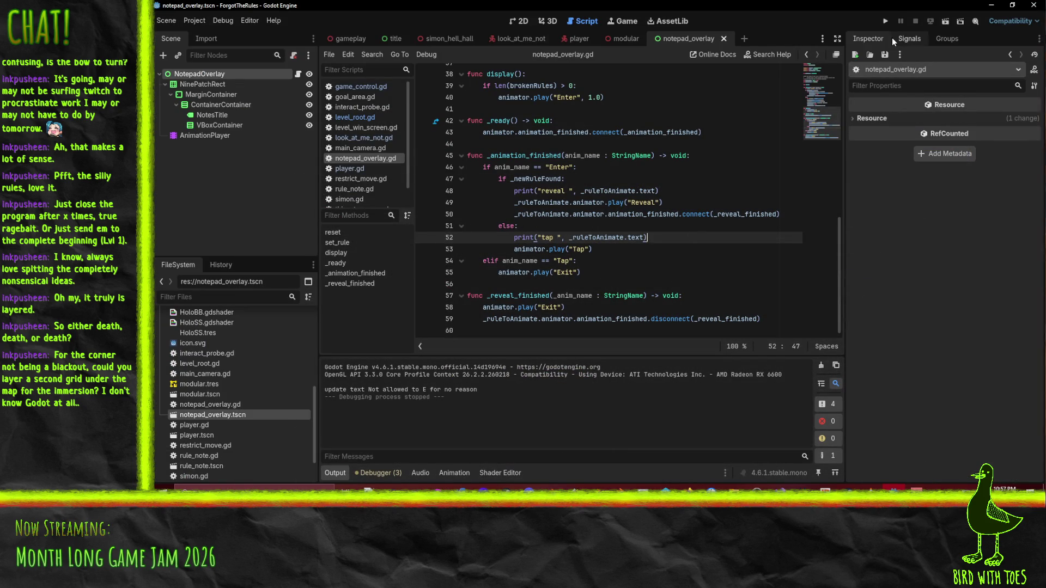
click(886, 21)
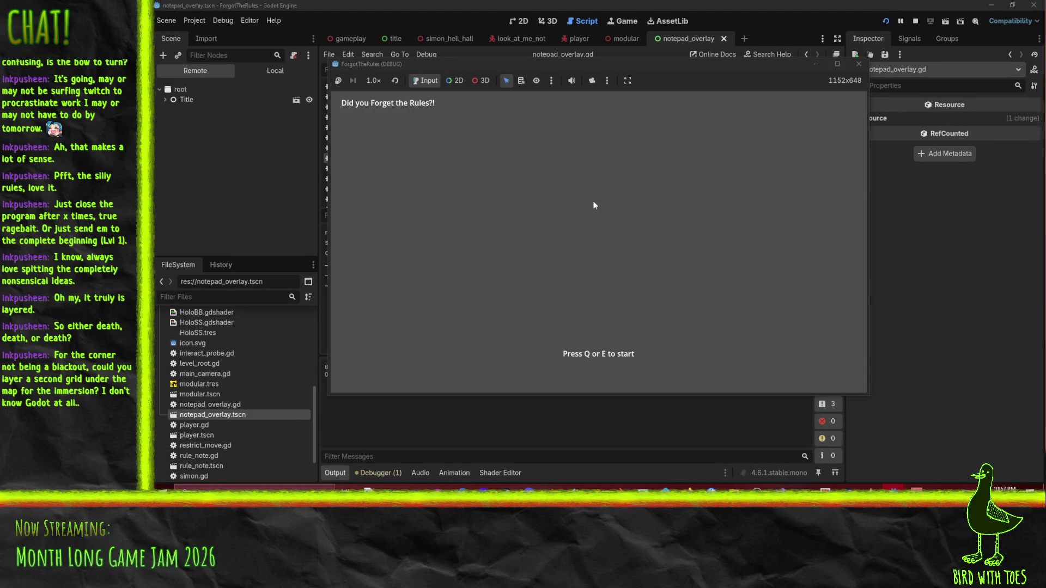
key(e)
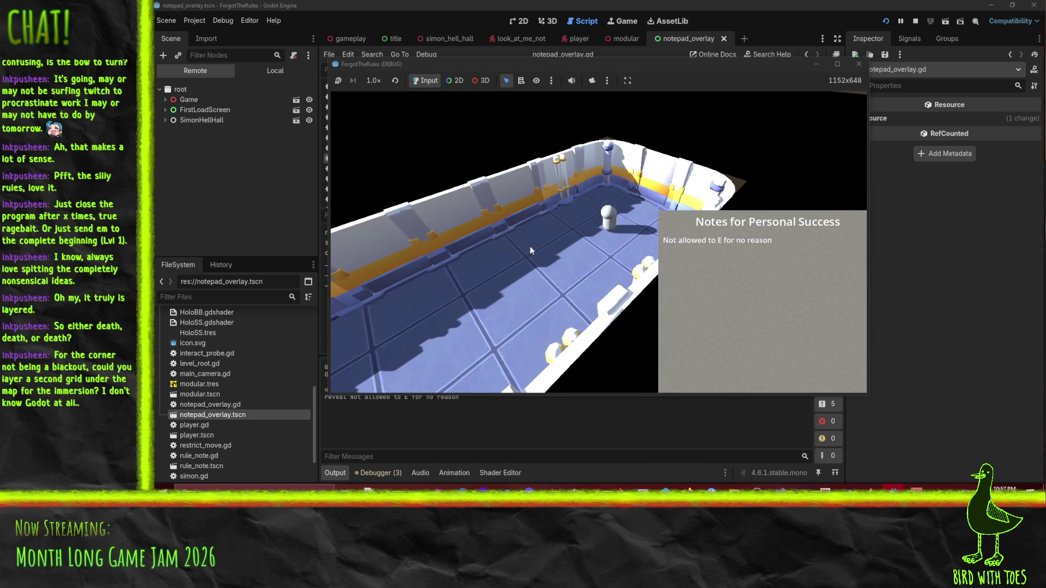
key(s)
key(s)
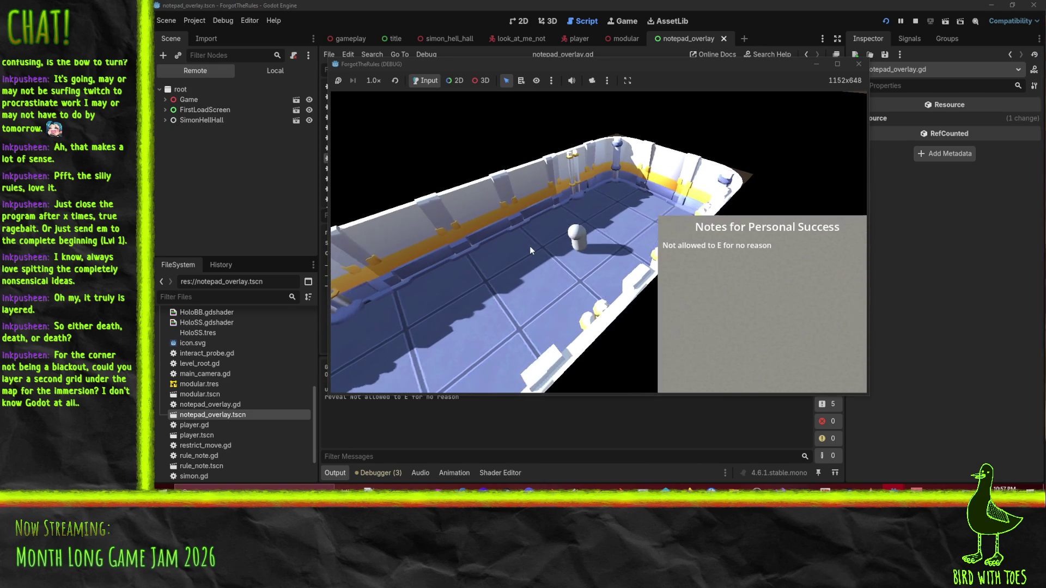
key(s)
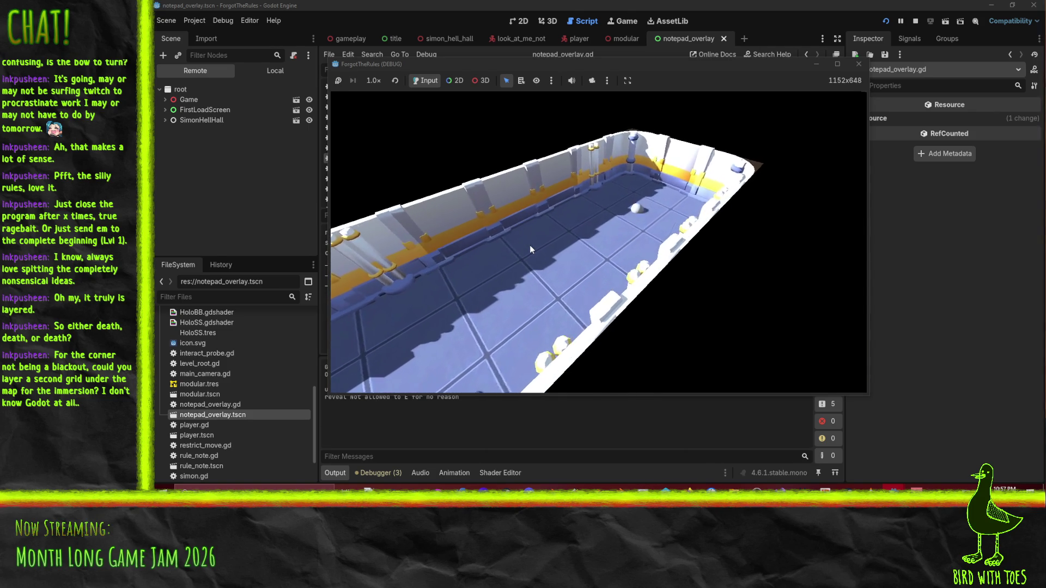
key(e)
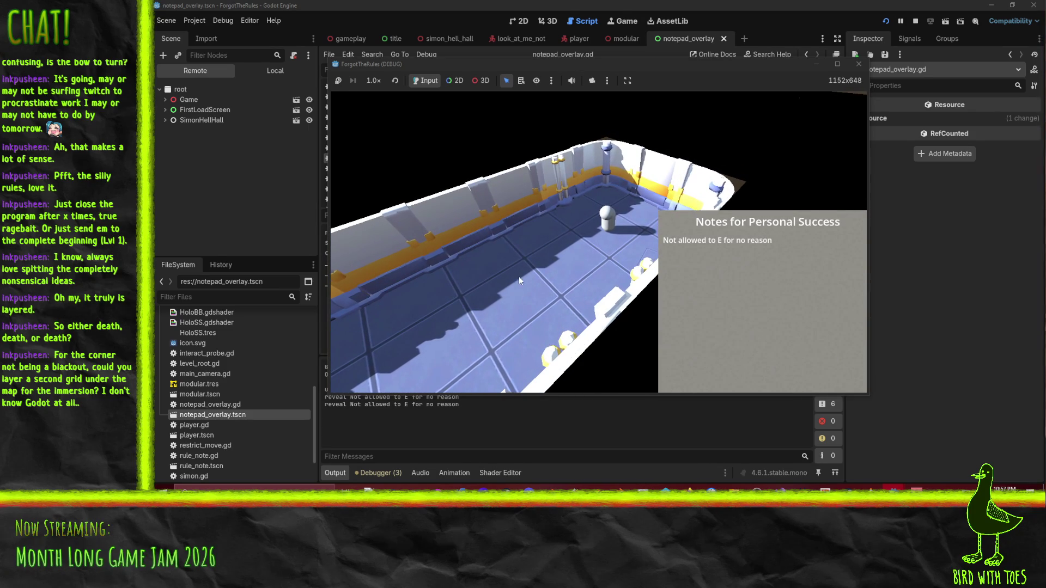
key(F8)
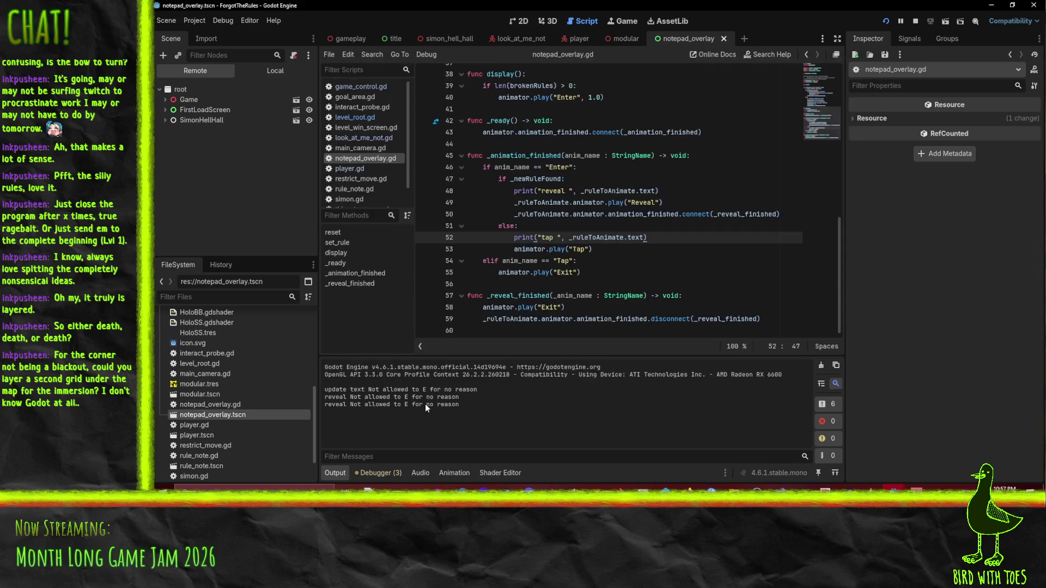
Review the printed reveal lines and search the script for every _newRuleFound use
drag(333, 398, 473, 393)
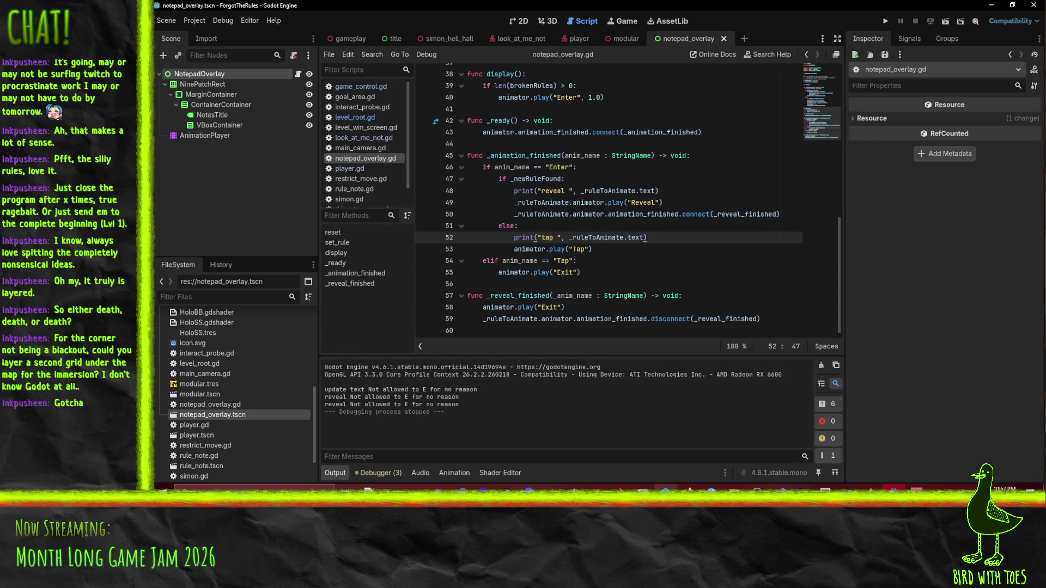
mouse_move(665, 491)
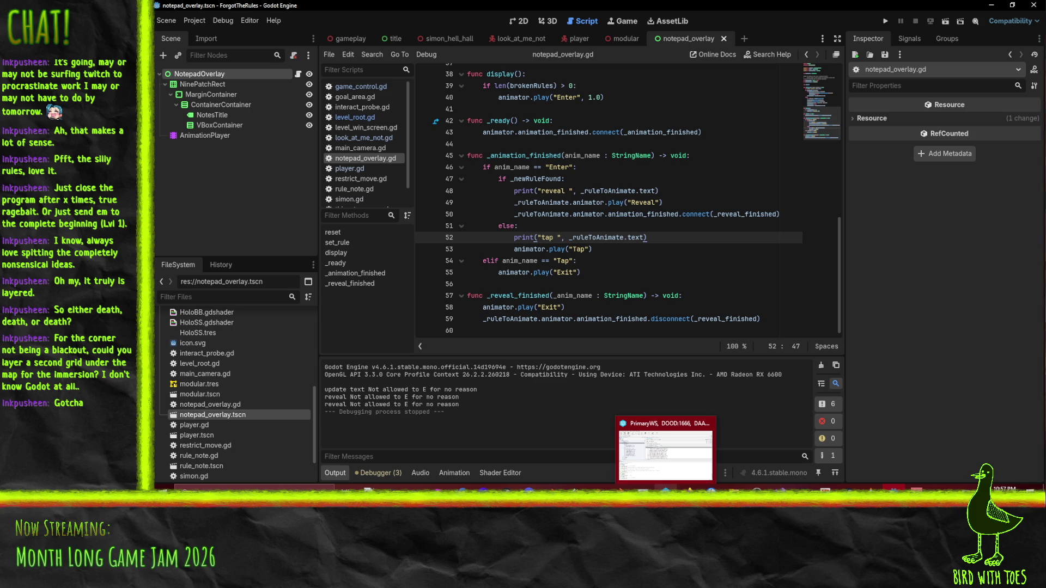
click(576, 272)
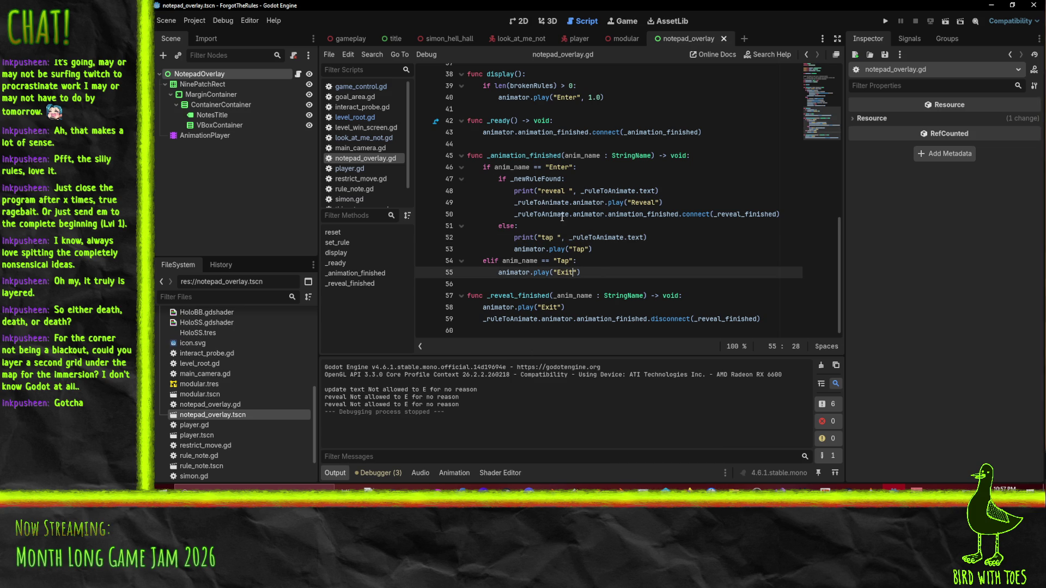
double_click(535, 179)
key(ctrl+c)
key(ctrl+f)
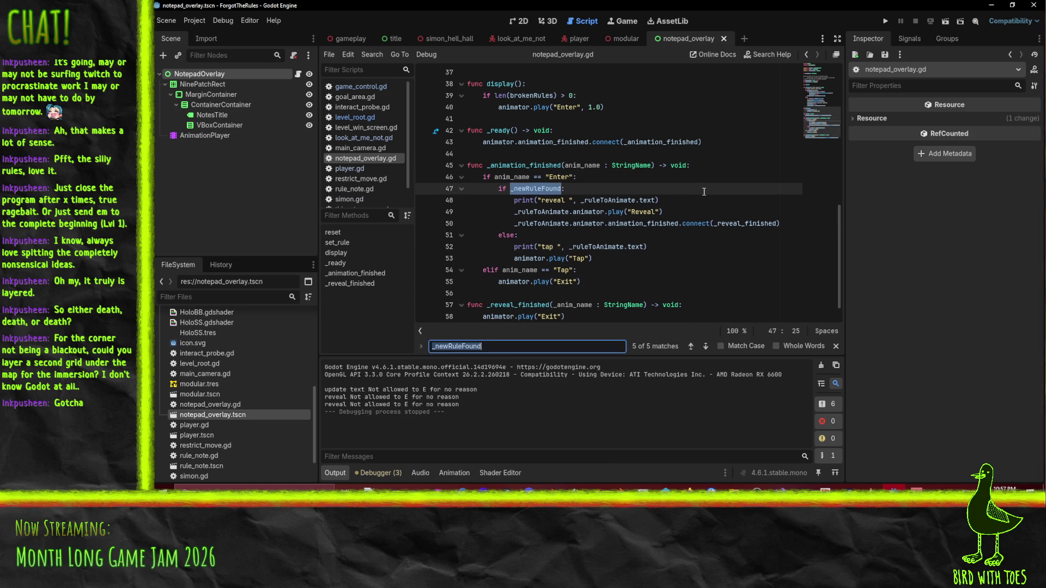
click(703, 351)
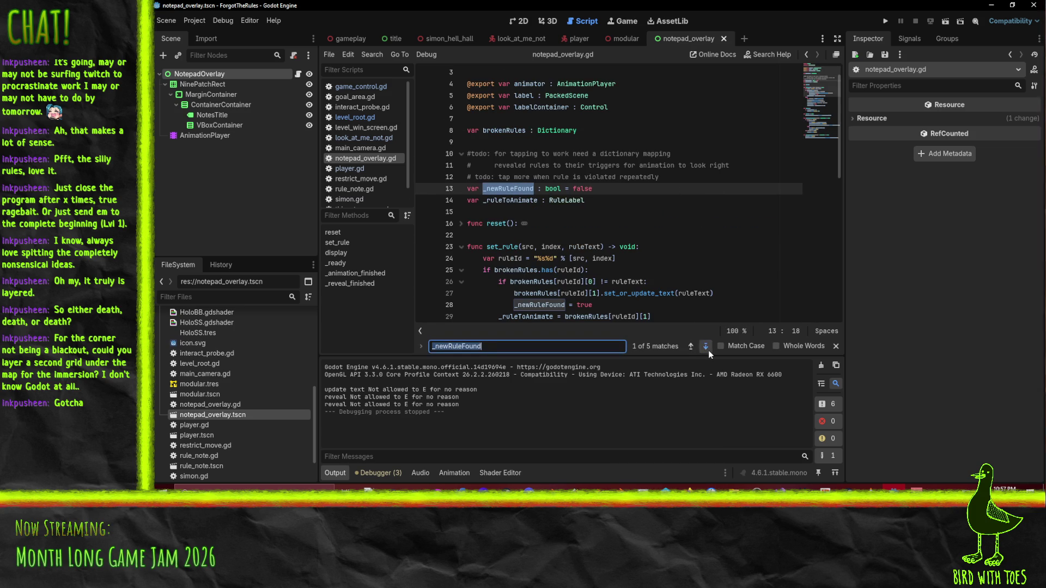
click(709, 351)
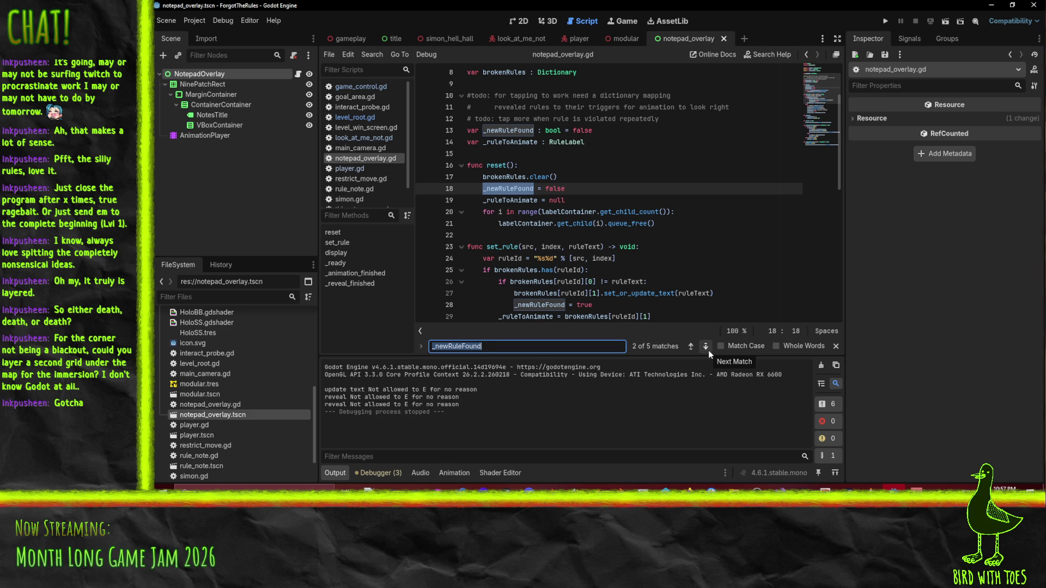
click(708, 351)
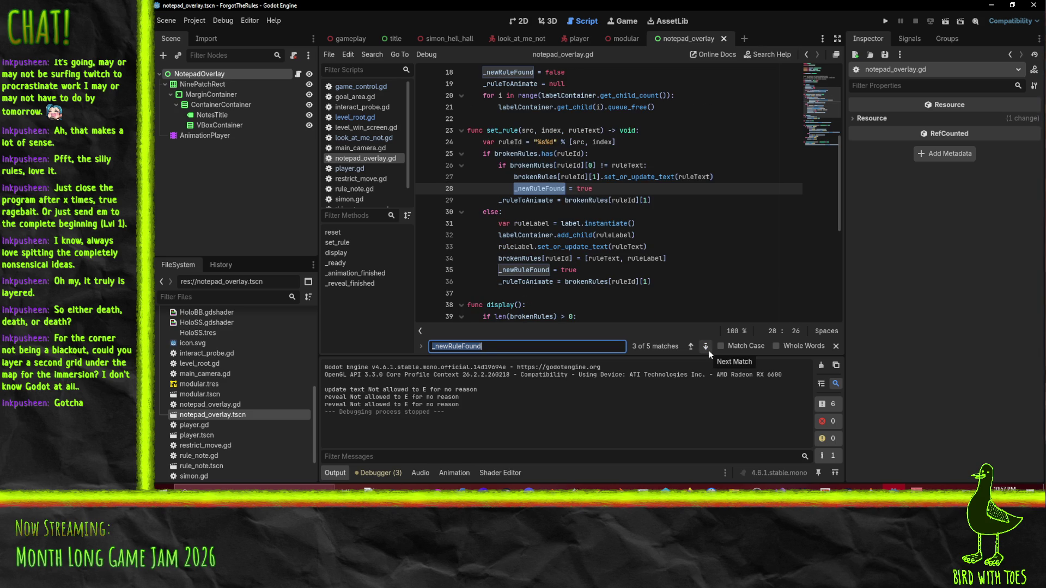
Insert `_newRuleFound = false` below the ruleId line in set_rule and relaunch the game
click(557, 201)
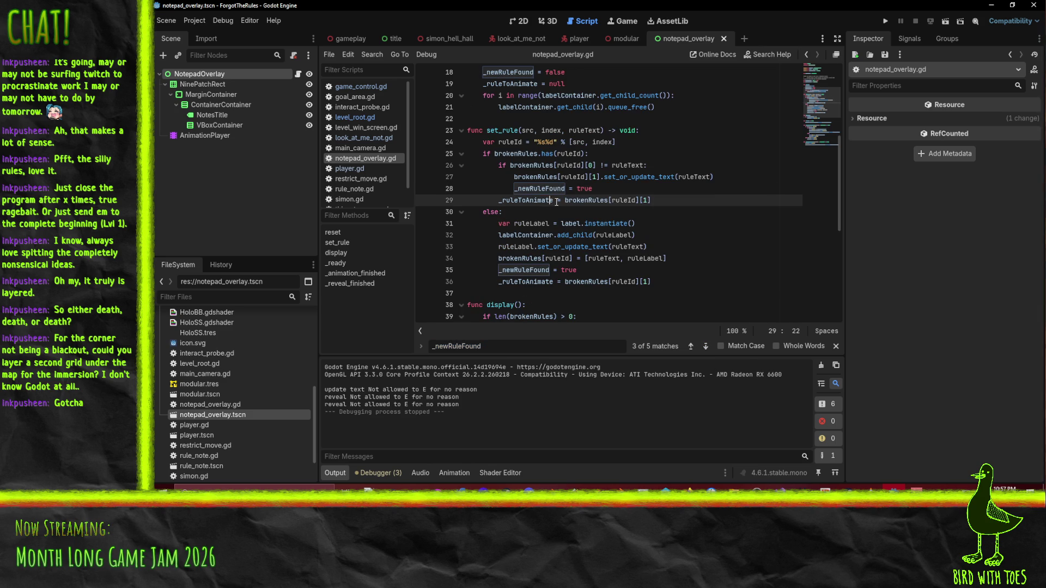
click(542, 188)
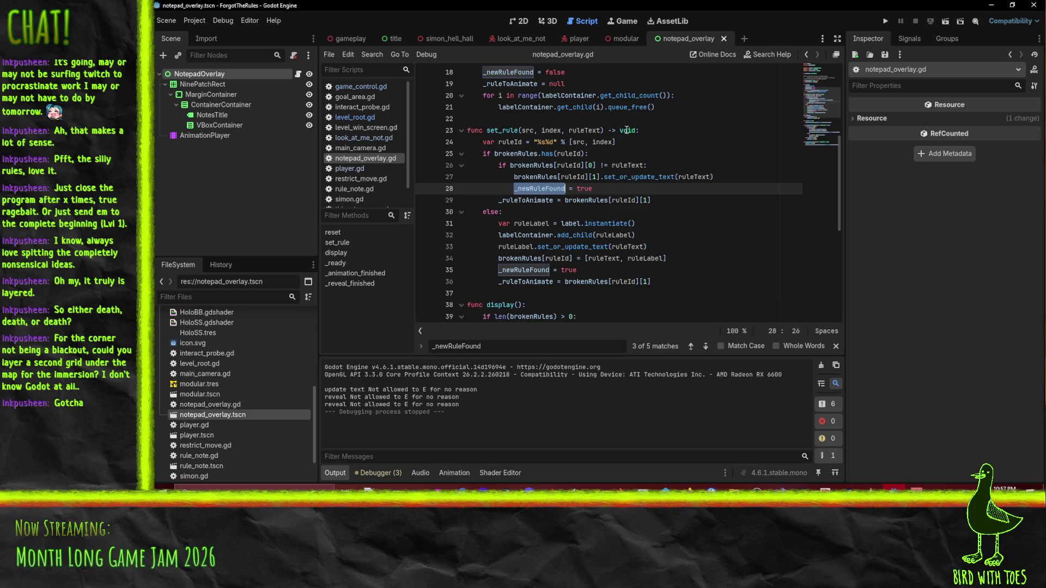
click(643, 141)
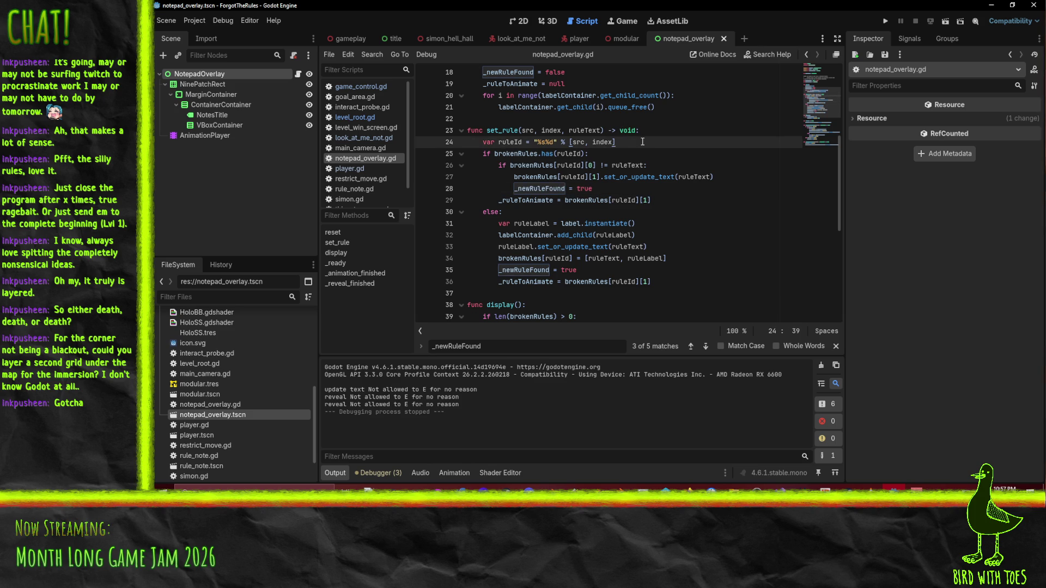
key(Down)
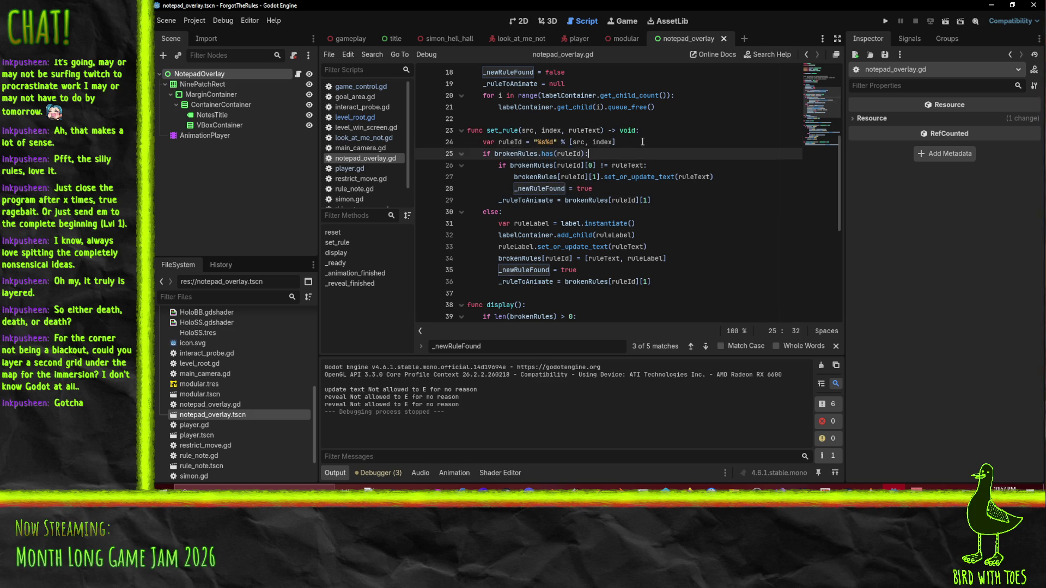
key(Down)
key(Down)
key(Down)
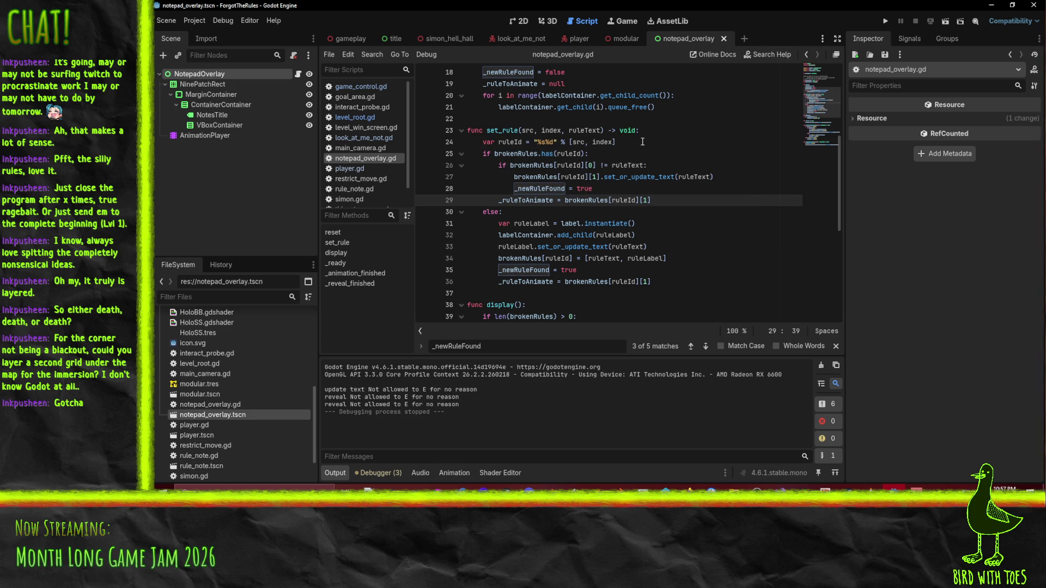
key(Up)
key(Up)
key(Up)
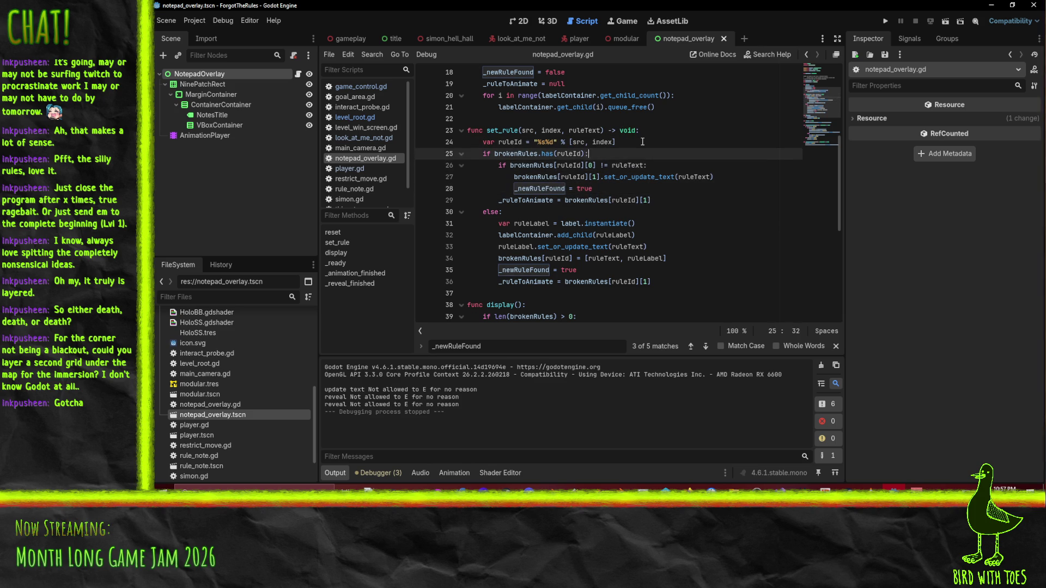
key(Return)
key(ctrl+v)
text(false)
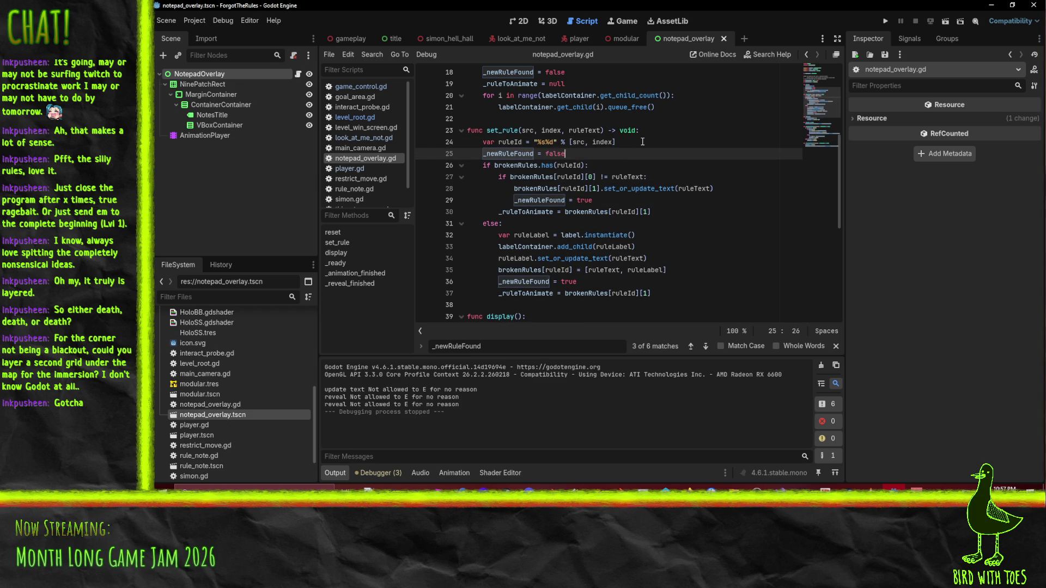
click(884, 24)
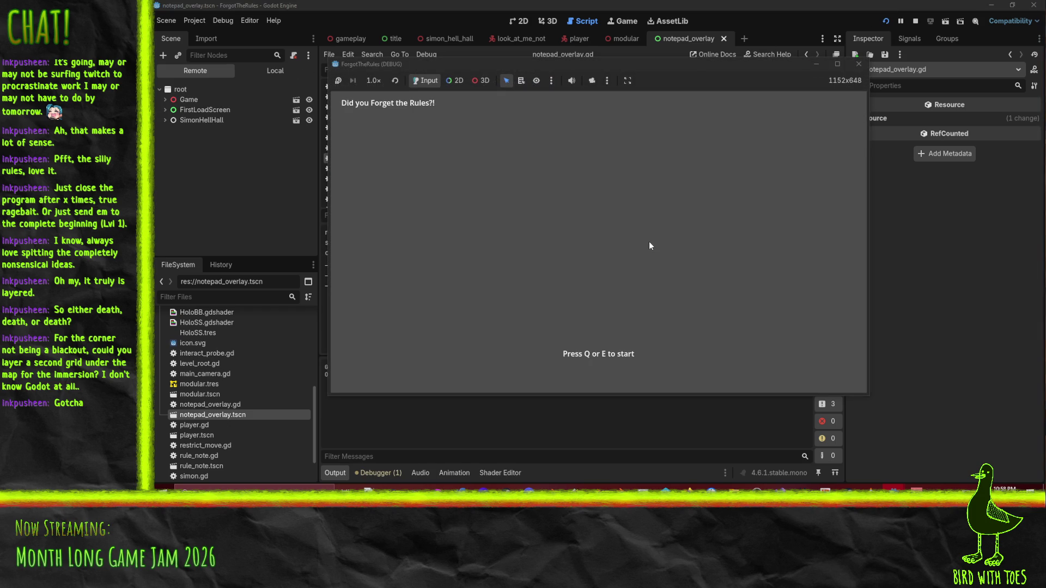
Start the game with E, open the notes panel with Tab, stop it, and view the notepad overlay scene in 2D
key(e)
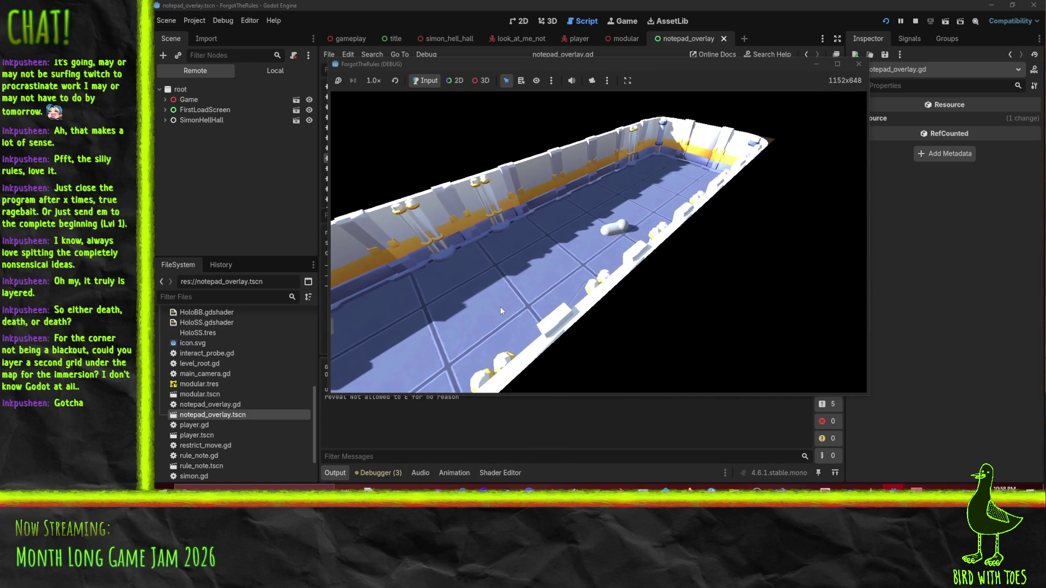
key(Tab)
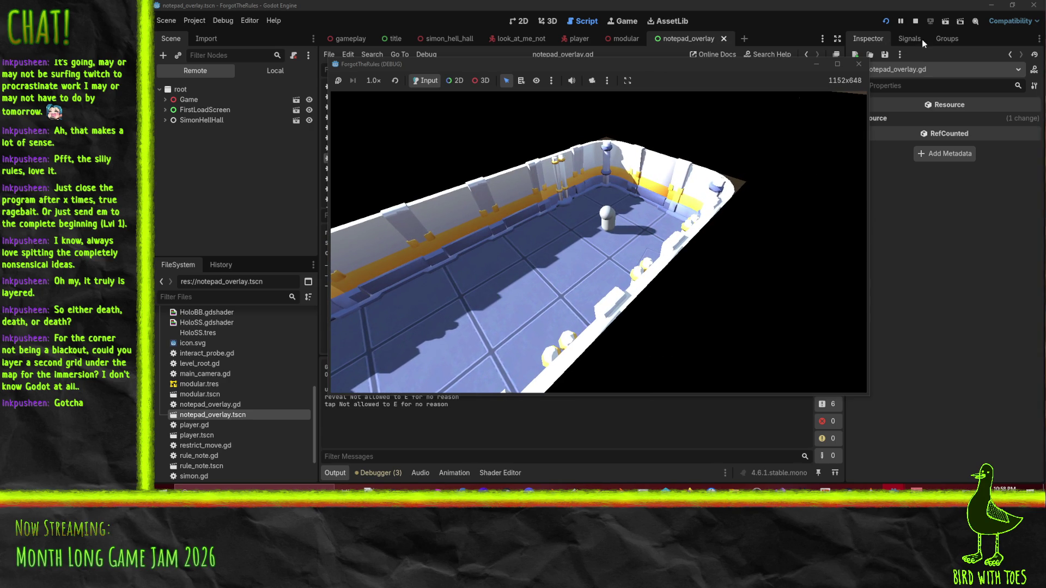
click(914, 20)
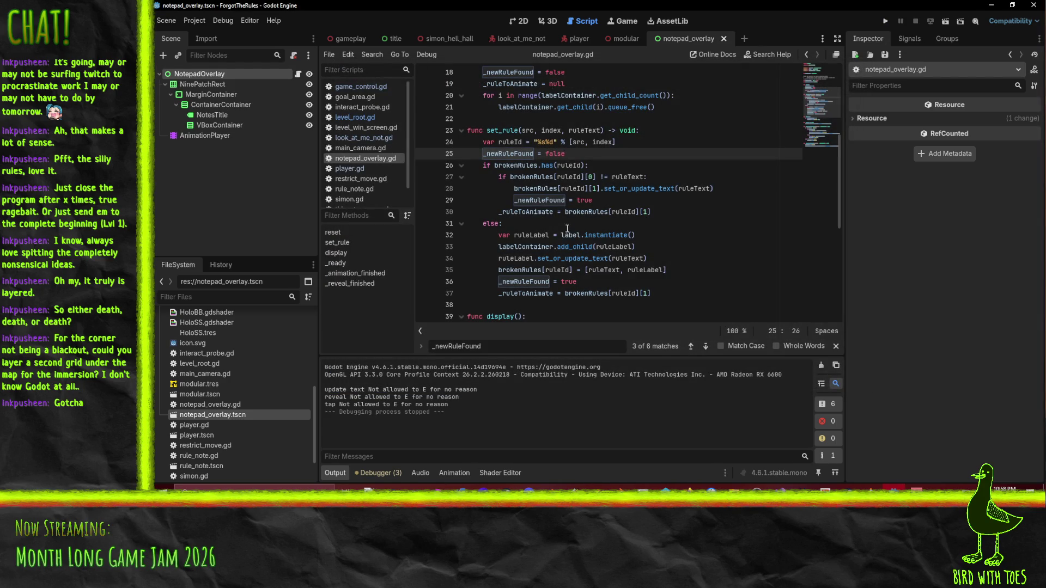
mouse_move(561, 243)
click(579, 213)
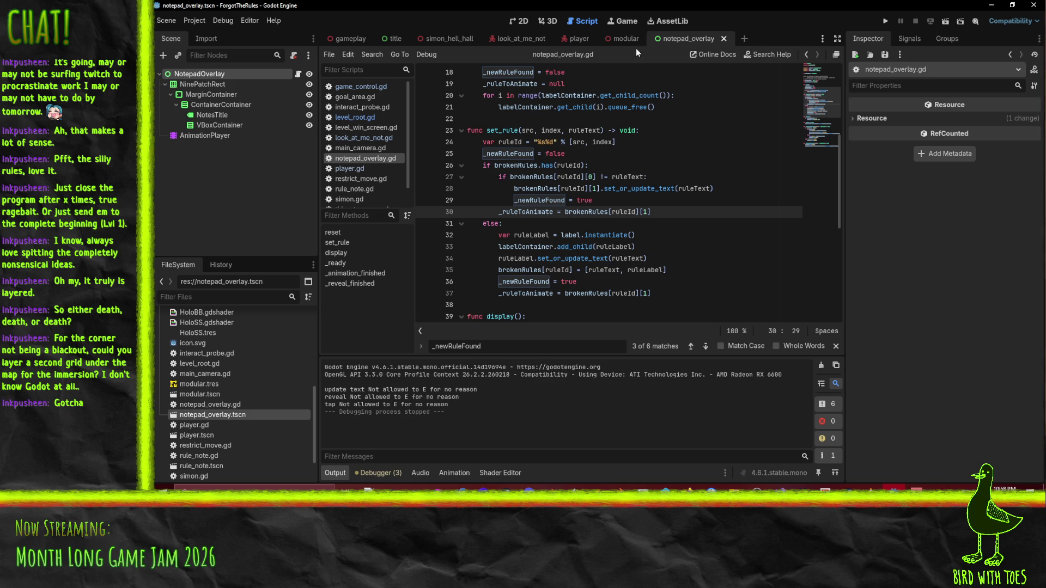
click(518, 21)
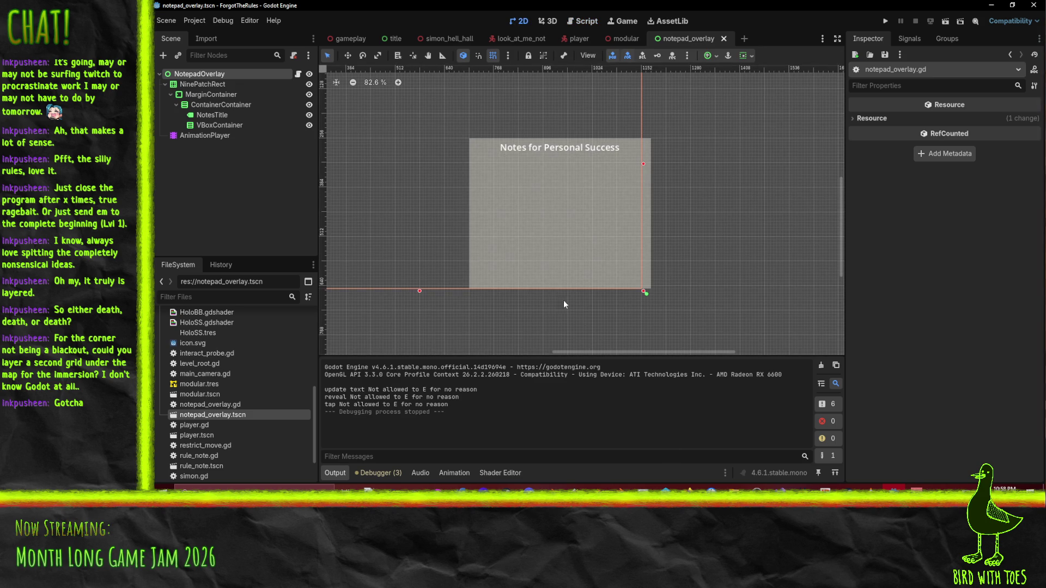
Add a TextureRect child node to NotepadOverlay via the node search
right_click(210, 73)
click(234, 82)
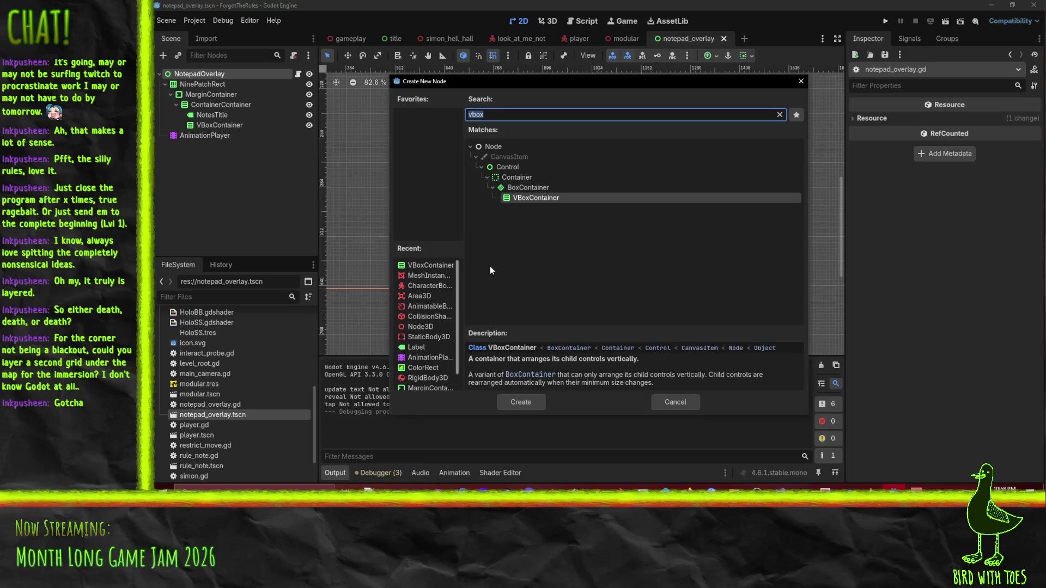
text(box)
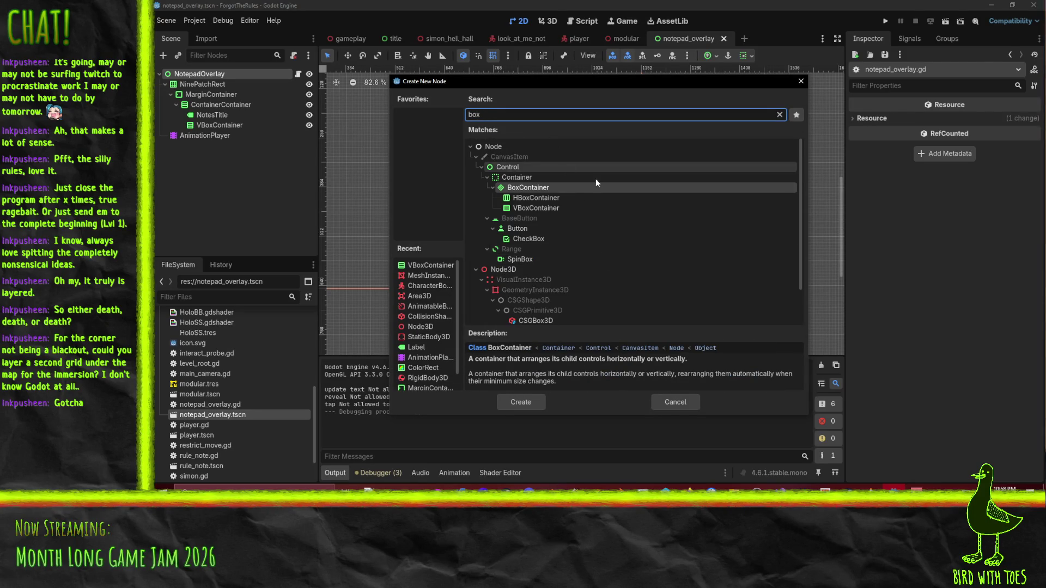
key(BackSpace)
key(BackSpace)
key(BackSpace)
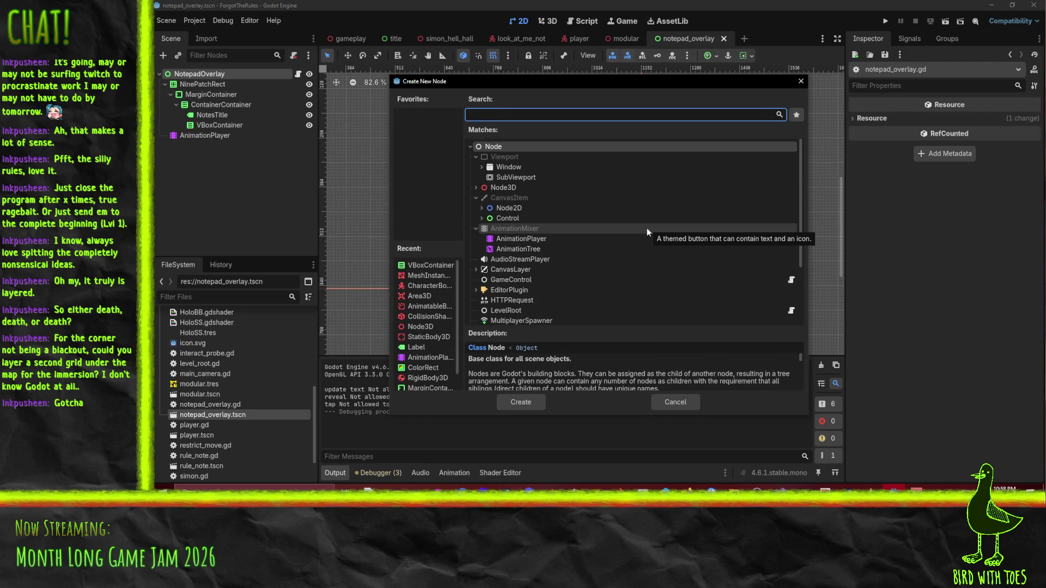
text(texture)
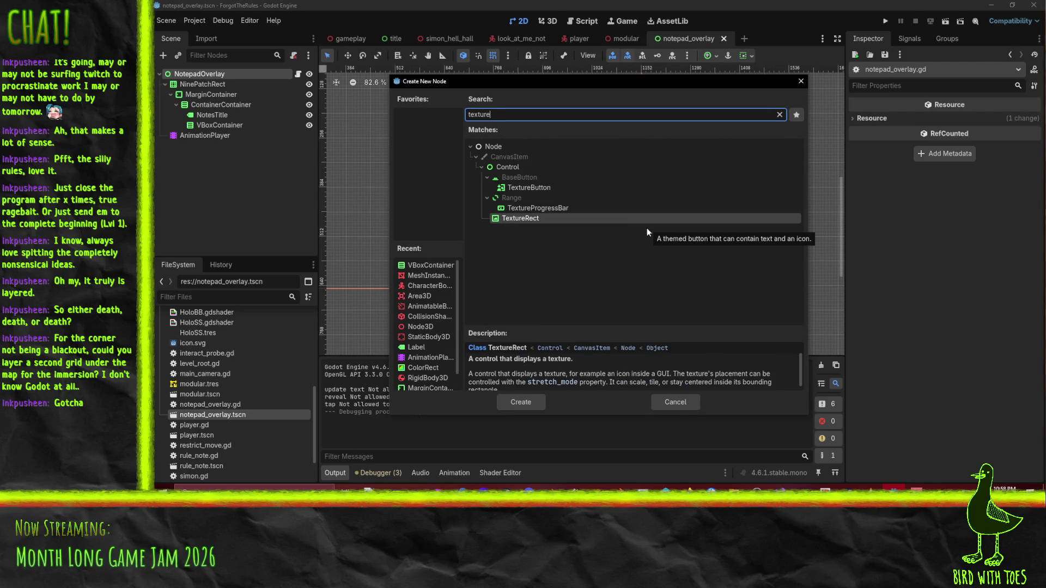
click(528, 404)
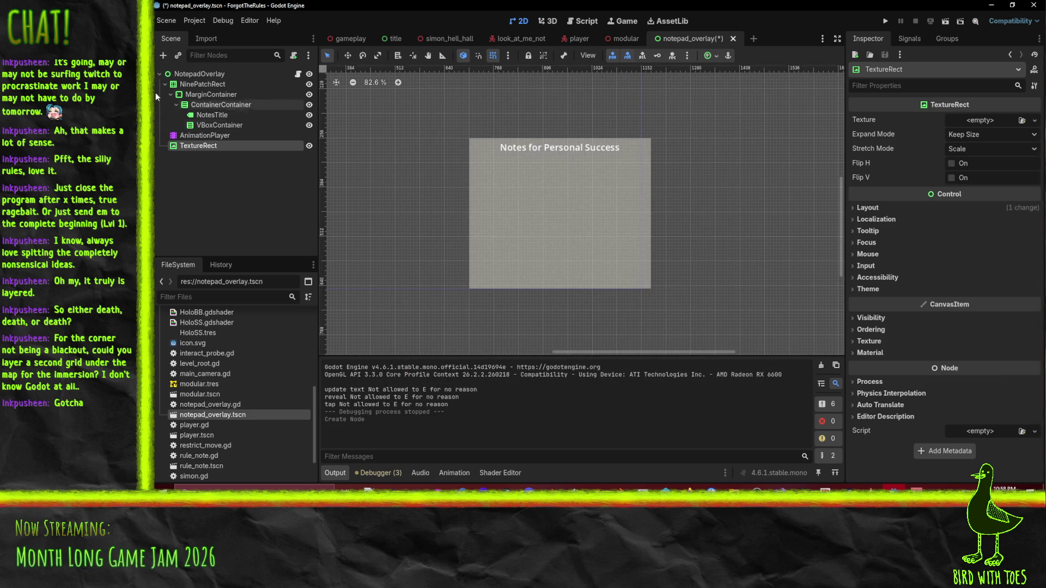
Reparent the TextureRect under NinePatchRect in the Scene dock
drag(209, 146, 205, 79)
click(197, 145)
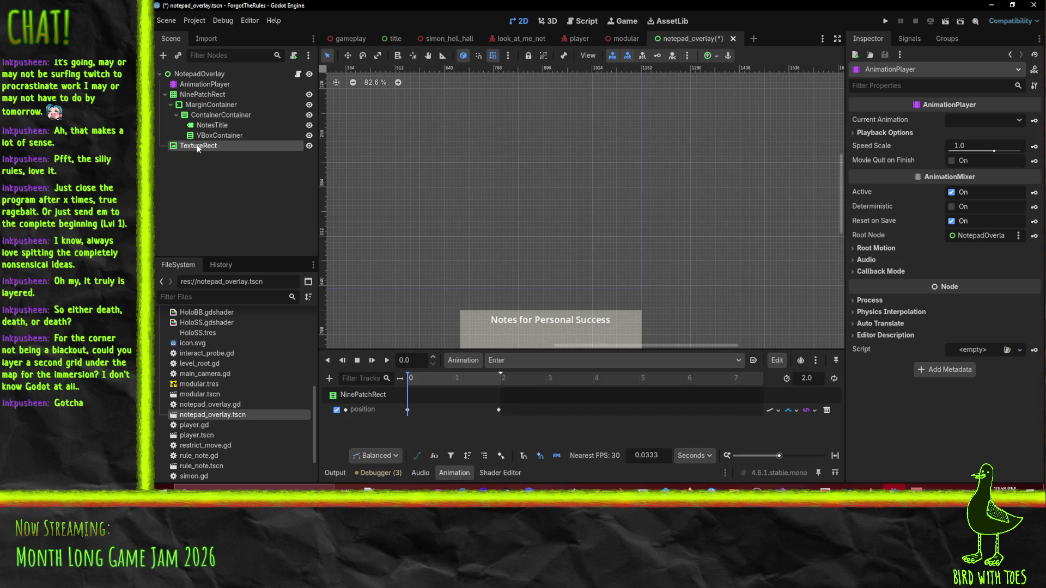
scroll(590, 257, down, 3)
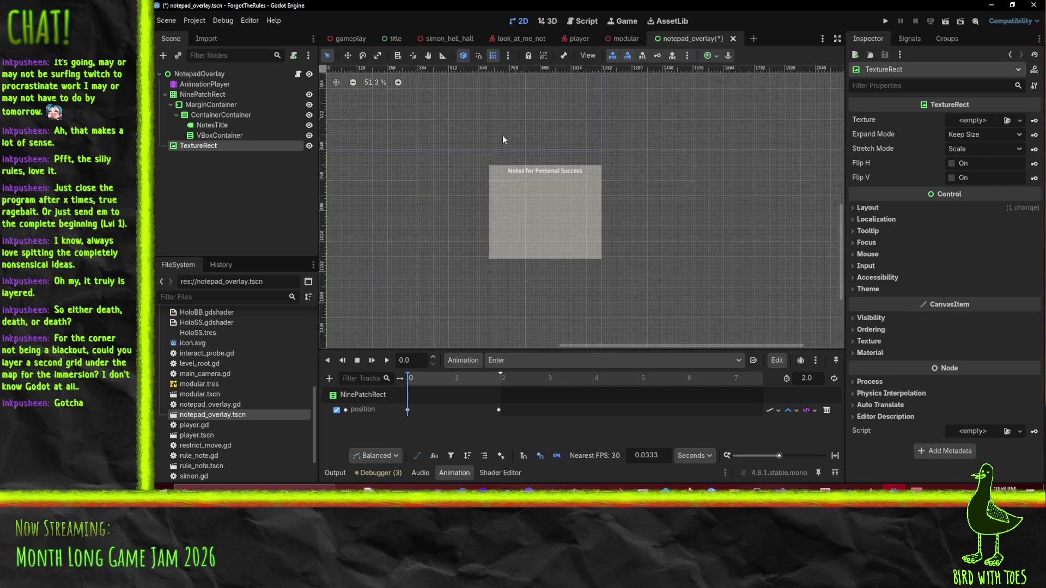
drag(204, 132, 209, 96)
scroll(433, 148, up, 2)
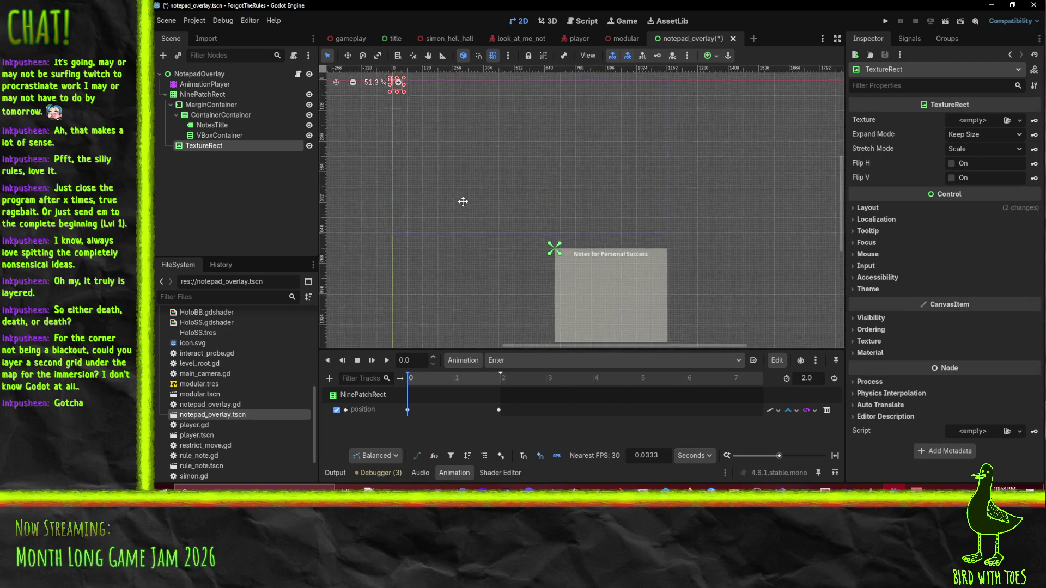
Move the TextureRect into the Notes for Personal Success panel and nudge it slightly lower
click(868, 208)
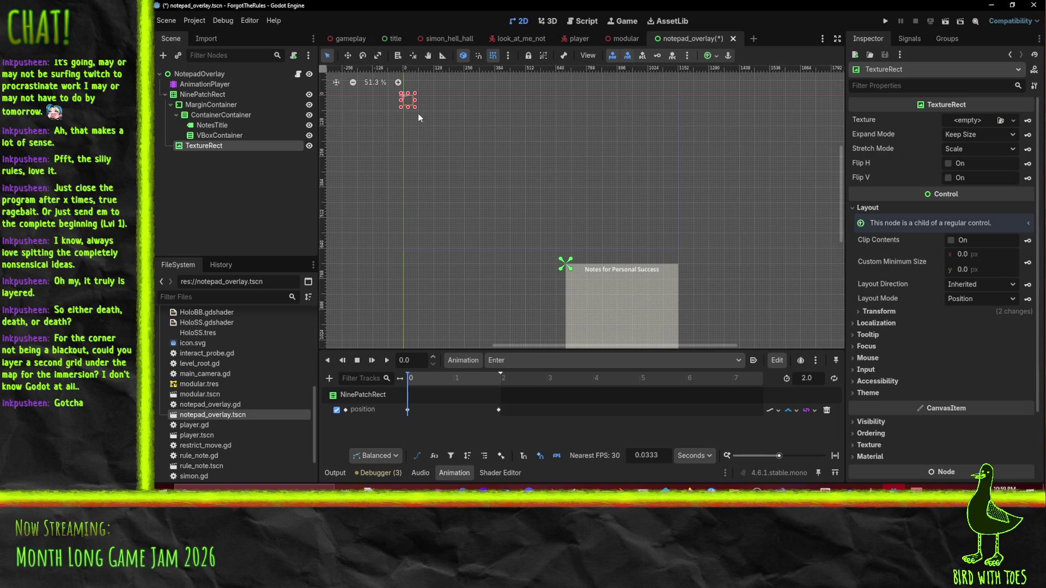
mouse_move(411, 101)
mouse_down()
mouse_move(593, 240)
mouse_move(610, 315)
mouse_up()
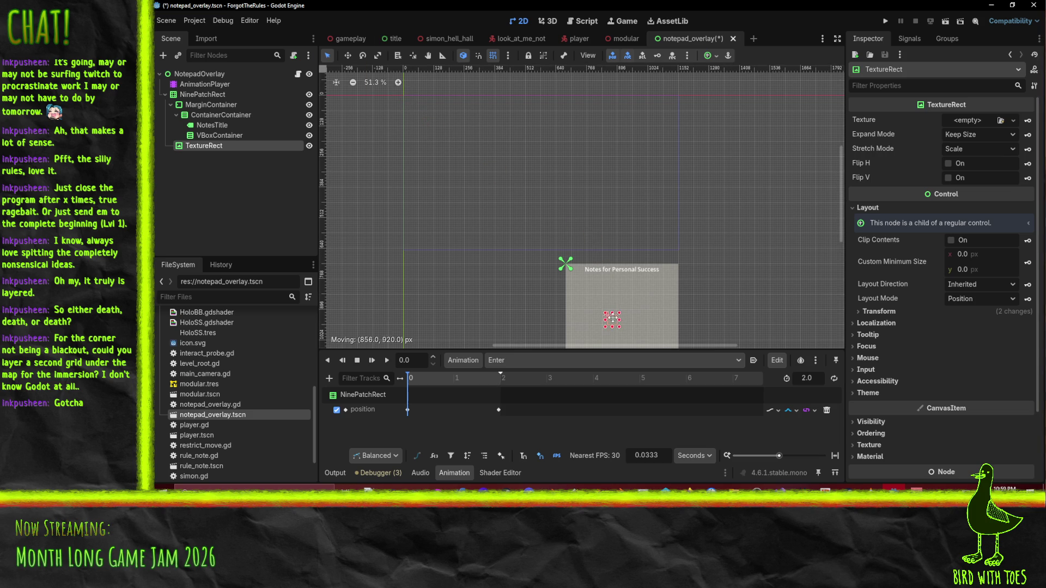
scroll(563, 178, up, 3)
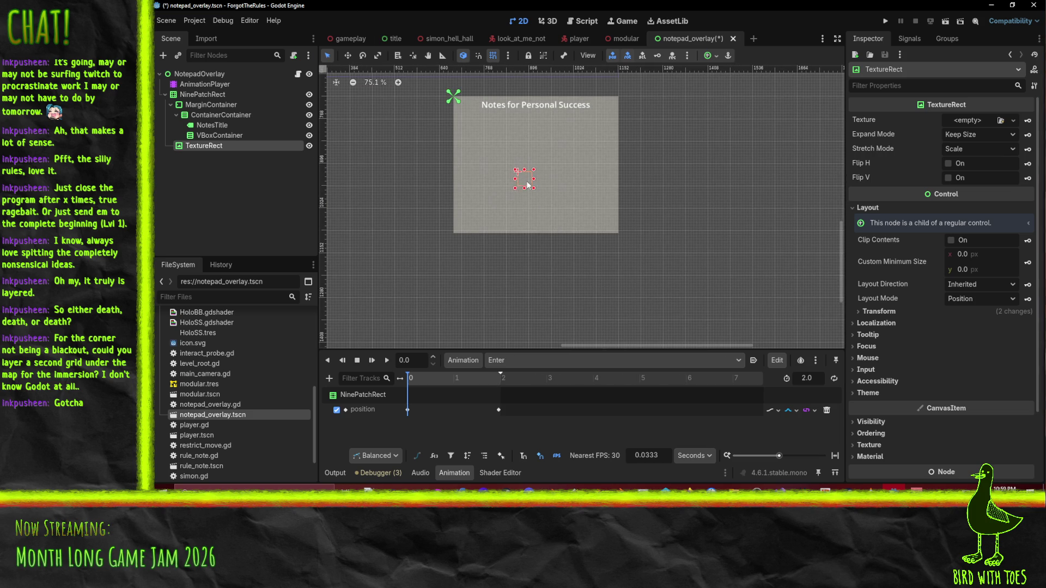
drag(520, 186, 520, 190)
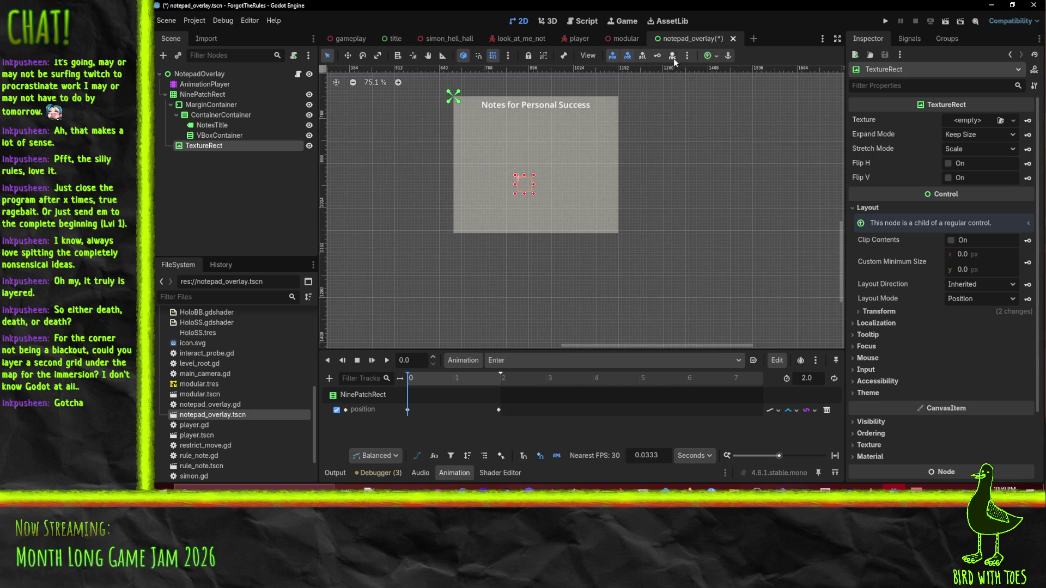
click(717, 57)
Switch to Krita and create a new 1000 × 200 px document
key(alt+Tab)
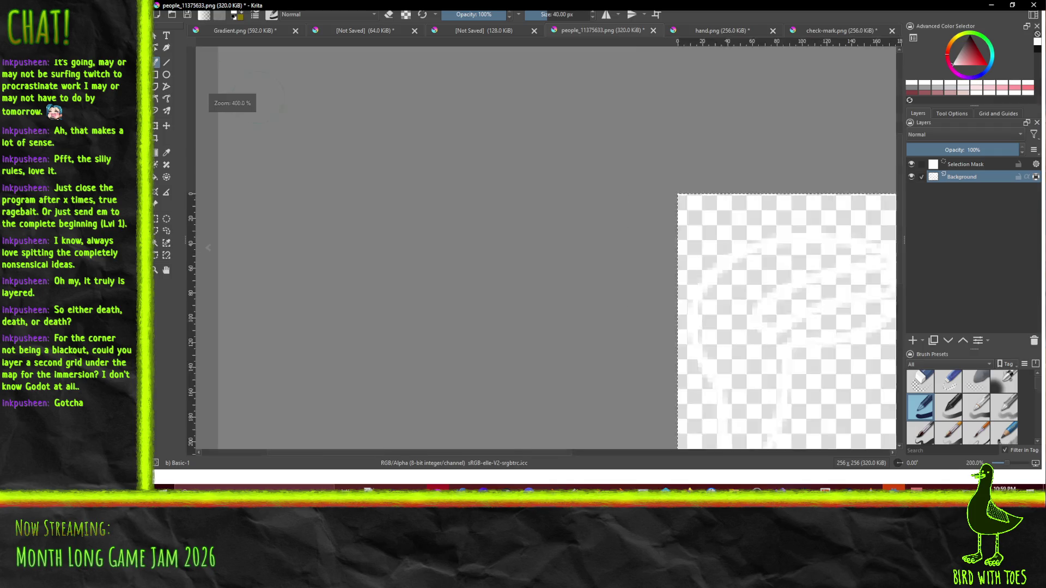
double_click(538, 3)
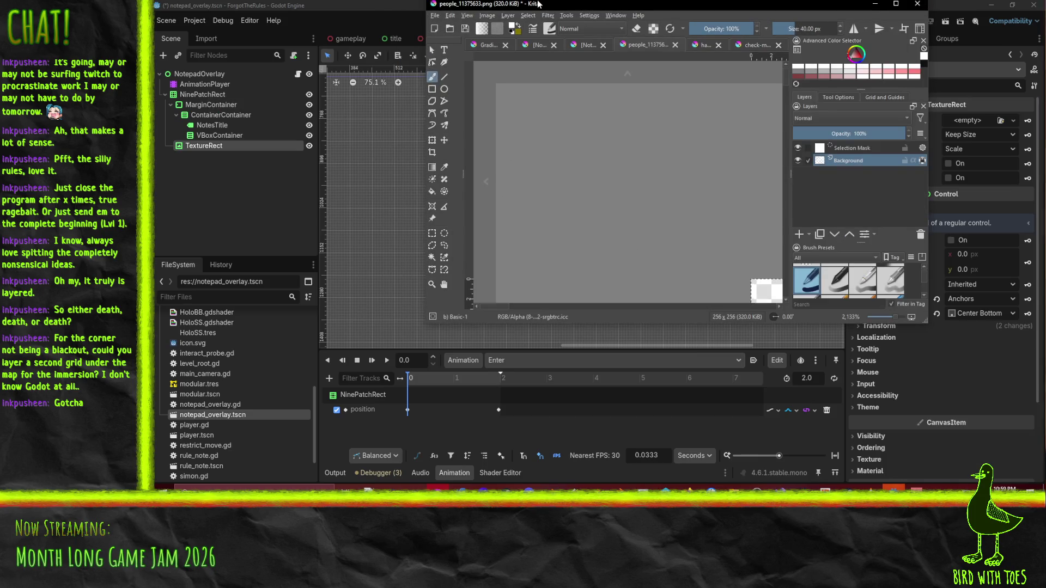
double_click(538, 4)
click(161, 15)
key(Escape)
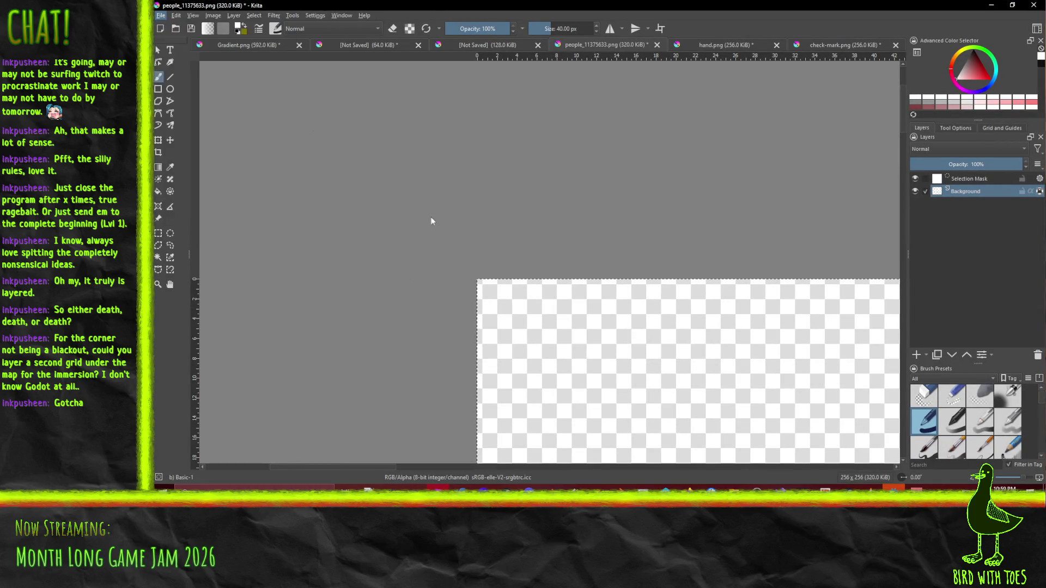
key(ctrl+n)
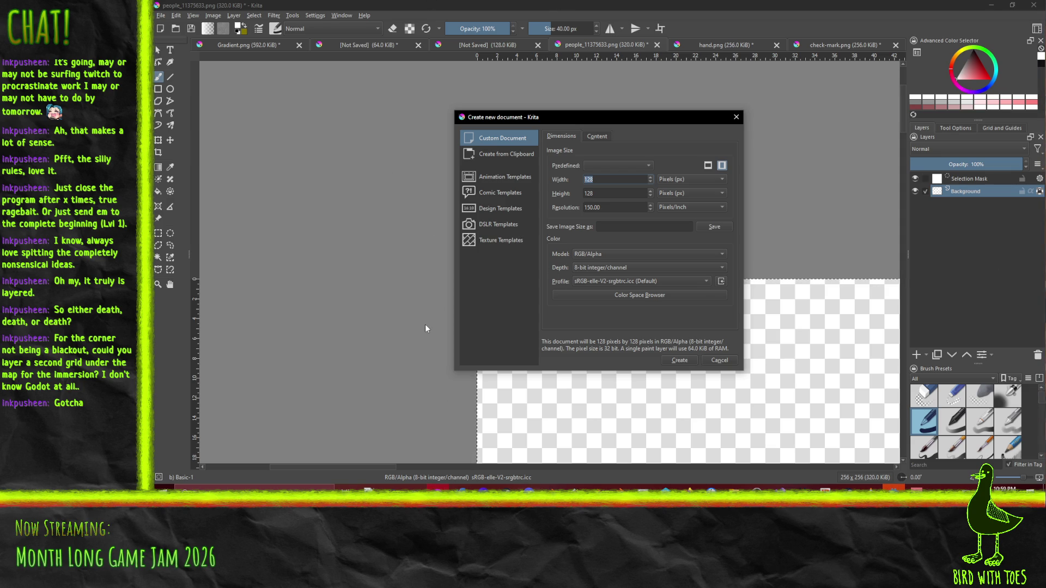
text(1000)
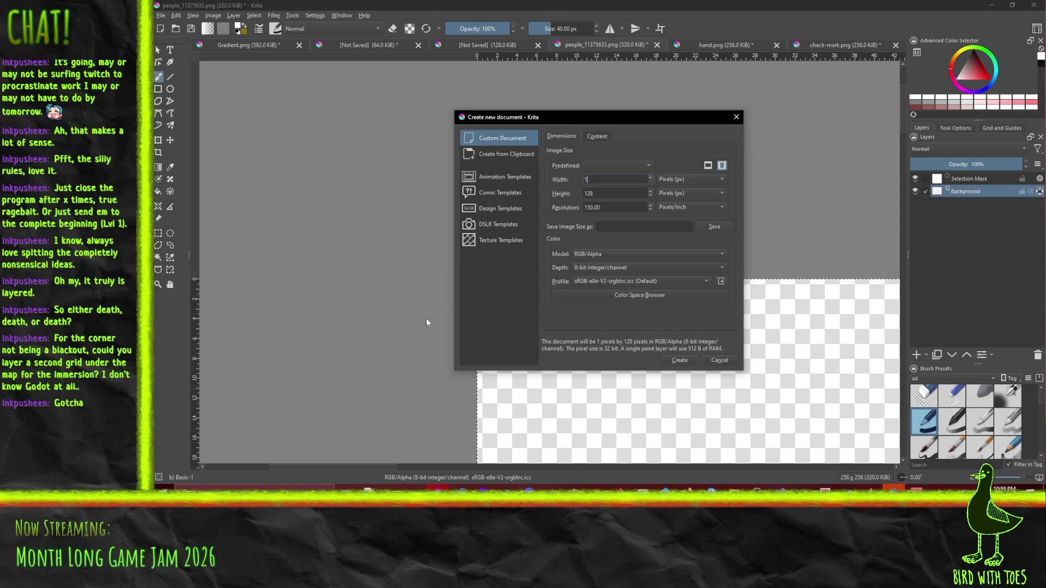
click(605, 193)
key(ctrl+a)
text(200)
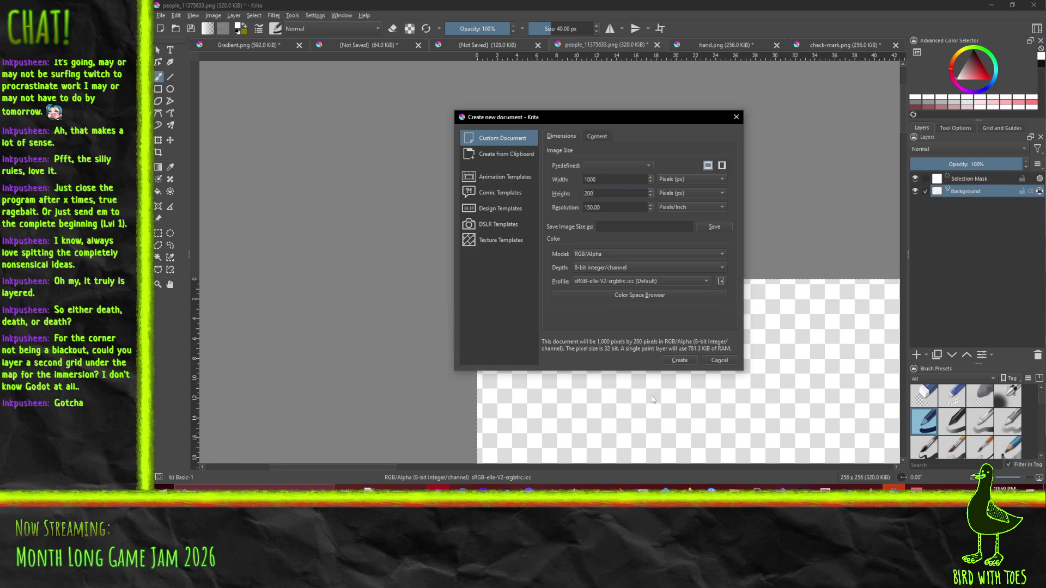
click(679, 361)
scroll(452, 300, down, 3)
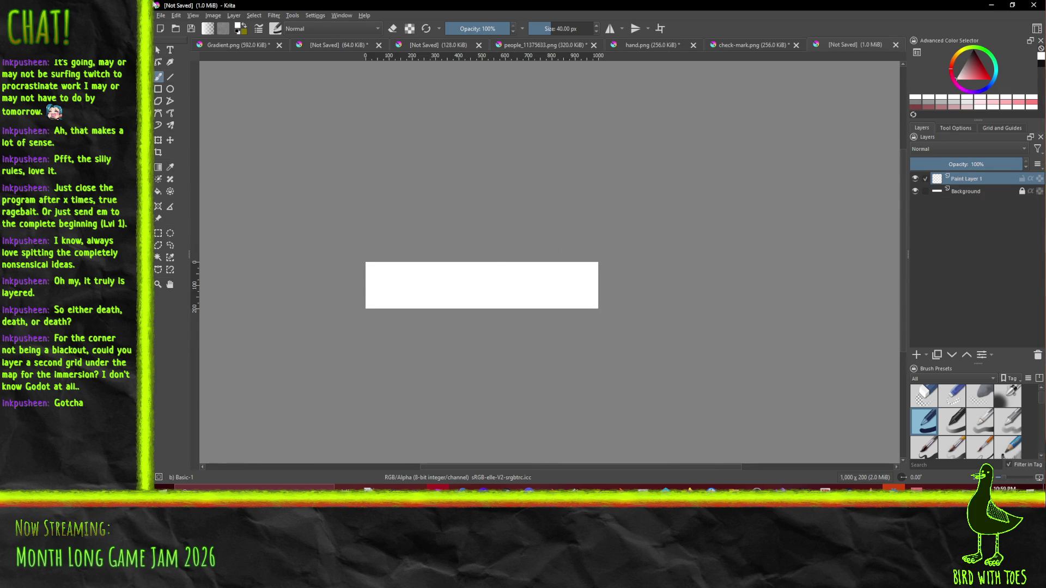
click(162, 15)
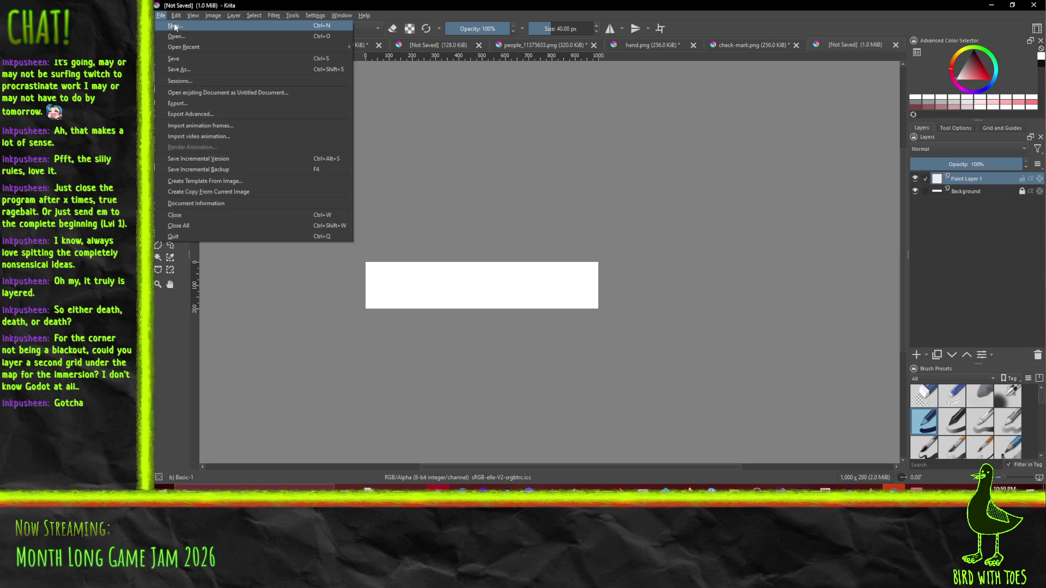
Resize the canvas to 200 px wide by 1000 px tall
mouse_move(241, 18)
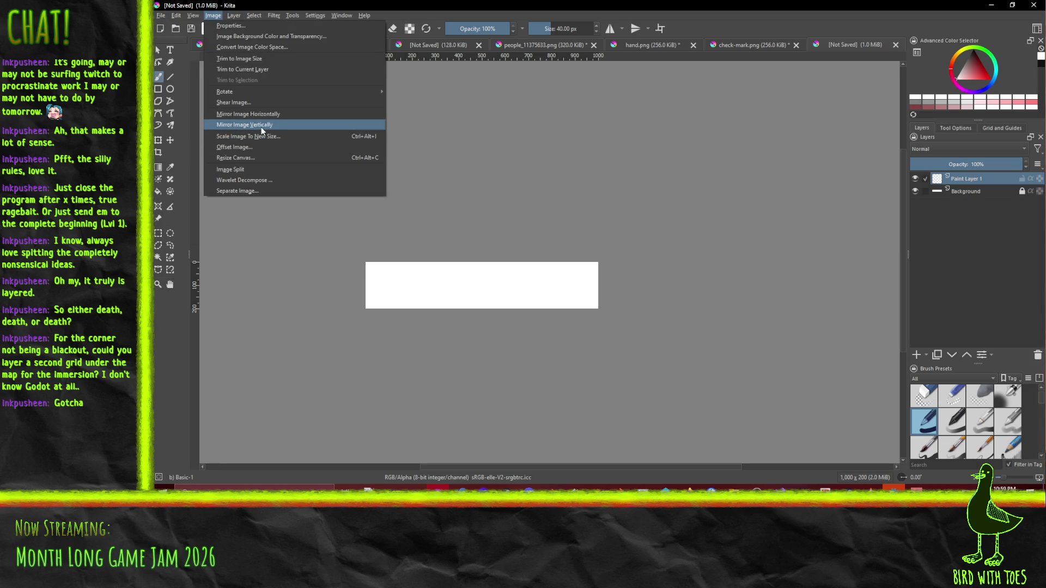
click(279, 158)
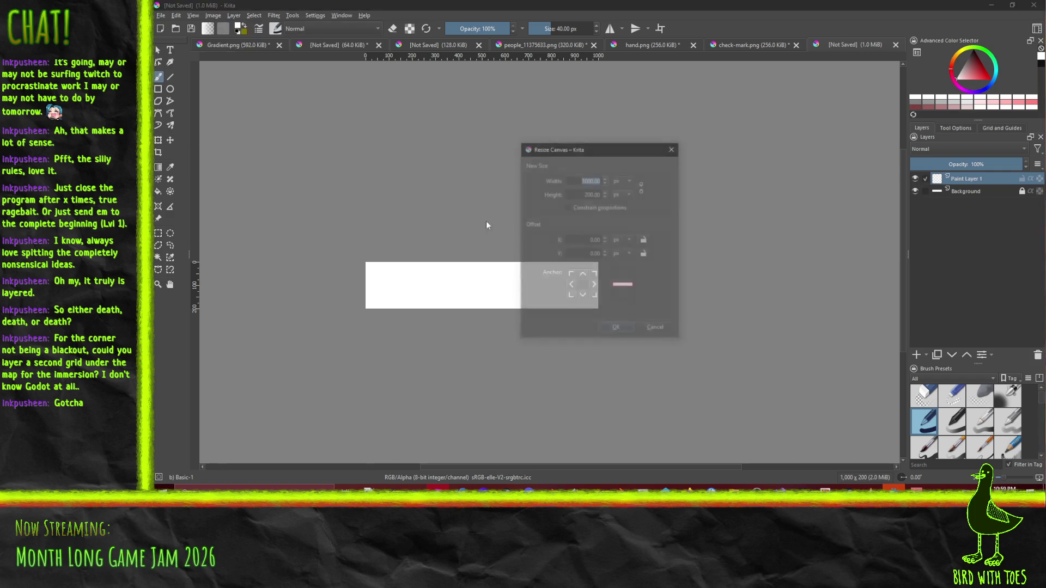
text(200)
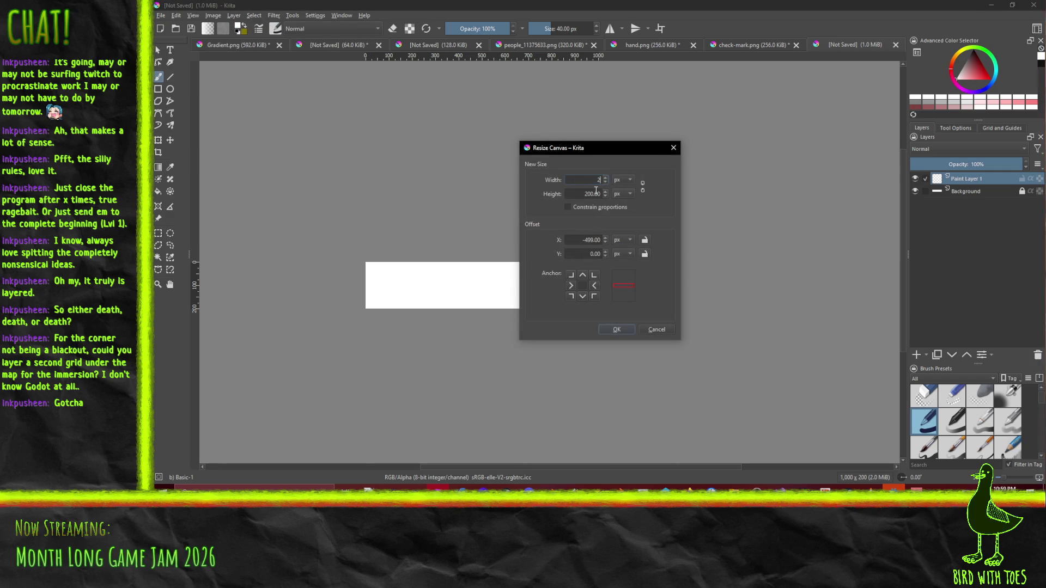
click(585, 194)
text(1000)
click(591, 180)
click(616, 329)
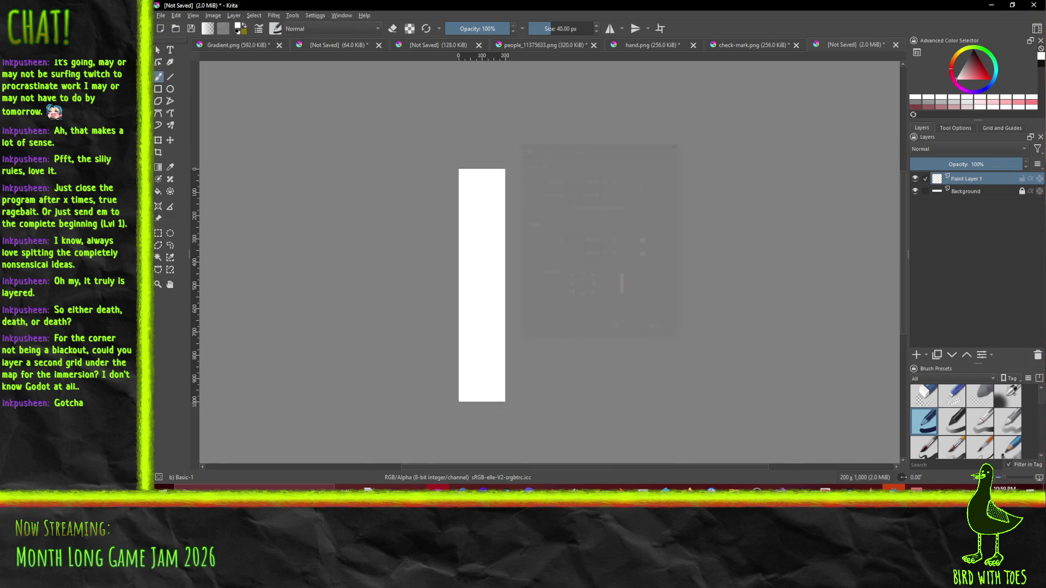
key(ctrl+plus)
Delete the white Background layer and choose black as the paint colour
click(978, 192)
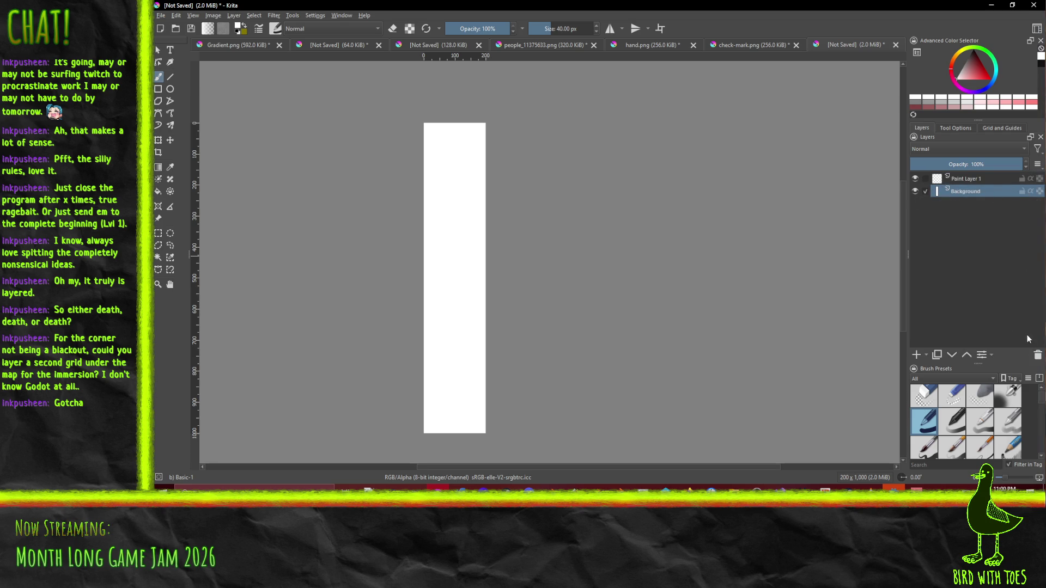
click(1038, 355)
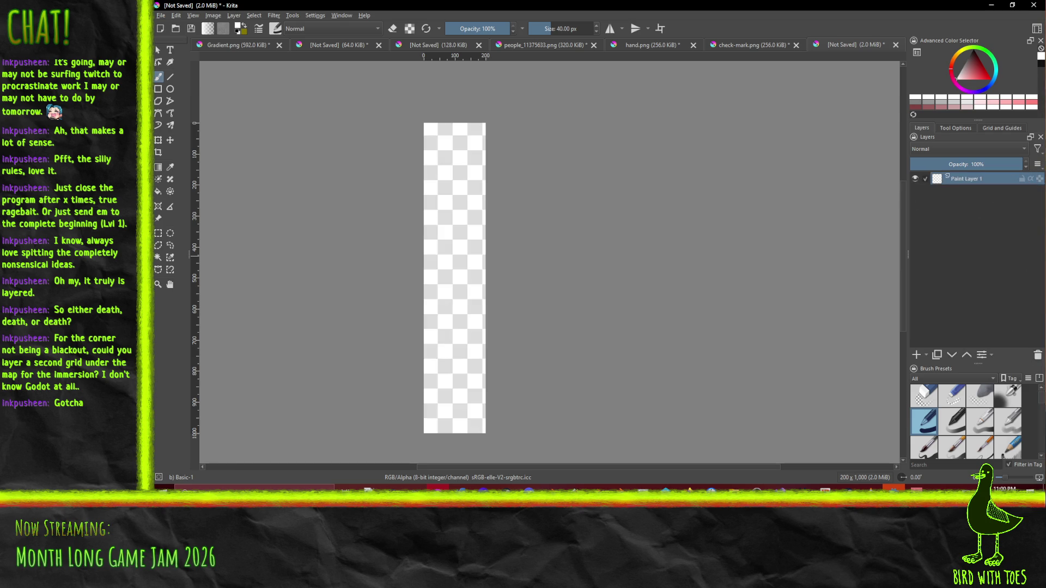
click(973, 49)
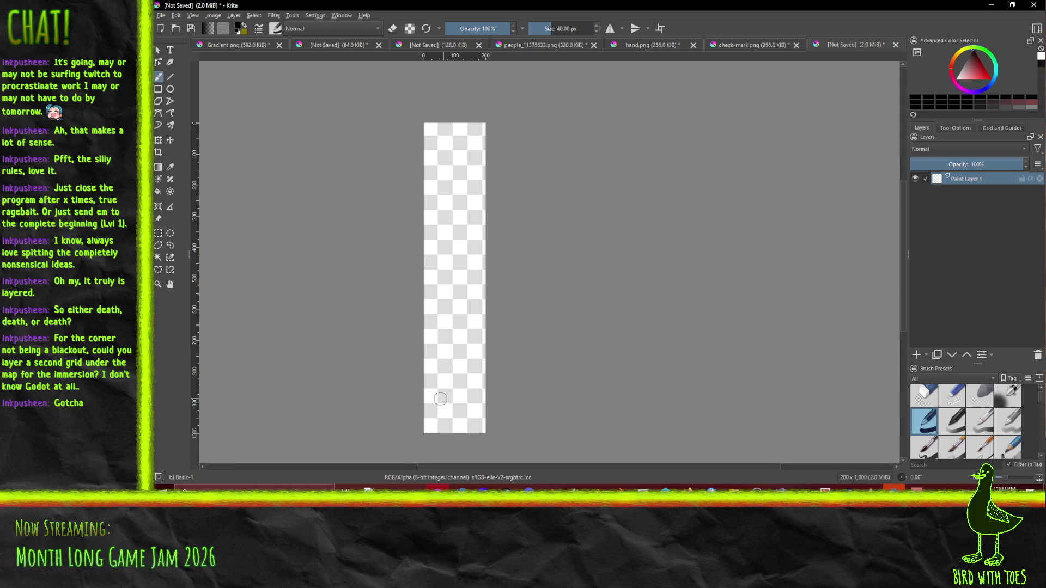
Paint the arm's two black outlines with a thinner brush, joining them into a hand with a raised finger
mouse_move(448, 431)
mouse_down()
mouse_move(452, 200)
mouse_move(430, 191)
mouse_move(429, 174)
mouse_move(453, 181)
mouse_move(448, 138)
mouse_move(462, 150)
mouse_move(459, 167)
mouse_move(467, 154)
mouse_move(480, 179)
mouse_move(478, 193)
mouse_move(452, 198)
mouse_up()
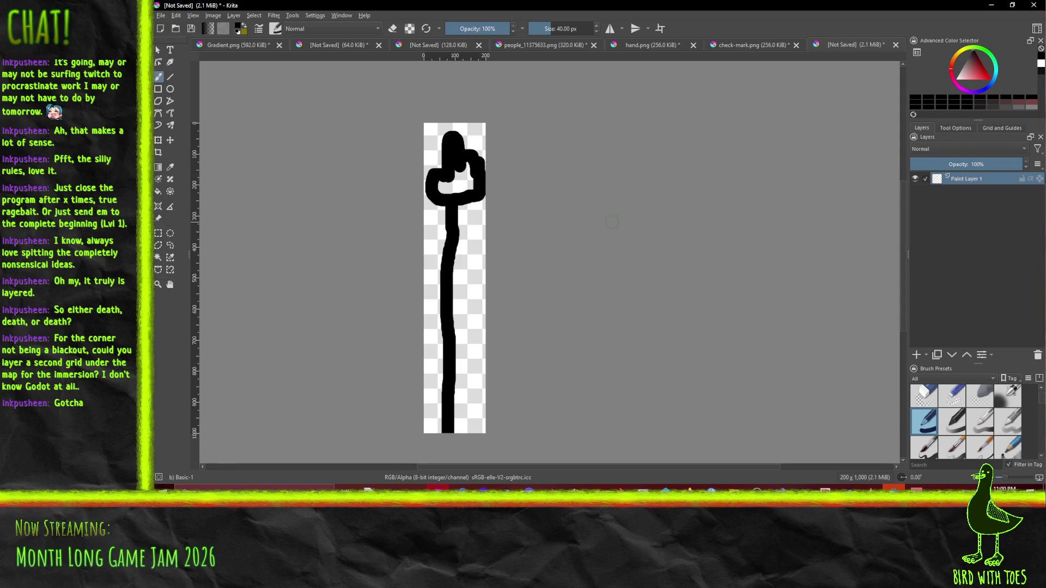
key(ctrl+z)
key(ctrl+z)
key(ctrl+z)
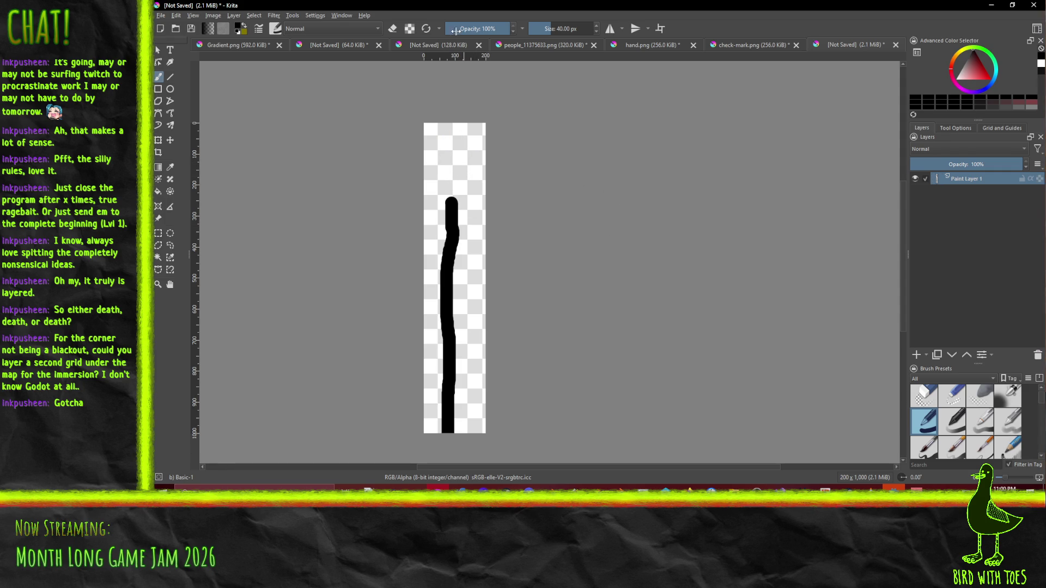
drag(549, 28, 546, 28)
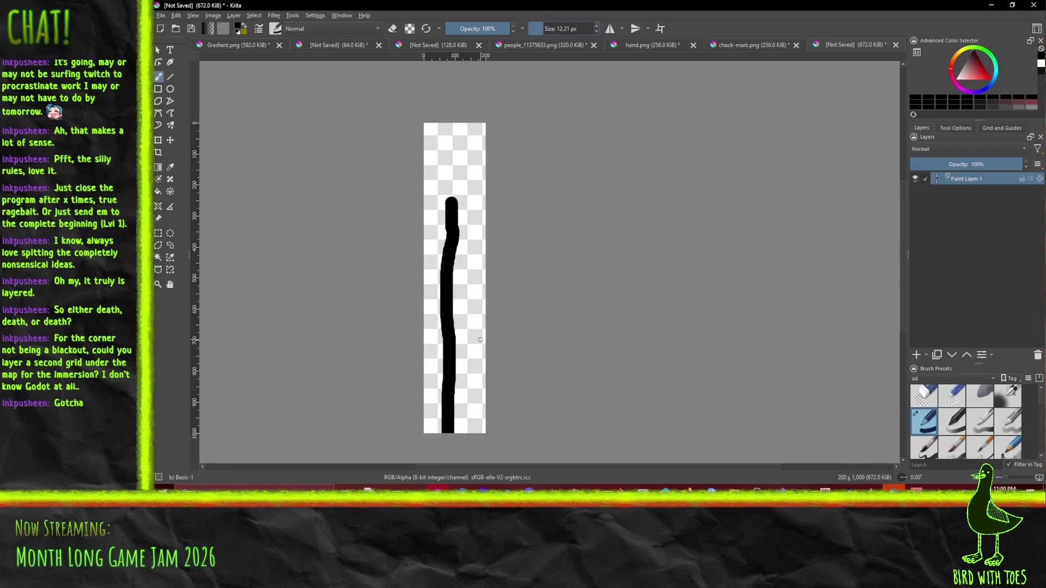
drag(470, 202, 472, 428)
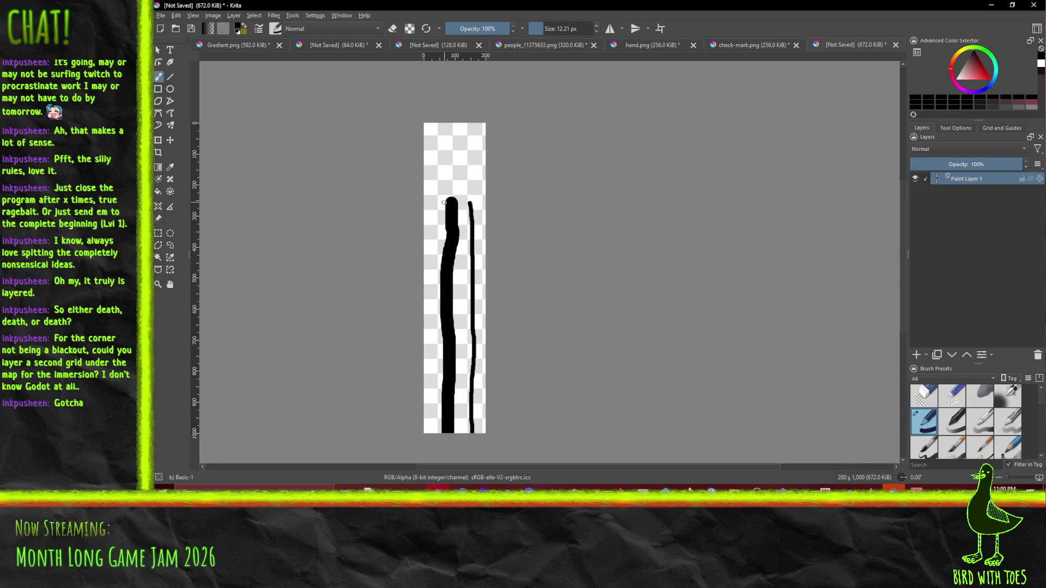
mouse_move(449, 198)
mouse_down()
mouse_move(471, 203)
mouse_move(435, 177)
mouse_up()
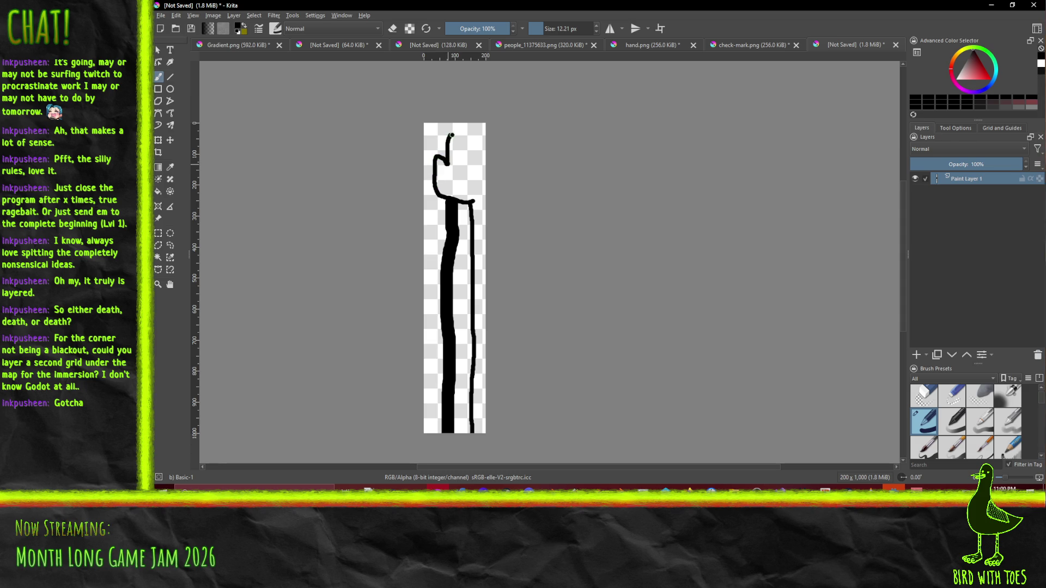
key(ctrl+z)
mouse_move(448, 164)
mouse_down()
mouse_move(451, 126)
mouse_move(459, 159)
mouse_up()
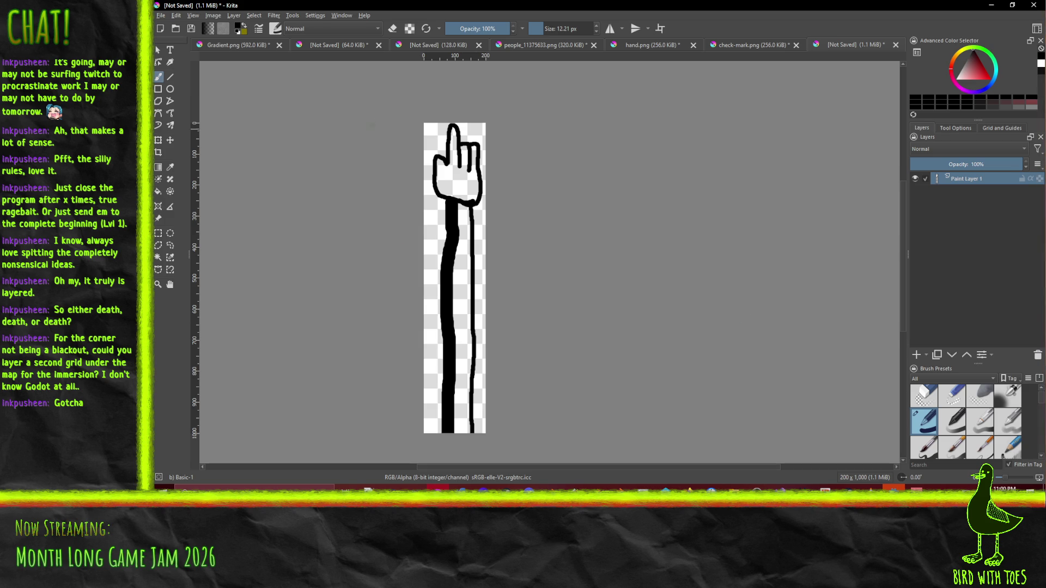
Duplicate the arm drawing layer, Paint Layer 1
click(161, 17)
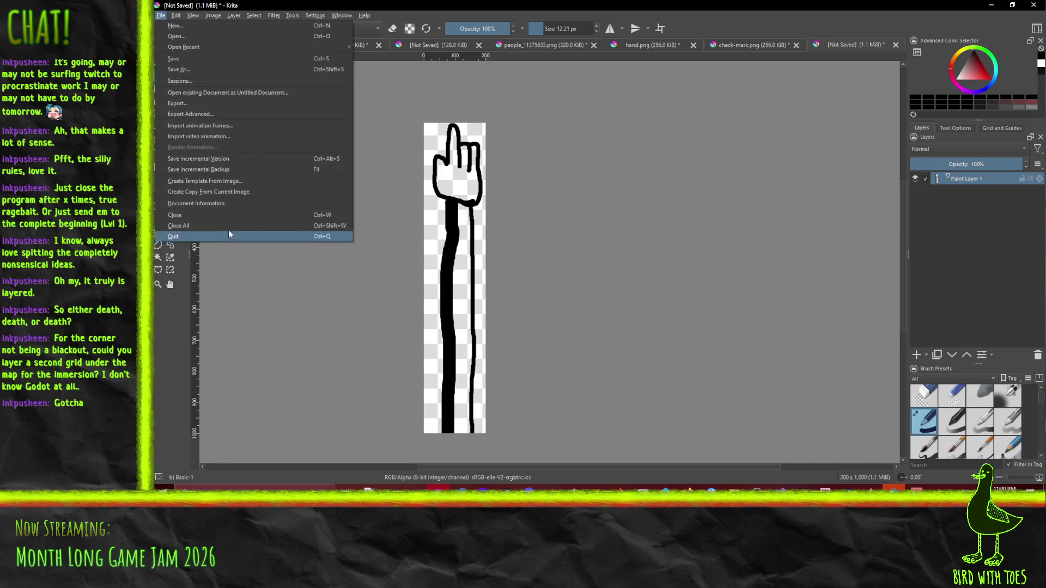
click(669, 165)
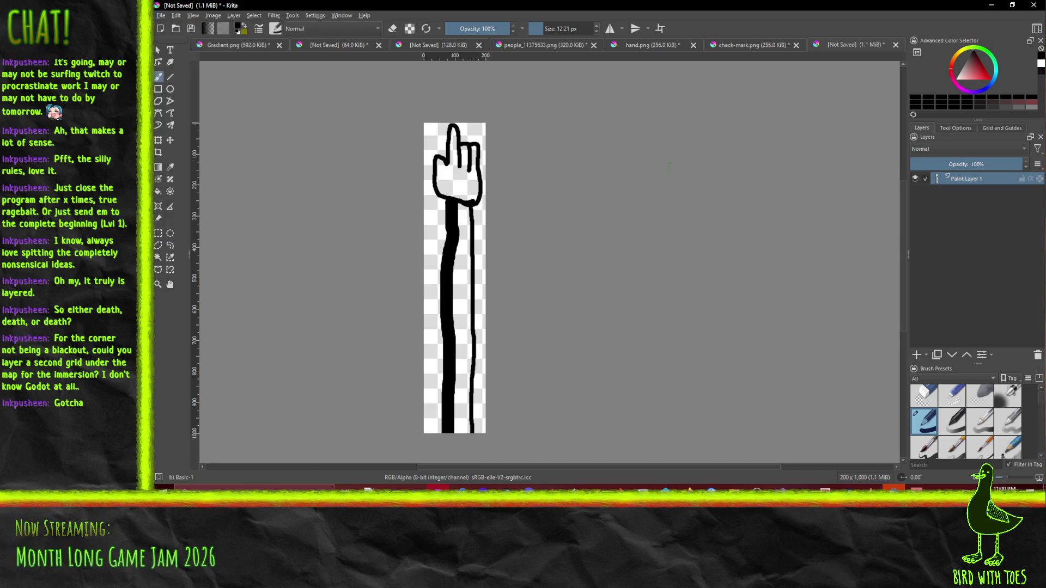
click(936, 355)
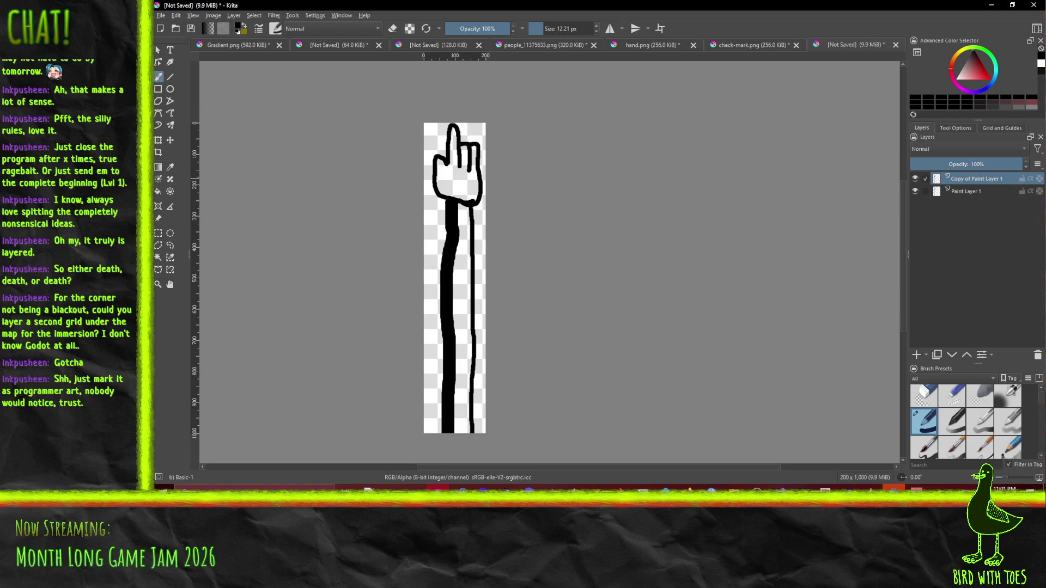
Fade Paint Layer 1 to 43% opacity, then erase and redraw the fingers on the copy with Basic-1
click(966, 192)
drag(984, 164, 959, 164)
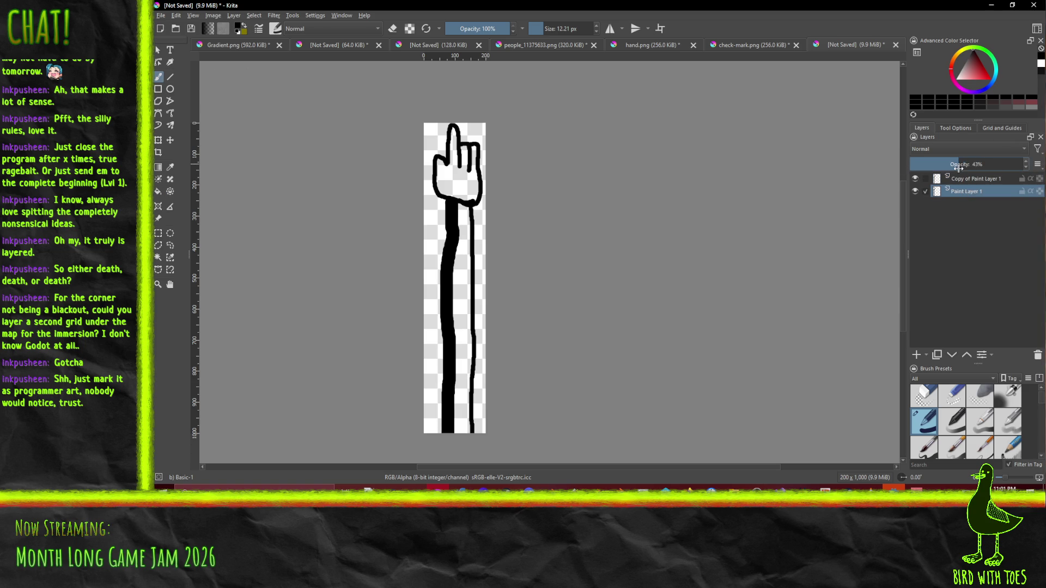
click(975, 181)
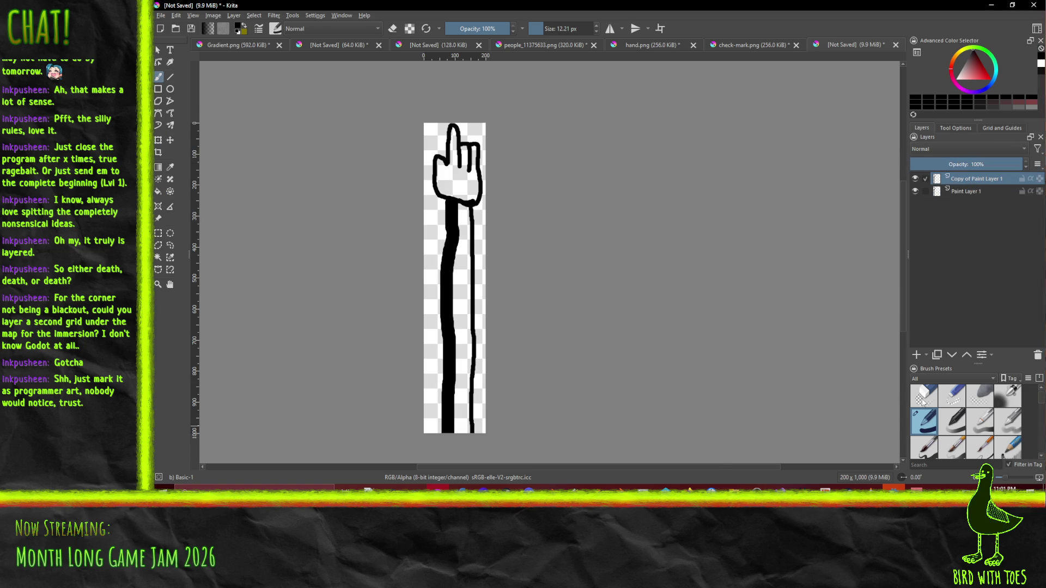
key(e)
mouse_move(436, 167)
mouse_down()
mouse_move(477, 172)
mouse_move(452, 139)
mouse_move(511, 137)
mouse_up()
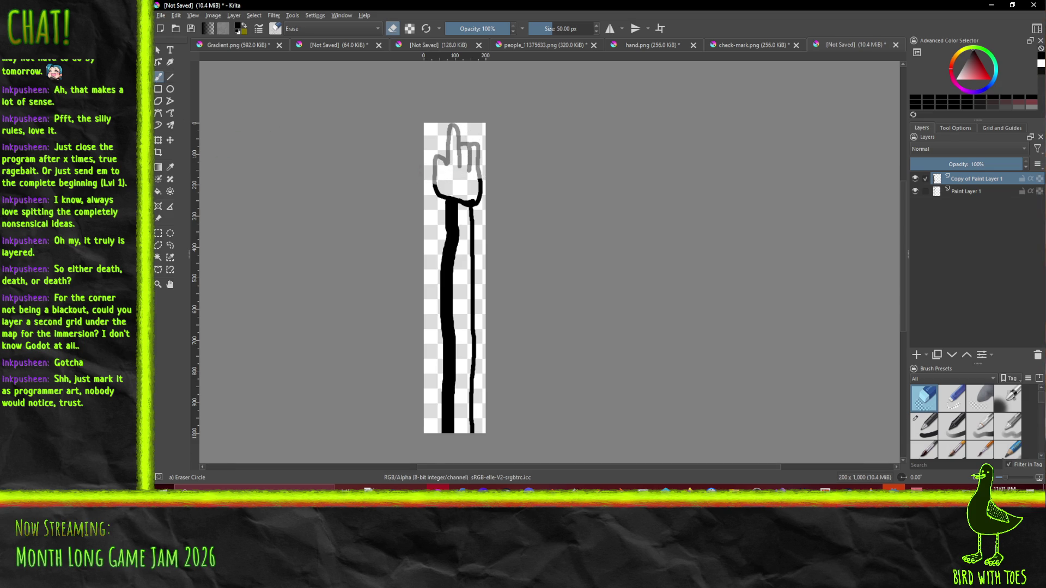
click(926, 430)
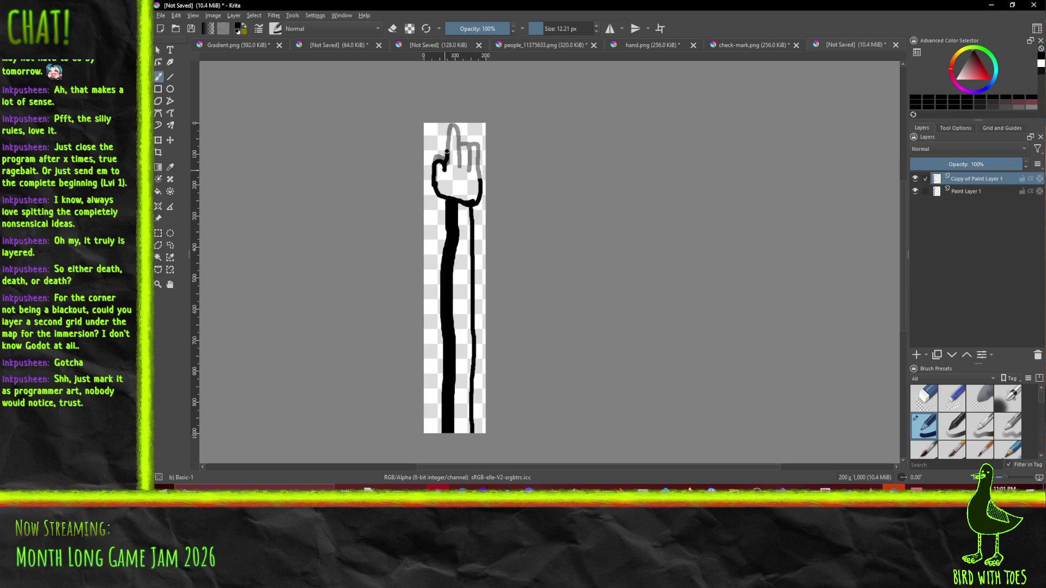
mouse_move(455, 136)
mouse_down()
mouse_move(469, 159)
mouse_move(461, 165)
mouse_move(469, 172)
mouse_move(468, 157)
mouse_move(478, 157)
mouse_move(480, 179)
mouse_up()
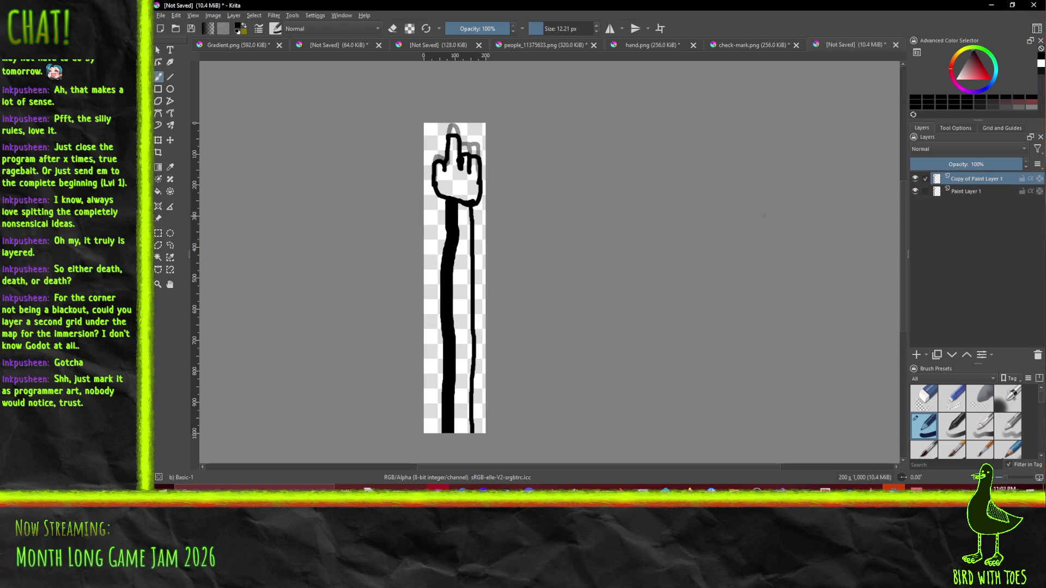
Raise Paint Layer 1 to 64% opacity and toggle its visibility to compare the two hands
click(966, 191)
mouse_move(1004, 164)
mouse_down()
mouse_move(987, 163)
mouse_move(1025, 164)
mouse_up()
click(916, 191)
click(916, 191)
click(916, 192)
click(916, 191)
click(916, 191)
click(916, 192)
click(916, 191)
click(916, 191)
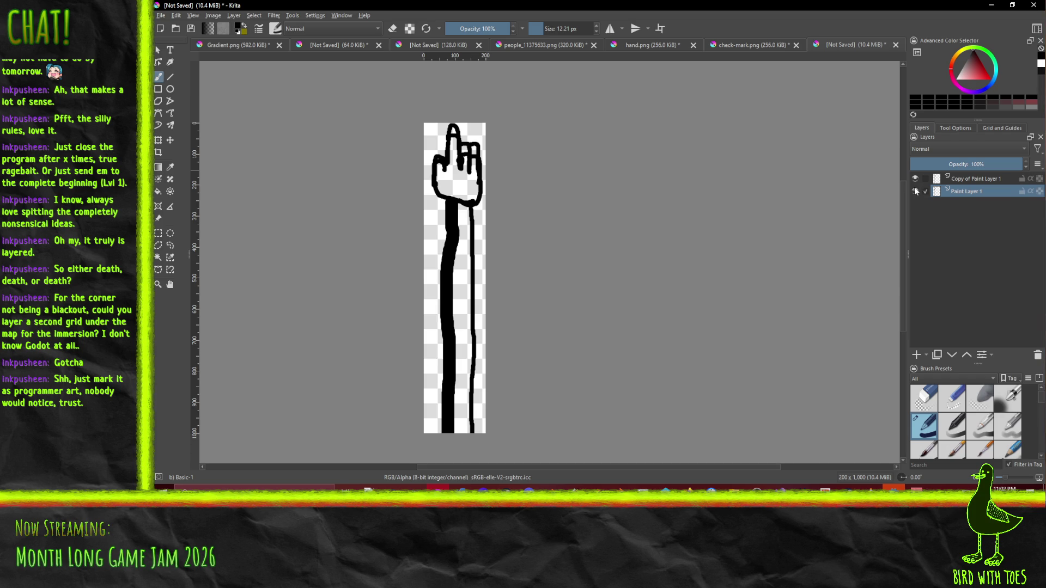
Trace a bolder wrist line on Copy of Paint Layer 1, checking it against the original
click(980, 179)
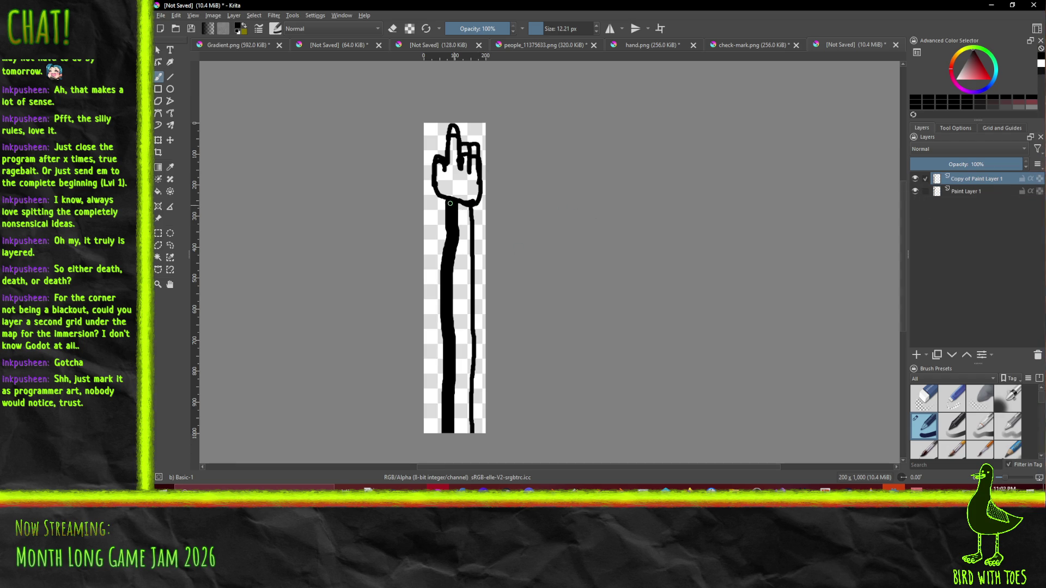
mouse_move(441, 200)
mouse_down()
mouse_move(482, 194)
mouse_move(478, 183)
mouse_move(432, 185)
mouse_up()
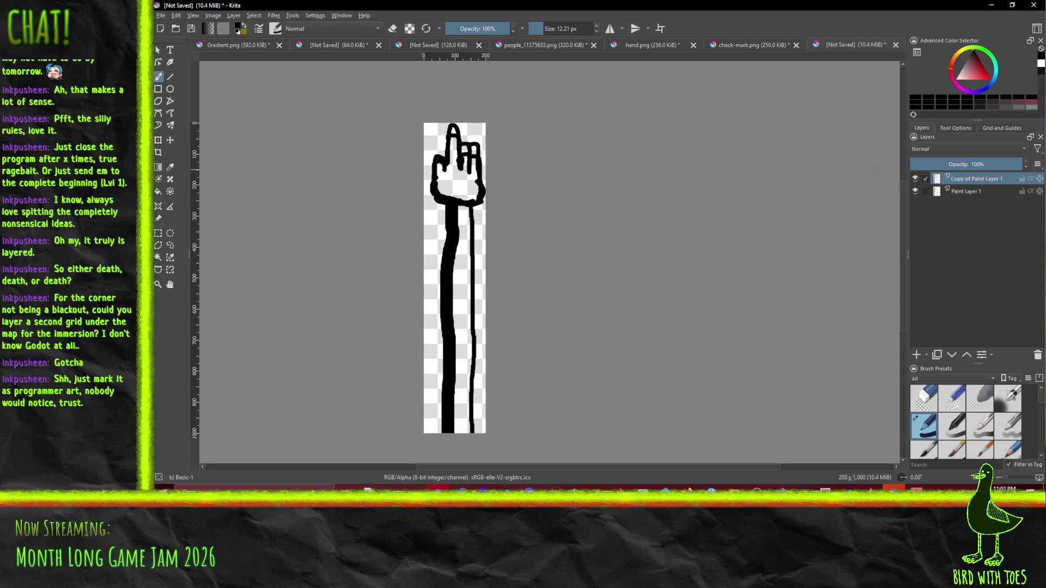
click(915, 179)
click(915, 180)
Hide Paint Layer 1 so only the redrawn hand shows, with the copy layer selected
click(965, 192)
click(915, 191)
click(915, 191)
click(915, 191)
click(915, 191)
click(915, 191)
click(948, 179)
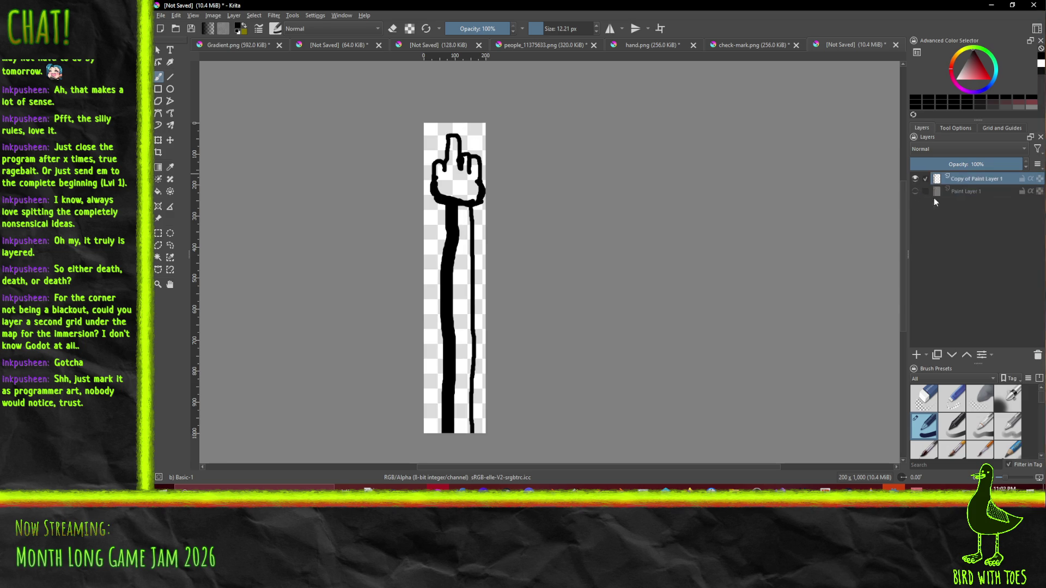
Undo a trial eraser stroke, then hide the redrawn copy and show Paint Layer 1
click(920, 401)
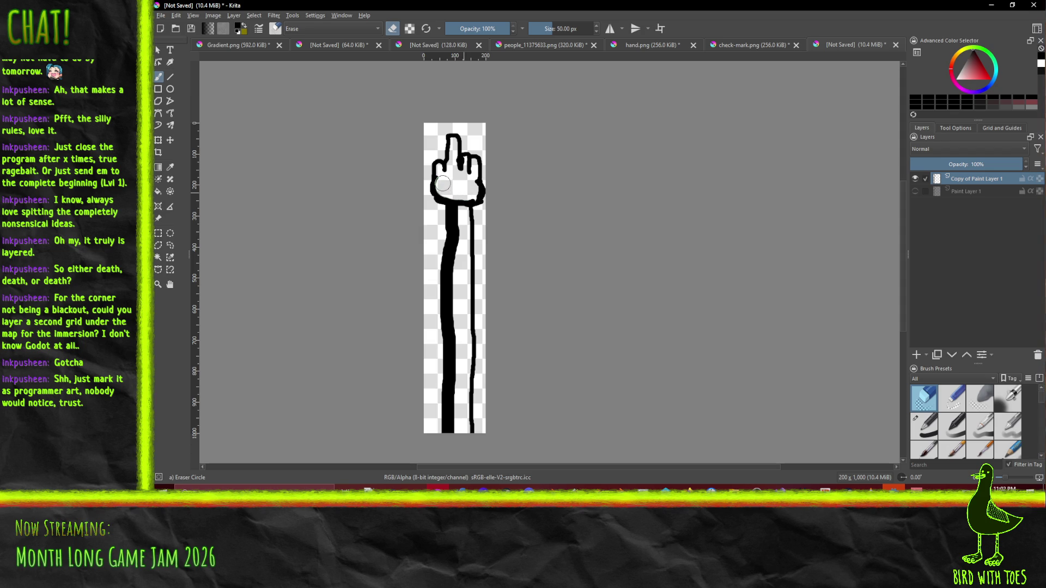
drag(457, 192, 471, 194)
key(ctrl+z)
click(943, 191)
click(916, 191)
click(916, 179)
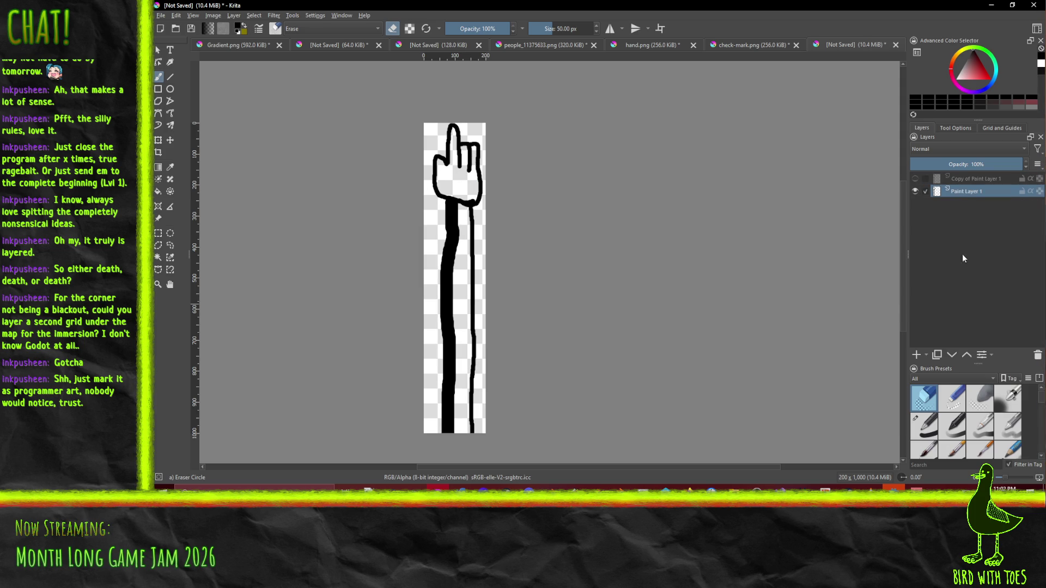
Duplicate Paint Layer 1 again and pick a pinkish skin colour with the Basic-1 brush
click(937, 354)
click(967, 204)
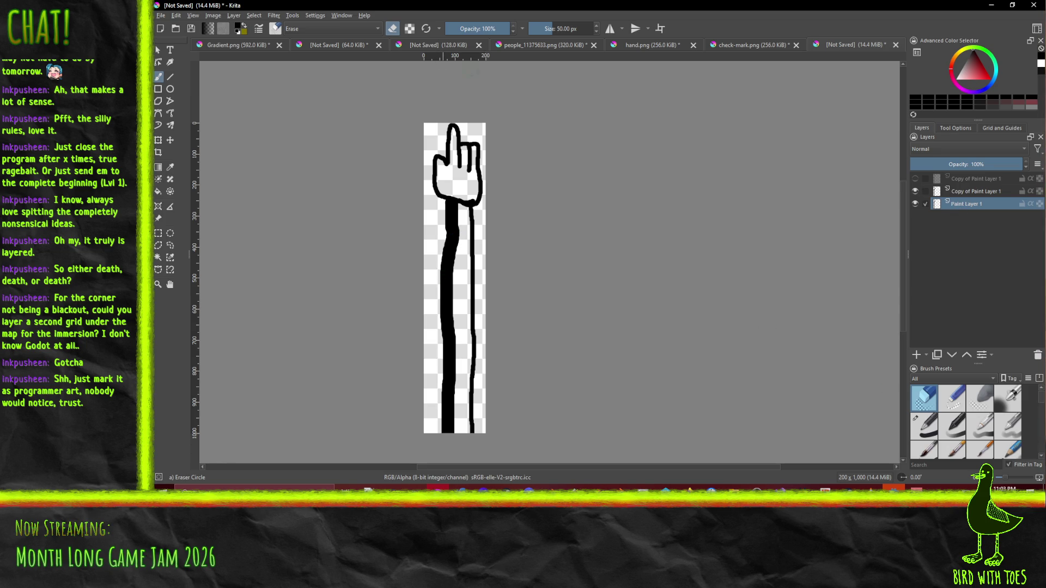
click(968, 67)
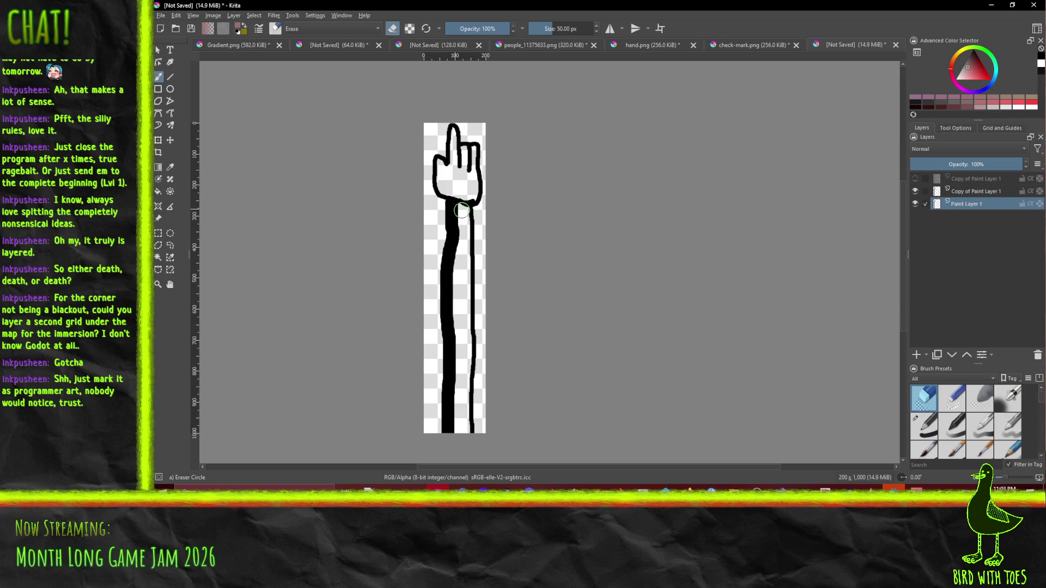
click(915, 192)
click(916, 193)
click(925, 431)
Paint mauve skin colour down the arm below the wrist with a 39 px brush
drag(462, 207, 462, 297)
drag(531, 30, 553, 30)
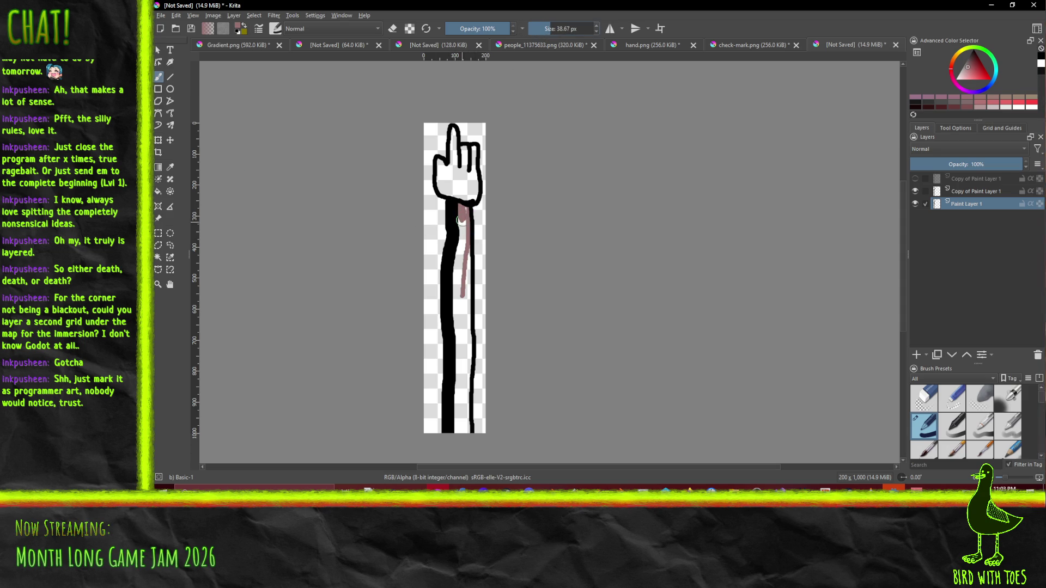
mouse_move(458, 210)
mouse_down()
mouse_move(462, 433)
mouse_move(470, 330)
mouse_move(458, 302)
mouse_move(471, 310)
mouse_move(453, 256)
mouse_move(474, 321)
mouse_move(467, 311)
mouse_up()
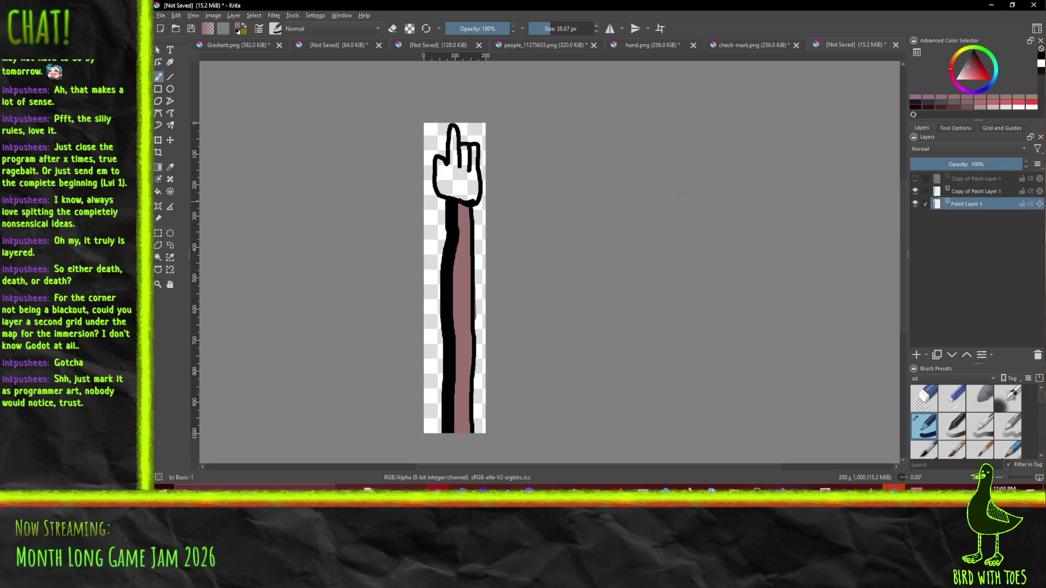
Show the redrawn hand layer and hide the middle copy, toggling it to compare
click(916, 179)
click(917, 191)
click(917, 191)
click(916, 191)
click(916, 192)
click(916, 192)
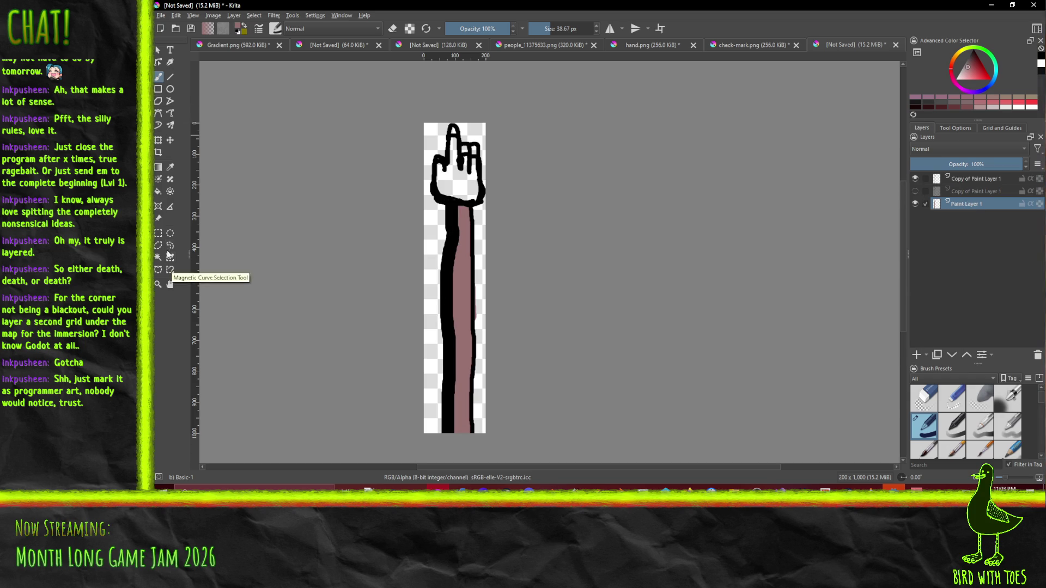
Undo the recent finger strokes and show the second hand pose layer instead of the top one
click(918, 393)
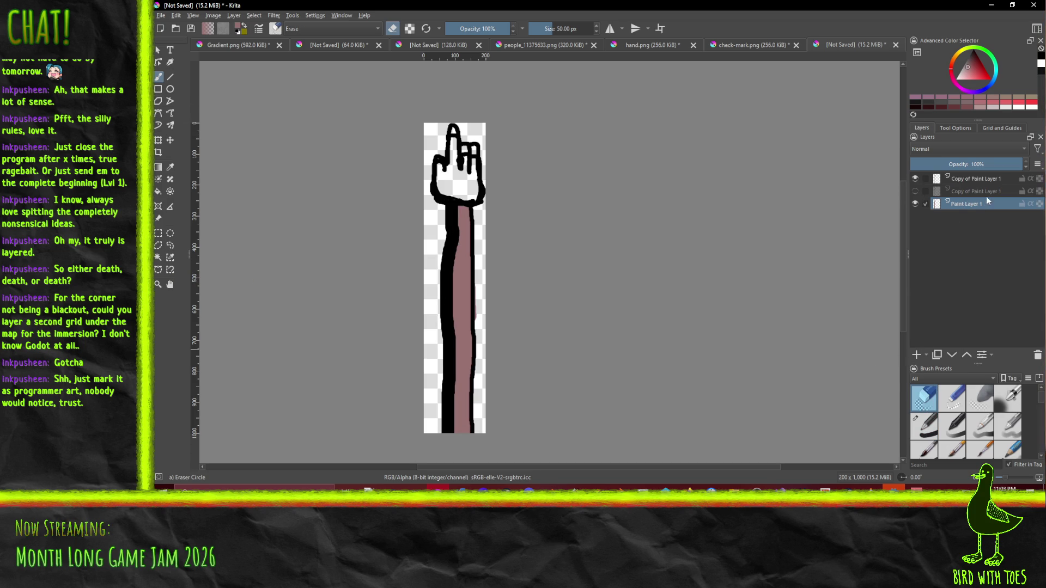
key(ctrl+z)
key(ctrl+z)
key(ctrl+z)
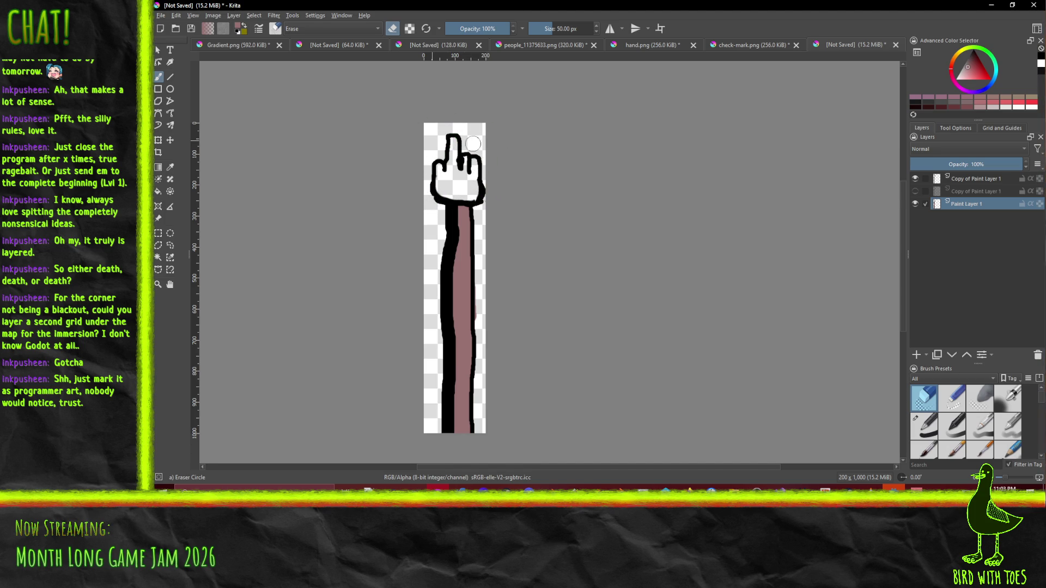
click(915, 194)
click(915, 194)
click(914, 194)
click(915, 194)
click(915, 178)
click(915, 189)
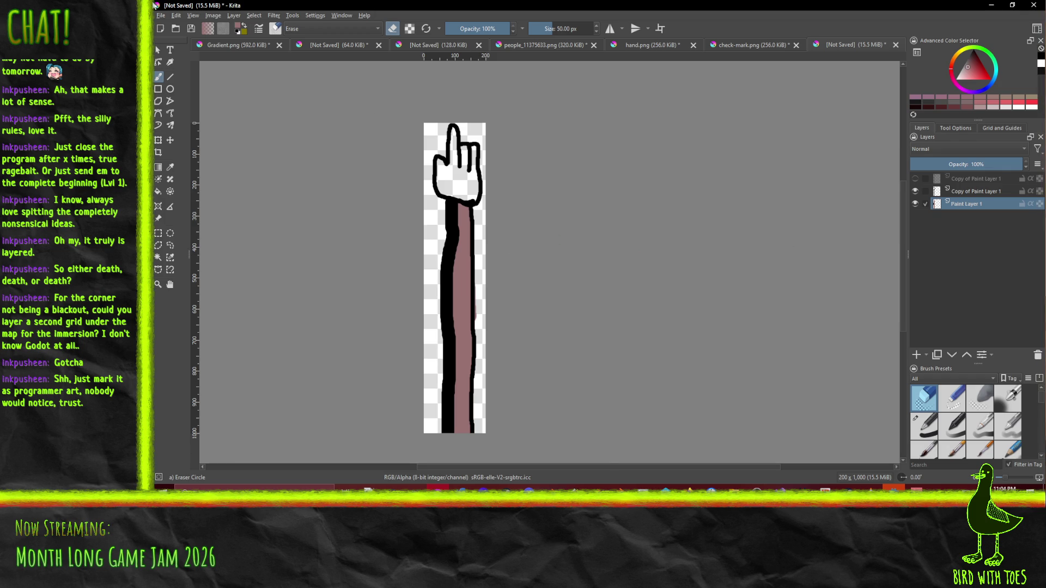
click(161, 15)
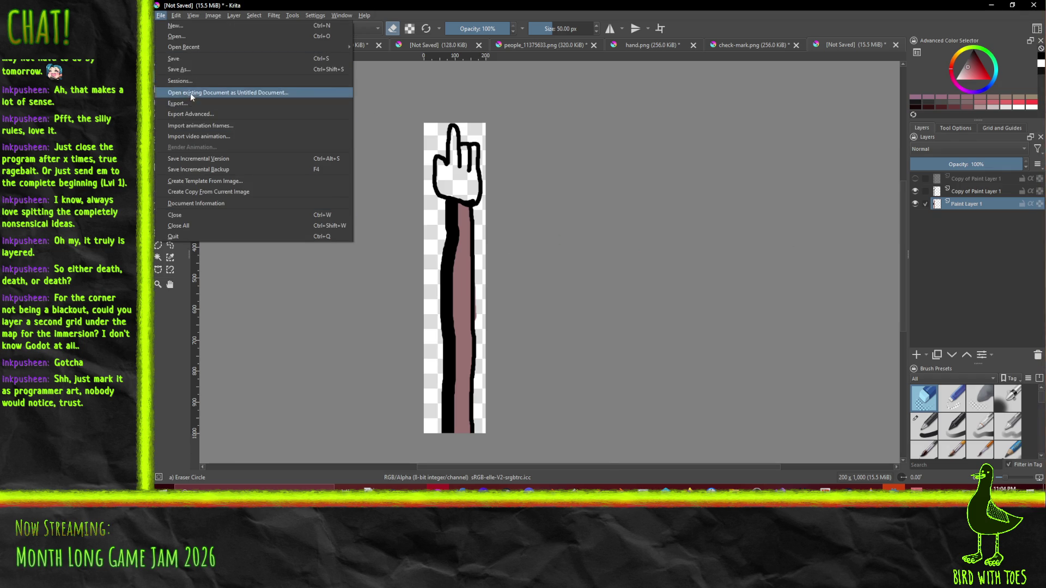
Export the single-finger hand pose as Tap.png, then switch to the top hand pose layer
click(188, 113)
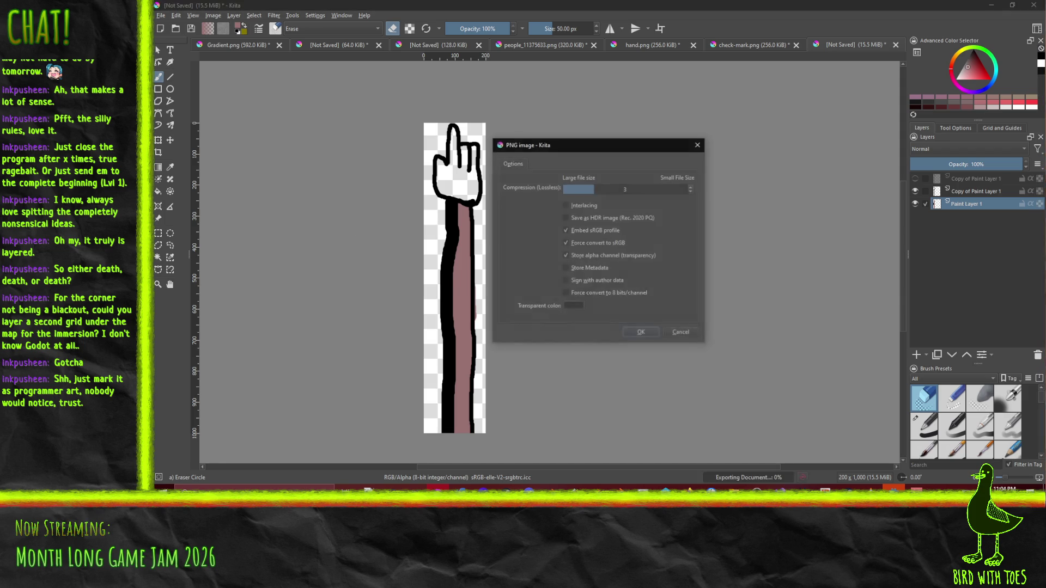
key(Return)
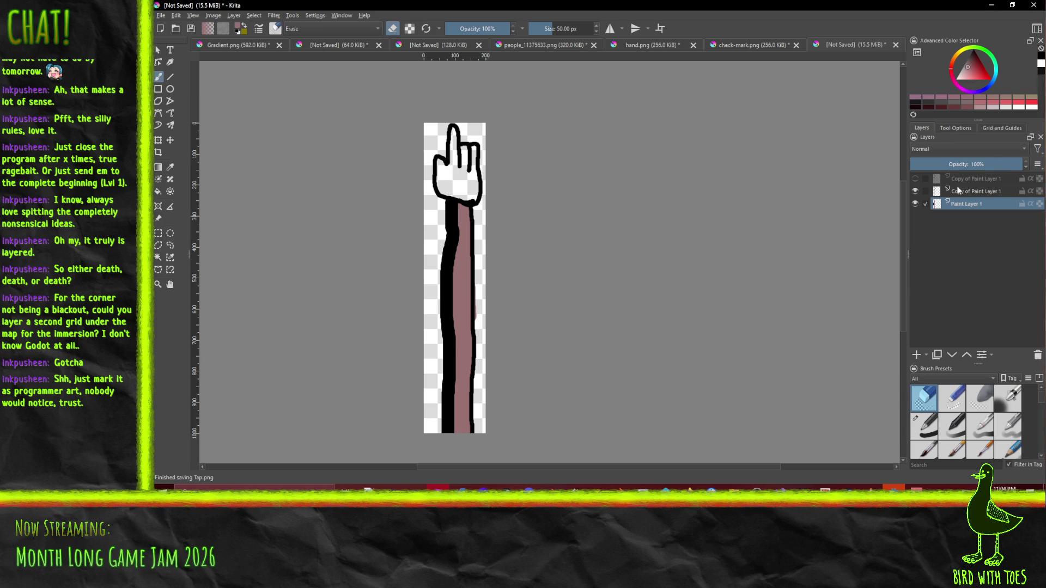
click(915, 178)
click(916, 191)
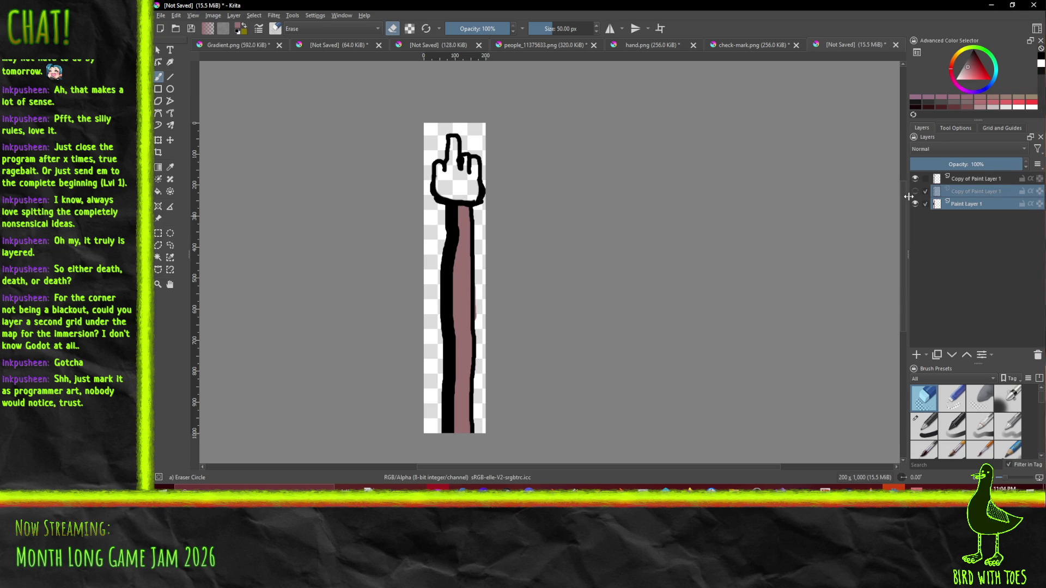
Export the other hand pose as a second PNG frame, then show the middle pose again
click(162, 15)
click(190, 105)
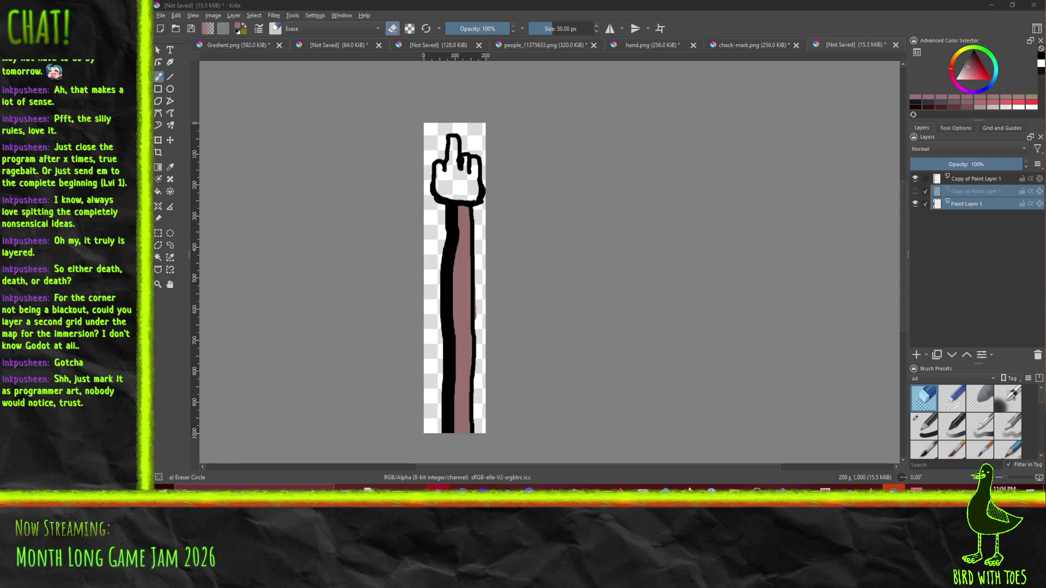
key(Return)
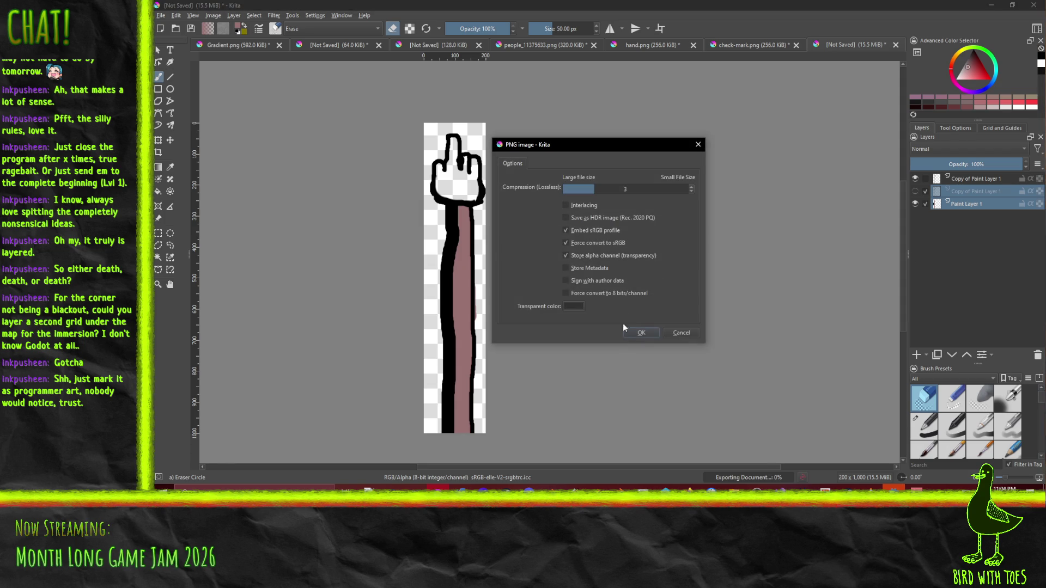
click(651, 332)
click(995, 207)
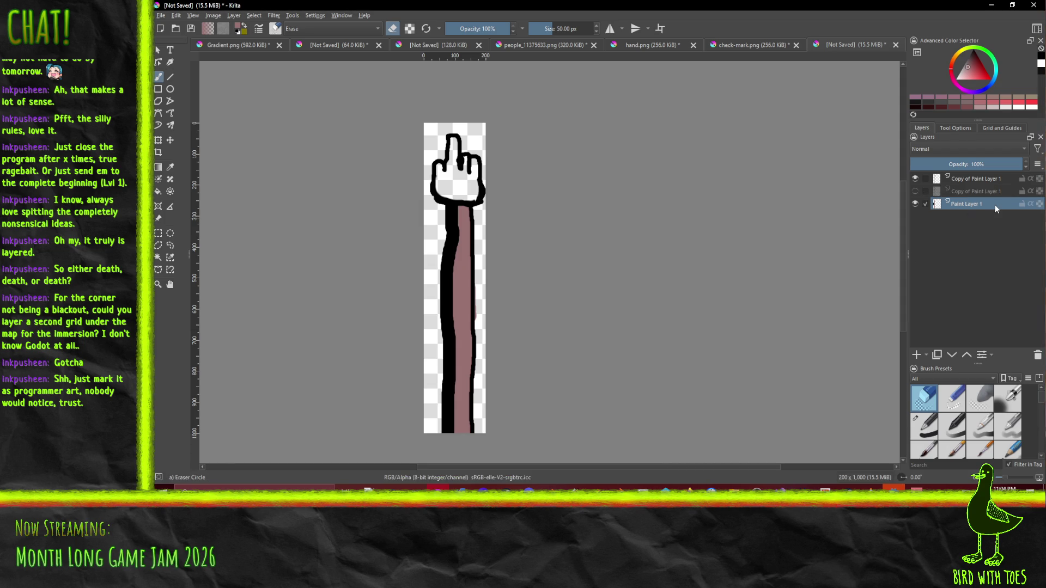
click(915, 191)
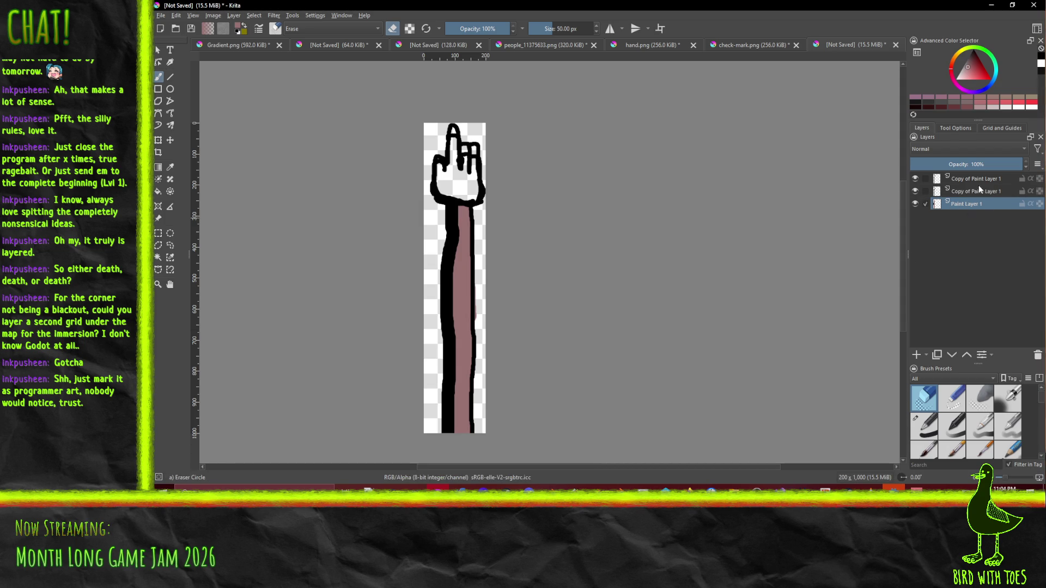
Paint the single-finger hand near-white with the Basic-1 brush and begin a PNG export
click(915, 179)
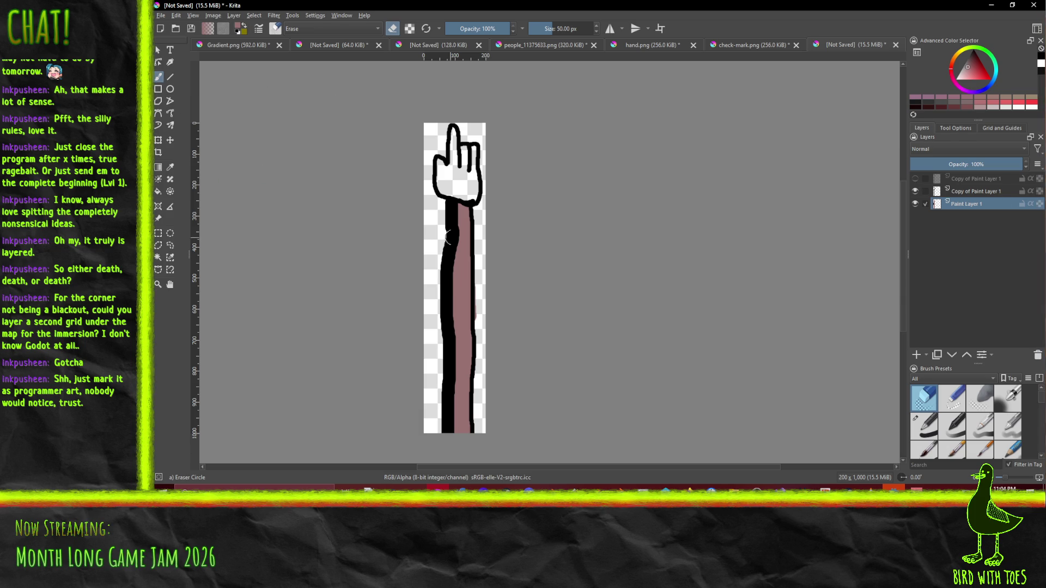
click(960, 83)
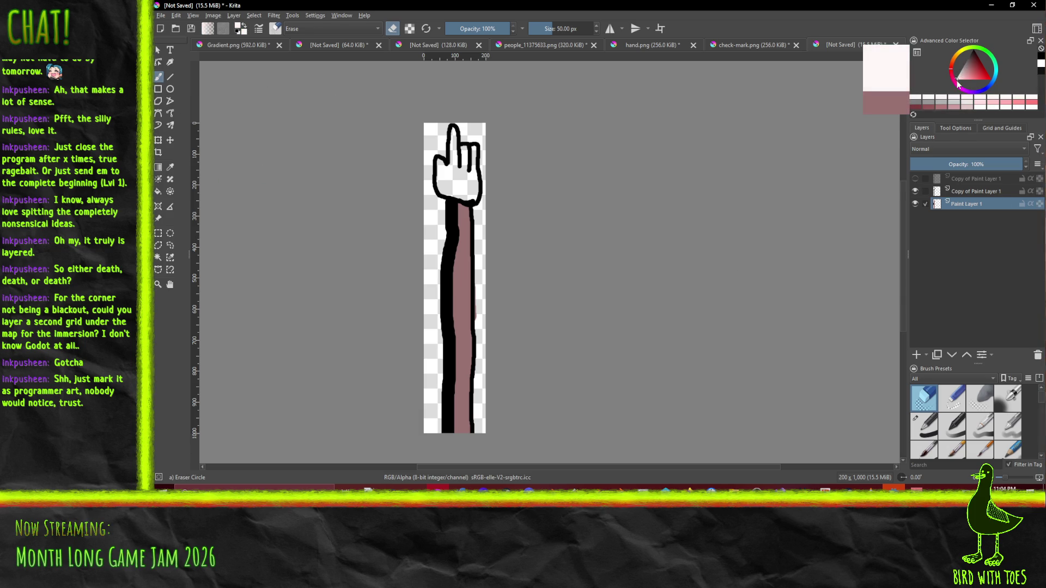
click(958, 85)
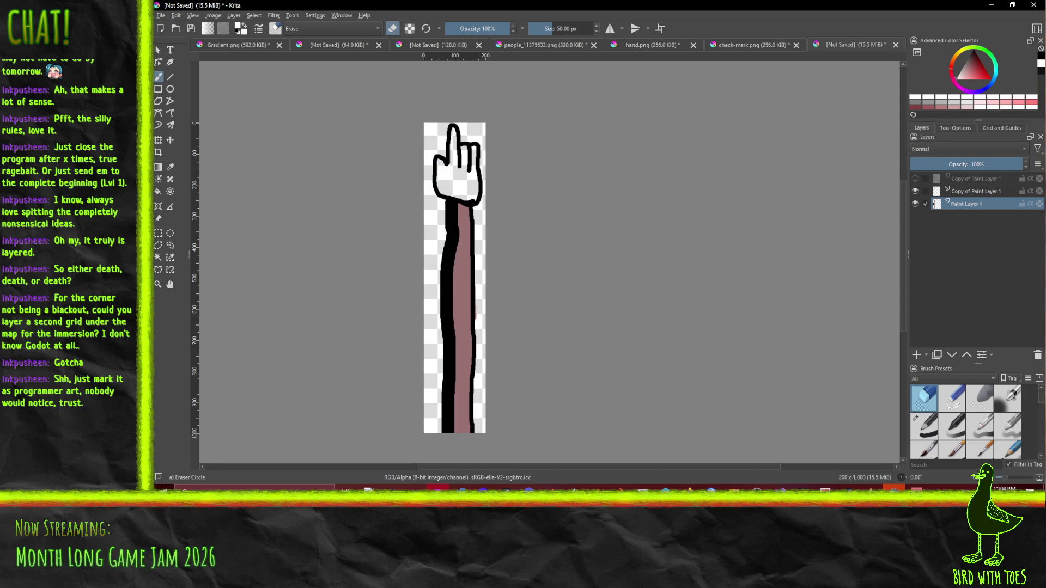
click(917, 436)
drag(443, 175, 445, 186)
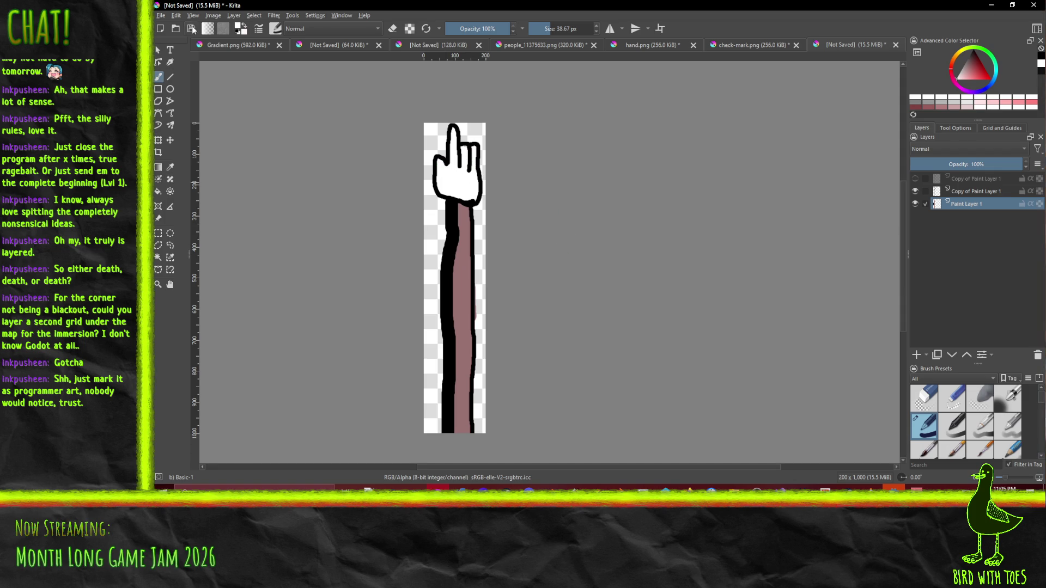
click(161, 15)
click(191, 102)
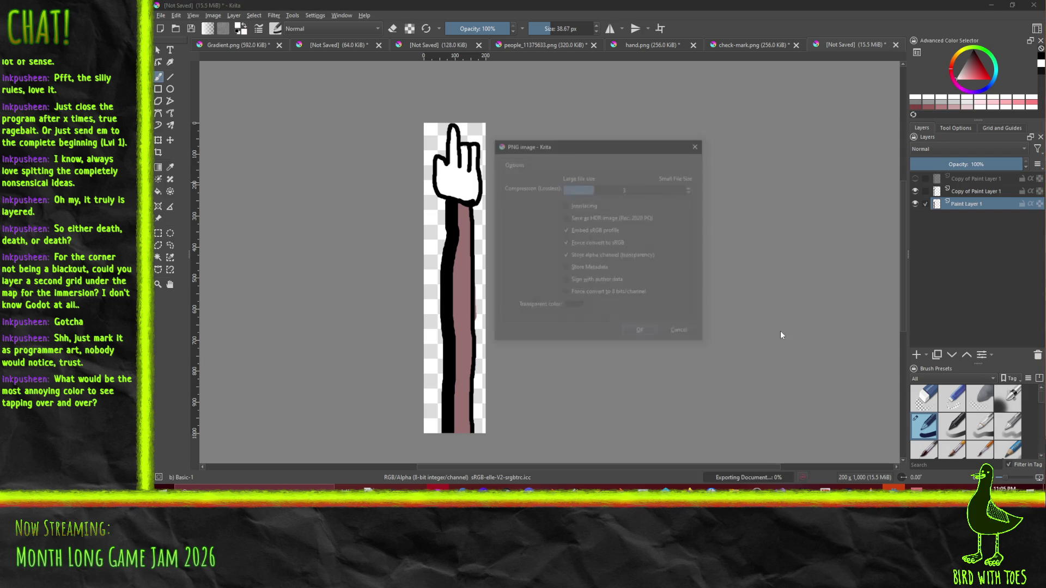
Save the white hand as Tap.png, then switch to the top hand pose layer
click(645, 338)
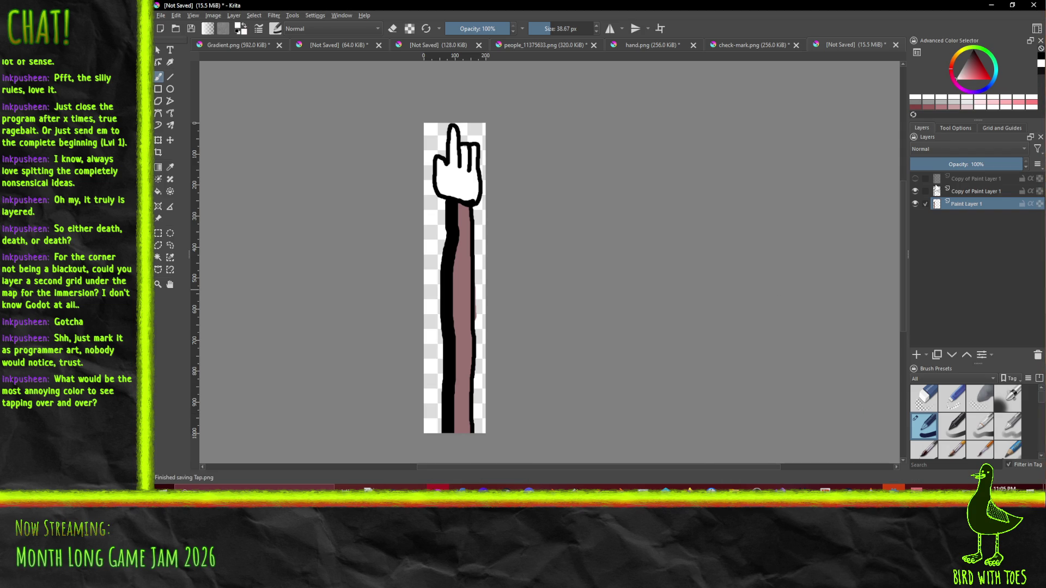
click(915, 179)
click(916, 191)
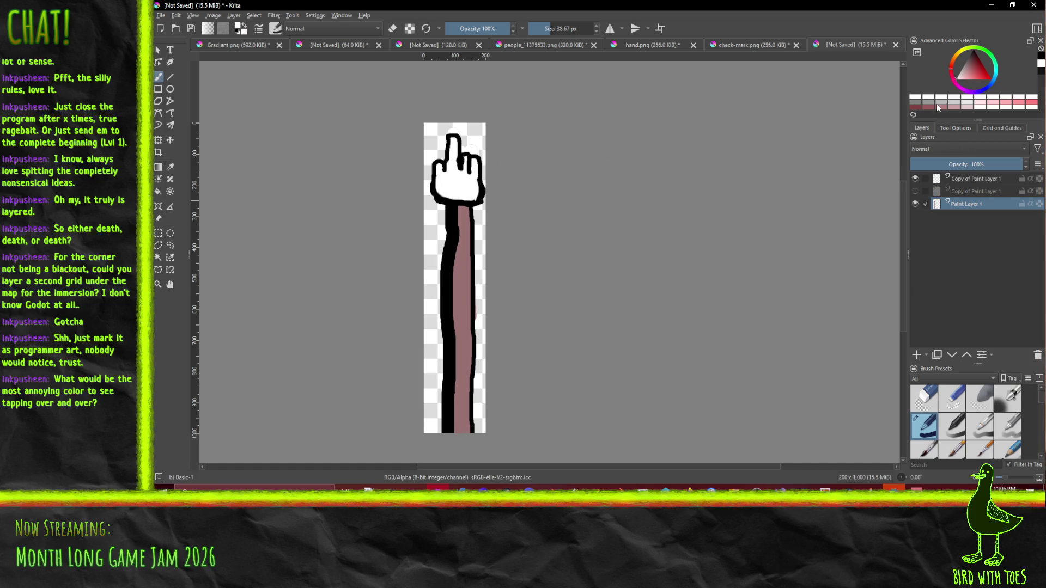
Paint the index-finger knuckle white and erase stray marks around the fingertip
click(950, 106)
mouse_move(454, 147)
mouse_down()
mouse_move(442, 168)
mouse_move(462, 166)
mouse_up()
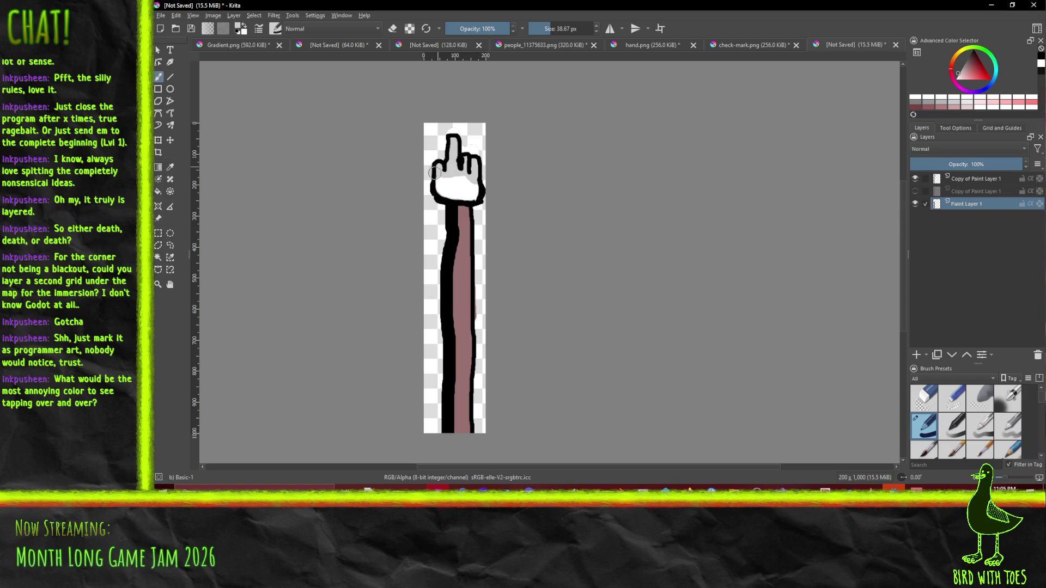
ctrl+click(473, 164)
click(933, 402)
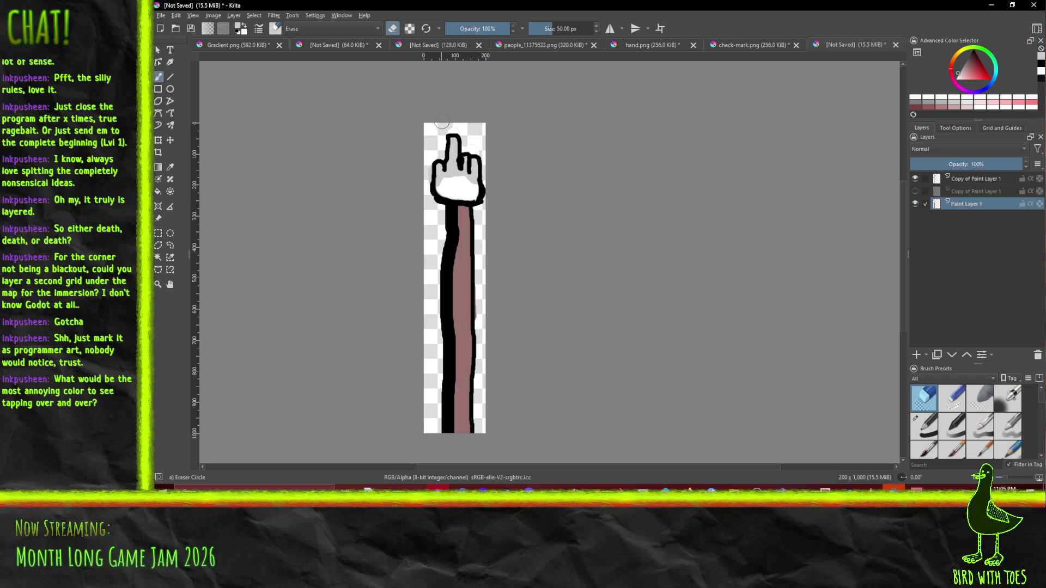
mouse_move(467, 144)
mouse_down()
mouse_move(476, 149)
mouse_move(466, 147)
mouse_up()
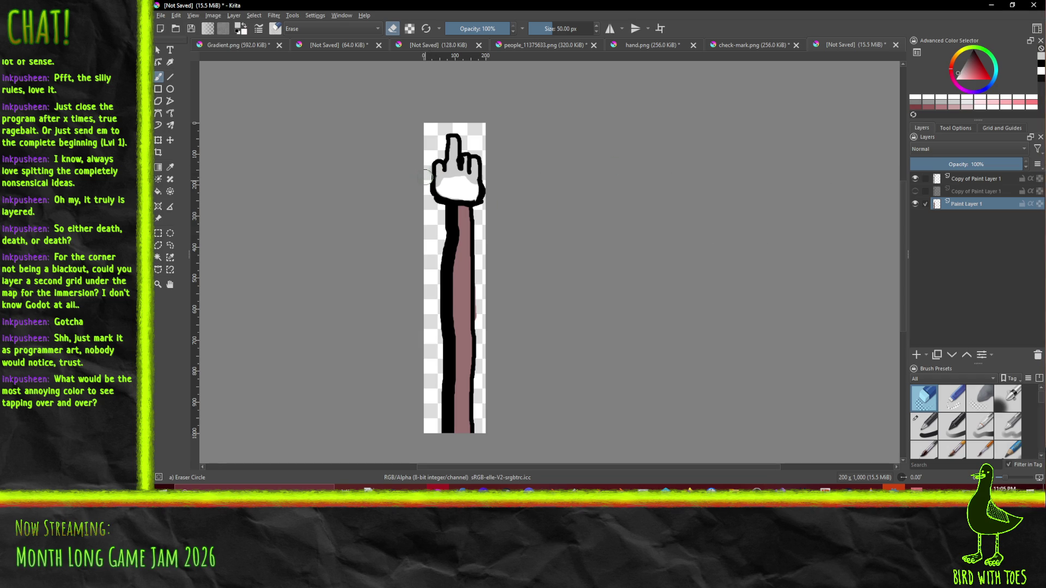
Export this tidied hand pose as another PNG frame
click(157, 23)
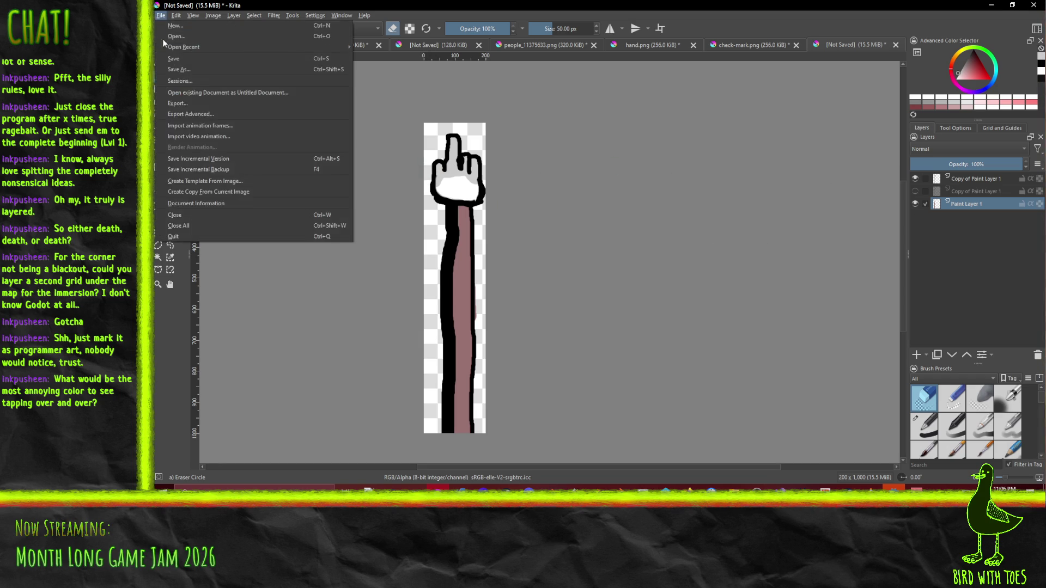
click(191, 103)
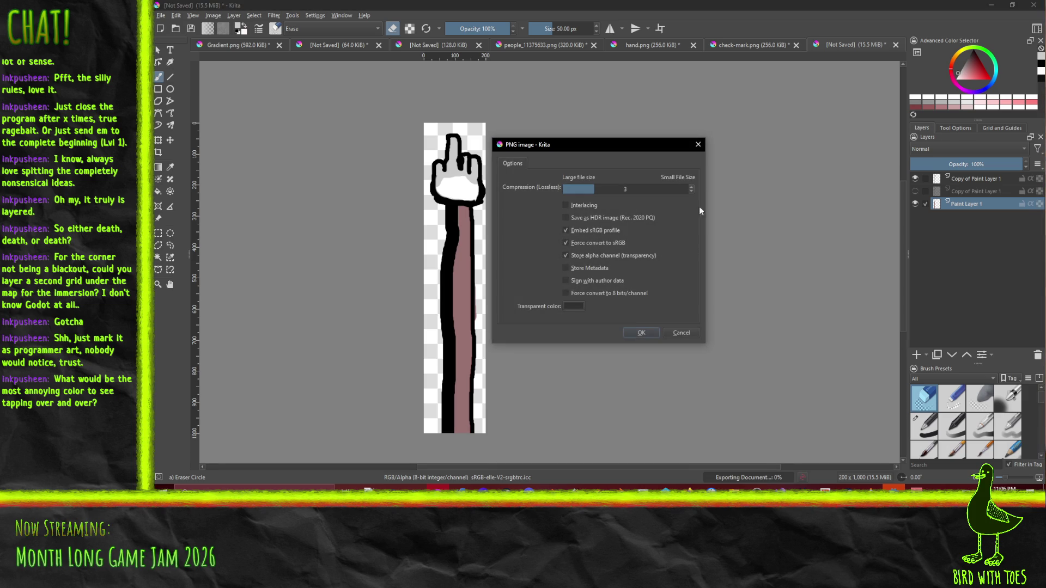
click(642, 333)
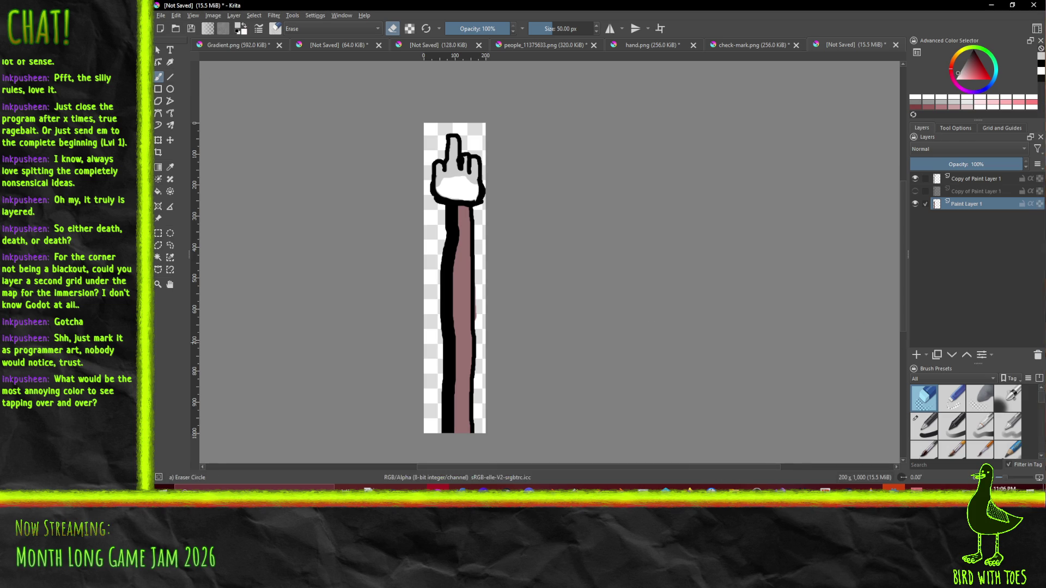
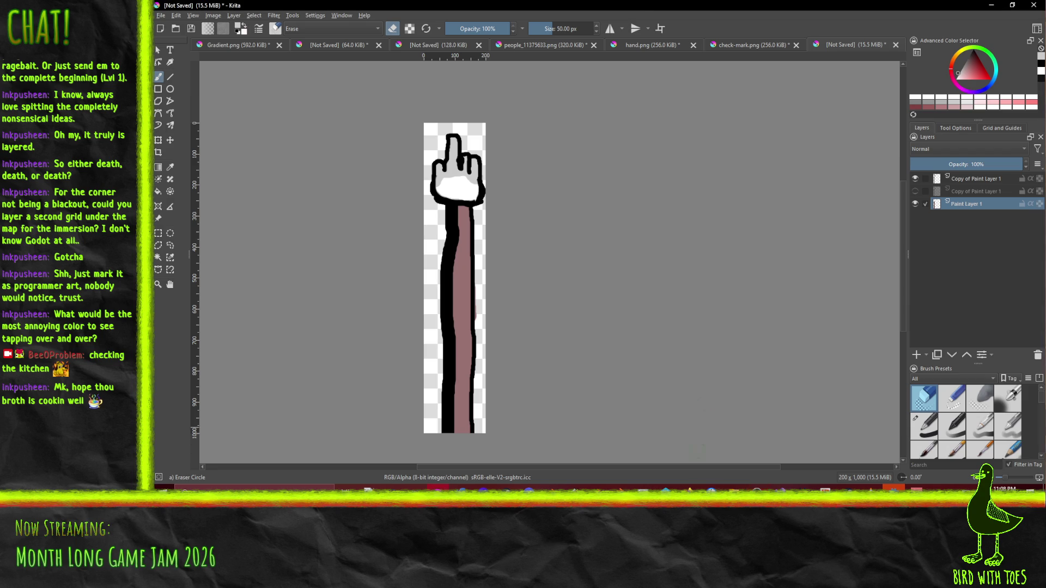
Expand the Gfx folder and briefly run the game to check the overlay
mouse_move(917, 488)
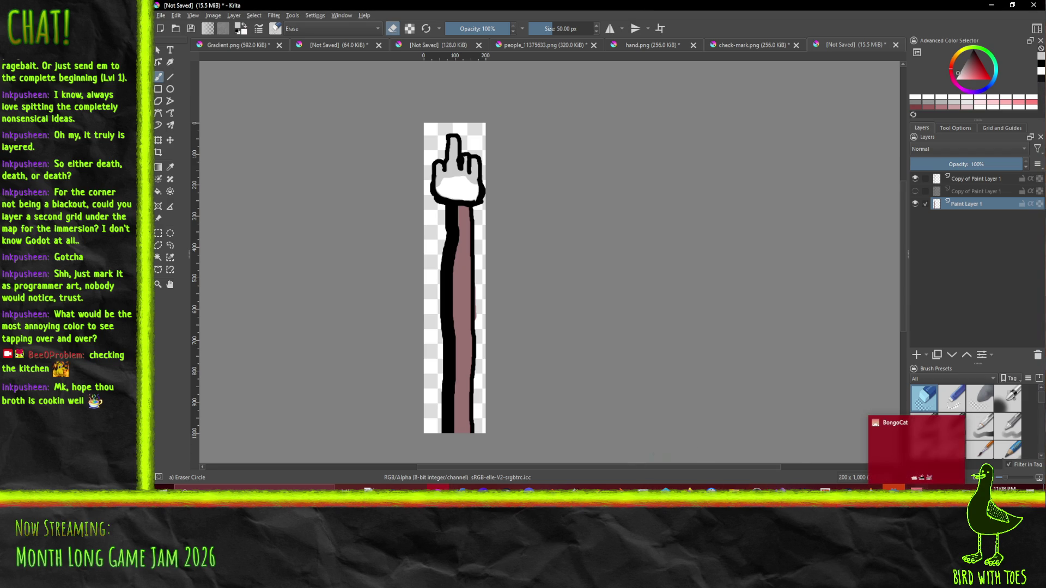
click(863, 491)
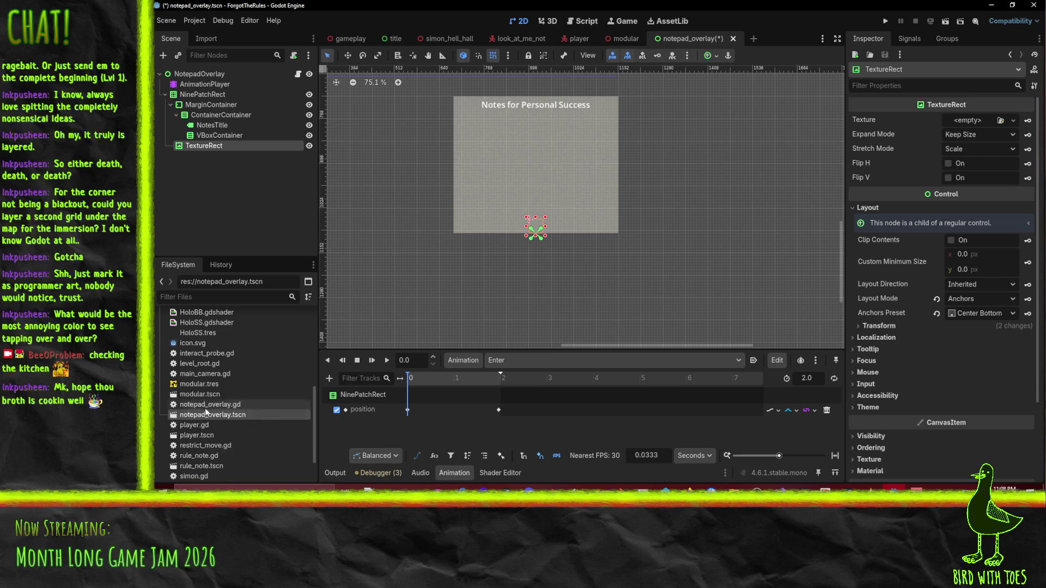
scroll(205, 408, down, 2)
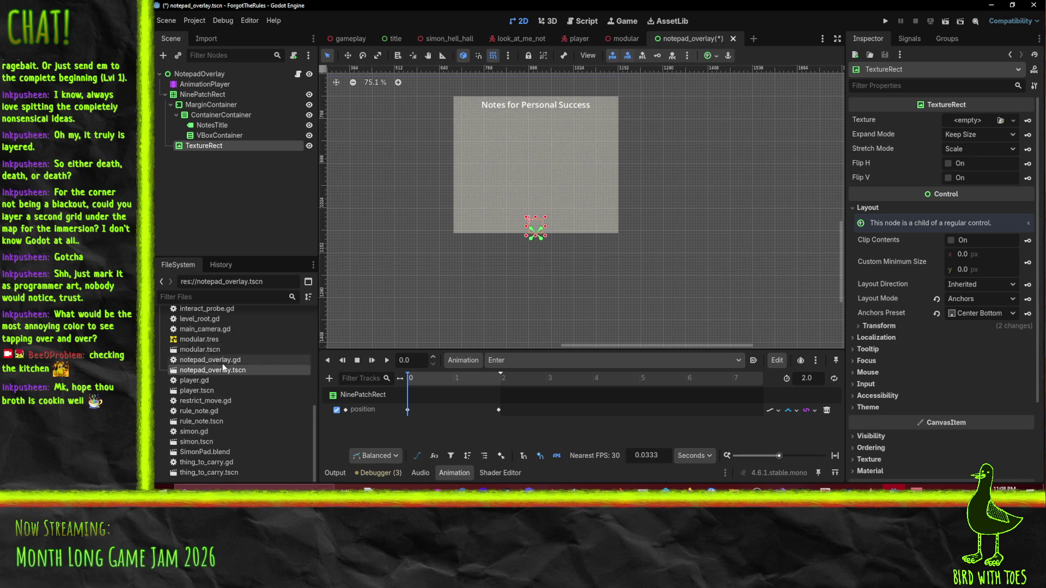
scroll(186, 414, up, 10)
click(165, 347)
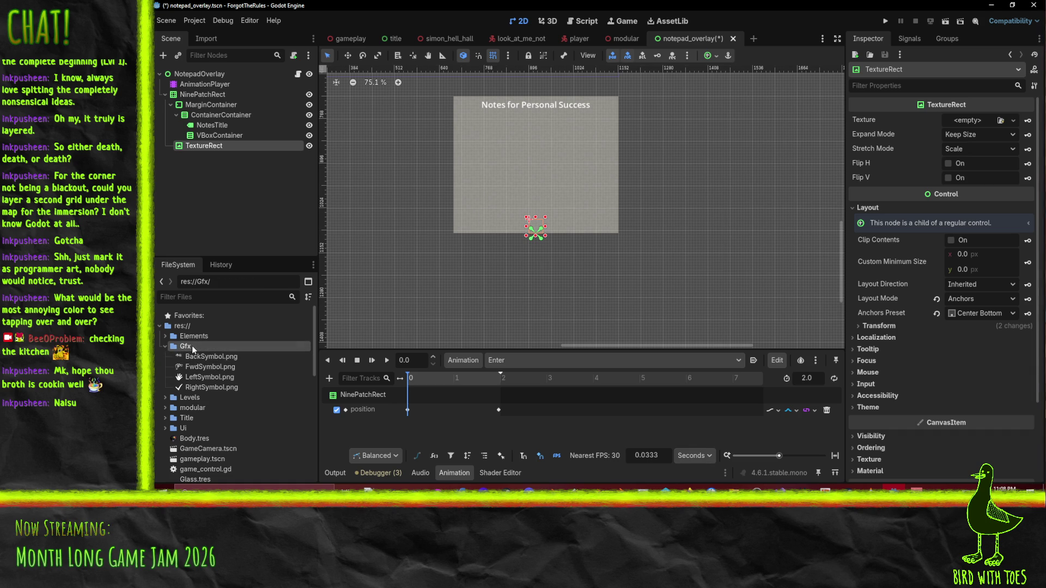
key(F5)
click(859, 64)
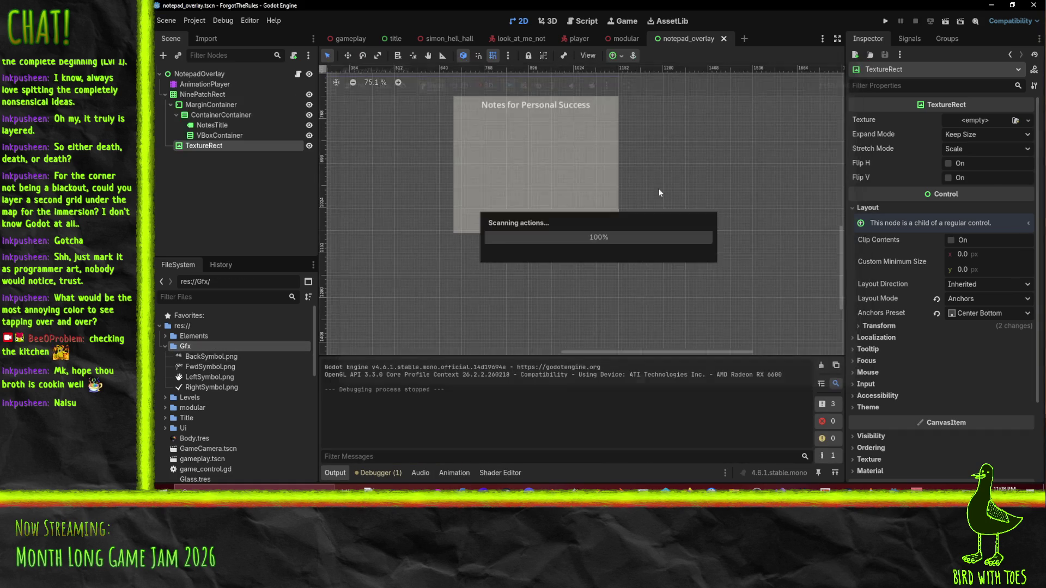
Assign Tap.png as the TextureRect texture with Expand Mode Fit Width Proportional
drag(198, 408, 975, 124)
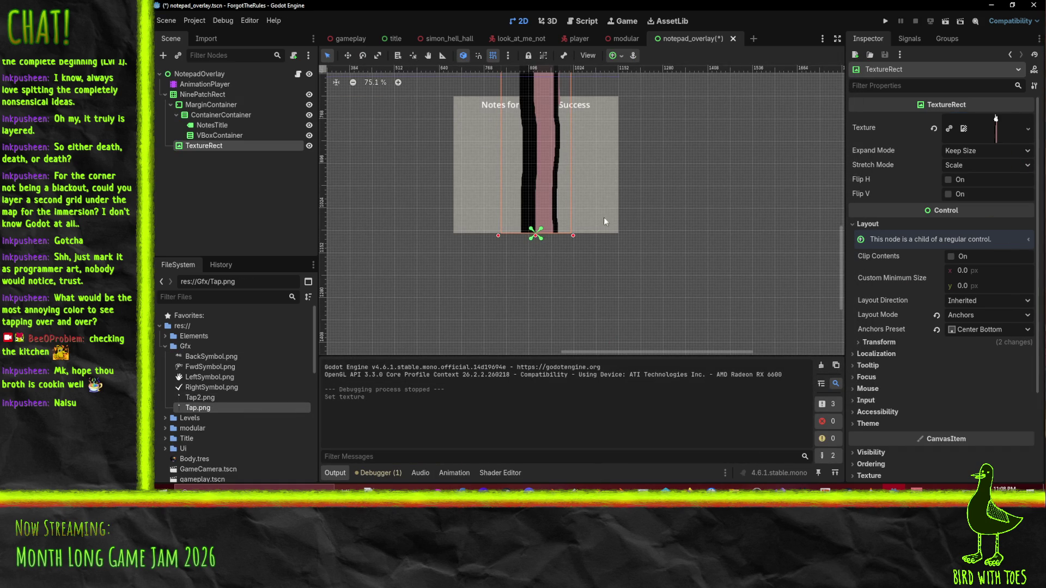
scroll(605, 222, down, 4)
scroll(553, 120, up, 2)
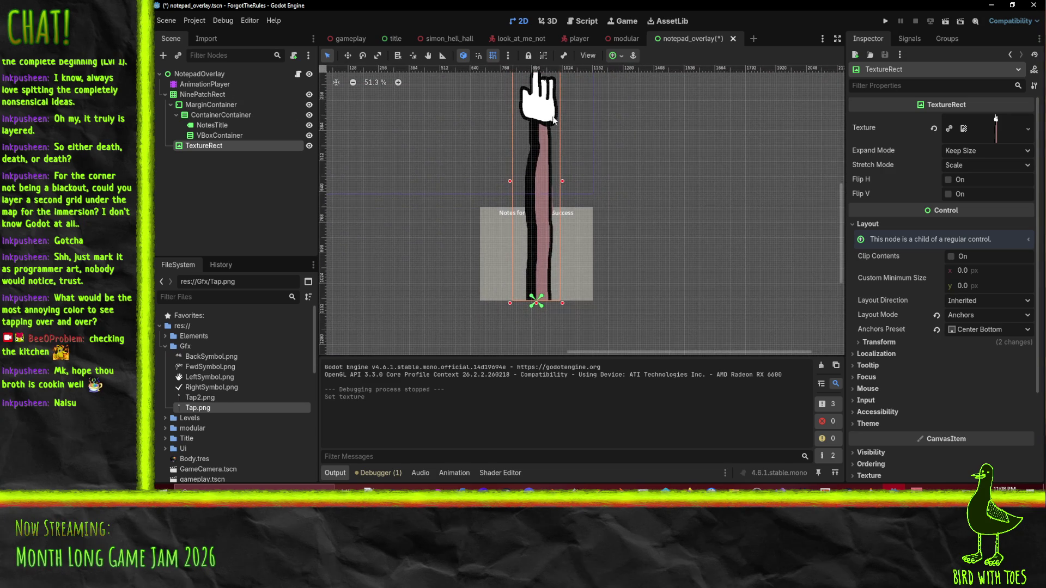
scroll(541, 113, down, 2)
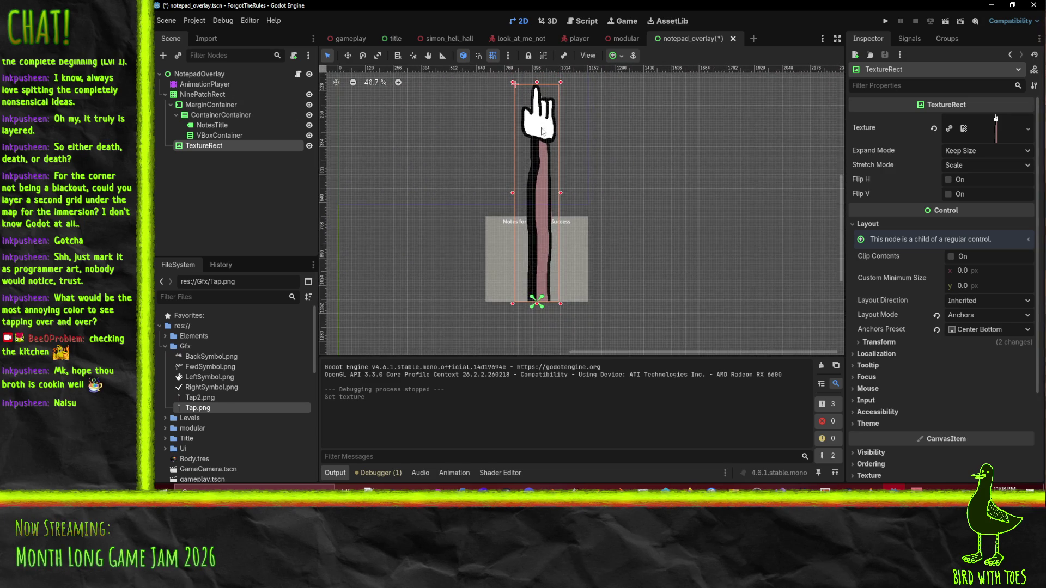
click(953, 154)
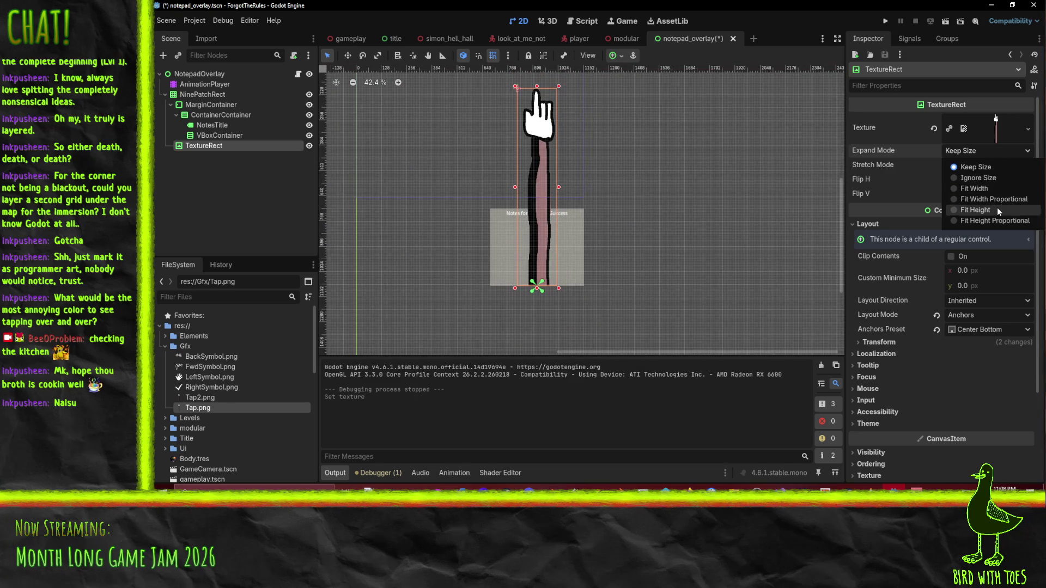
click(894, 173)
click(959, 166)
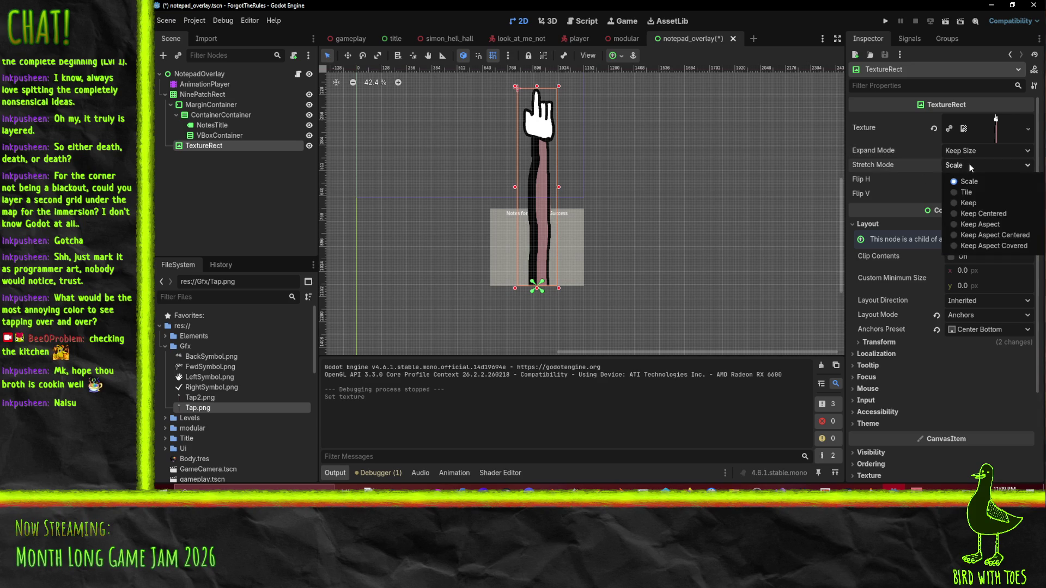
click(969, 155)
click(969, 155)
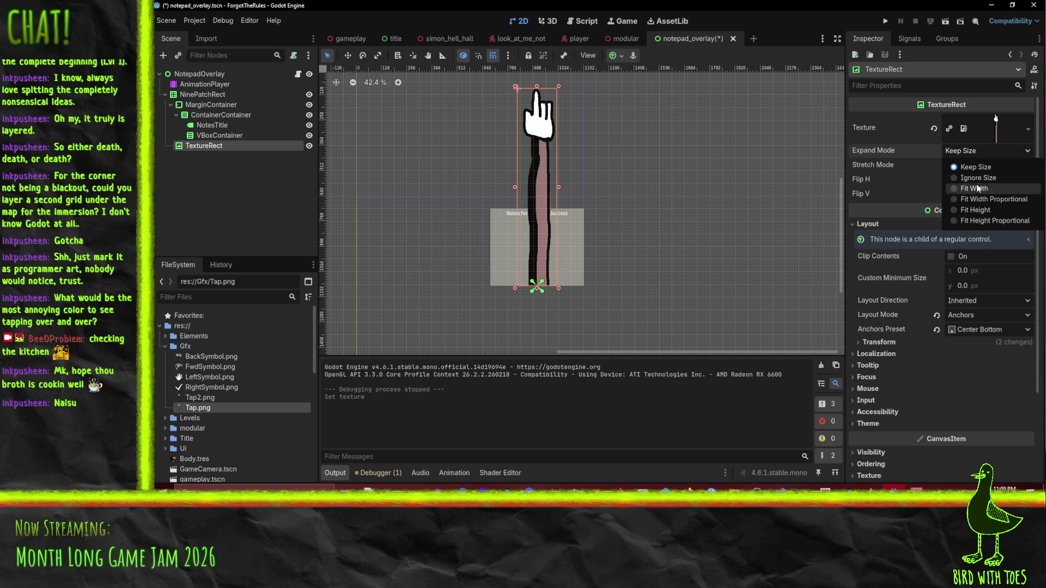
click(981, 200)
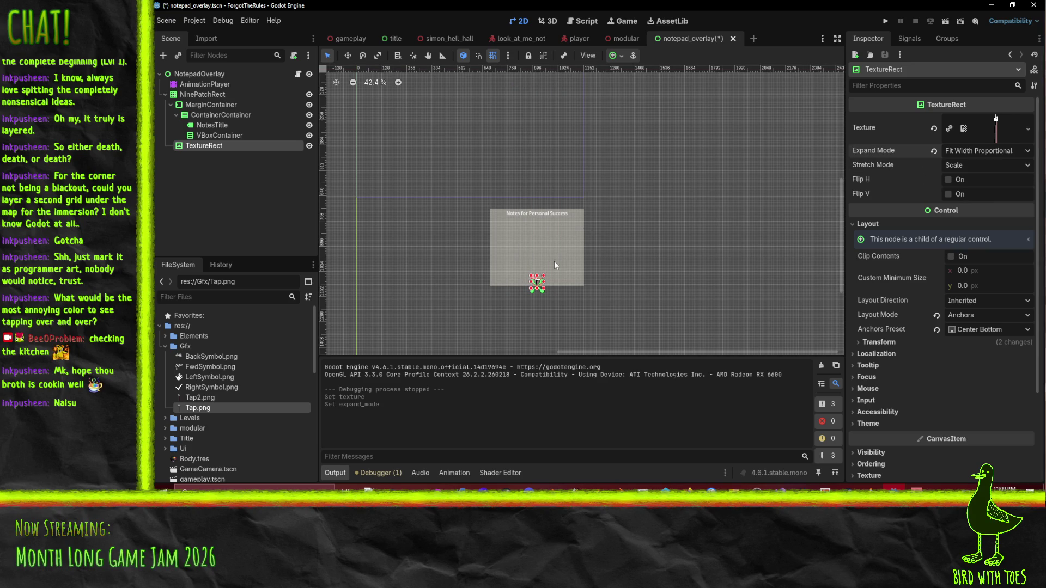
Stretch the hand image tall above the notes panel and try Tap2.png as its texture
scroll(555, 265, up, 4)
mouse_move(525, 287)
mouse_down()
mouse_move(525, 194)
mouse_move(543, 183)
mouse_move(560, 139)
mouse_up()
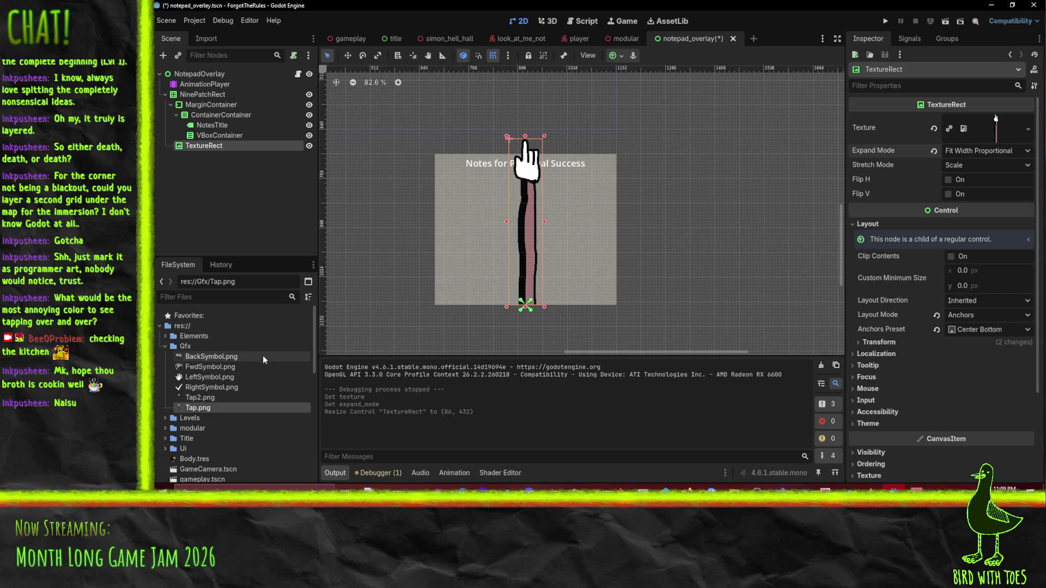
drag(199, 398, 985, 136)
Compare the Tap2.png and Tap.png hand images by undo/redo, ending on Tap.png
key(ctrl+z)
key(ctrl+shift+z)
key(ctrl+z)
key(ctrl+shift+z)
key(ctrl+z)
key(ctrl+shift+z)
key(ctrl+z)
key(ctrl+shift+z)
key(ctrl+z)
key(ctrl+shift+z)
key(ctrl+z)
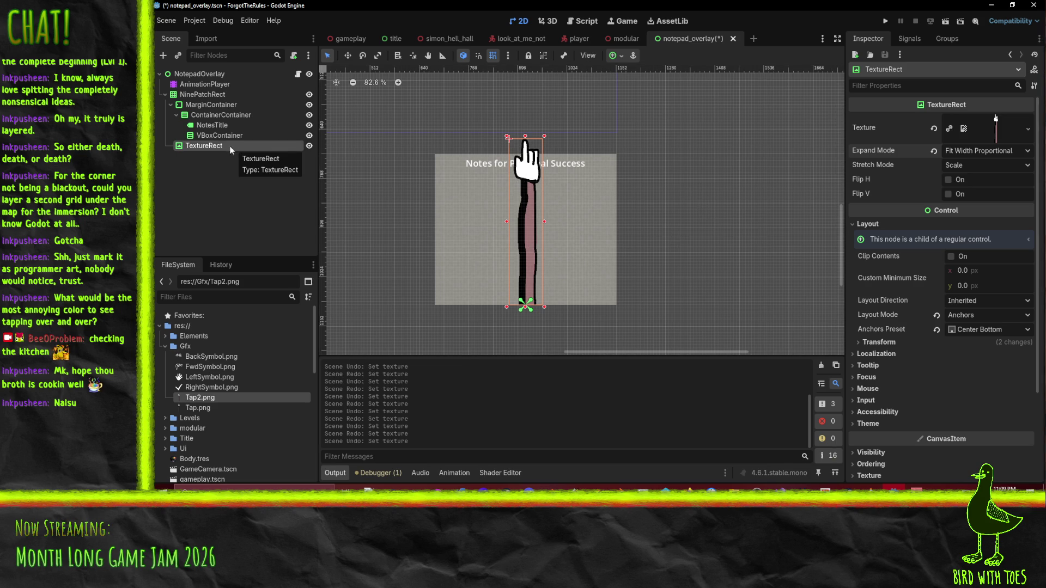
Rename the TextureRect node to Tapper and bring up the AnimationPlayer's animation list
double_click(221, 146)
text(T)
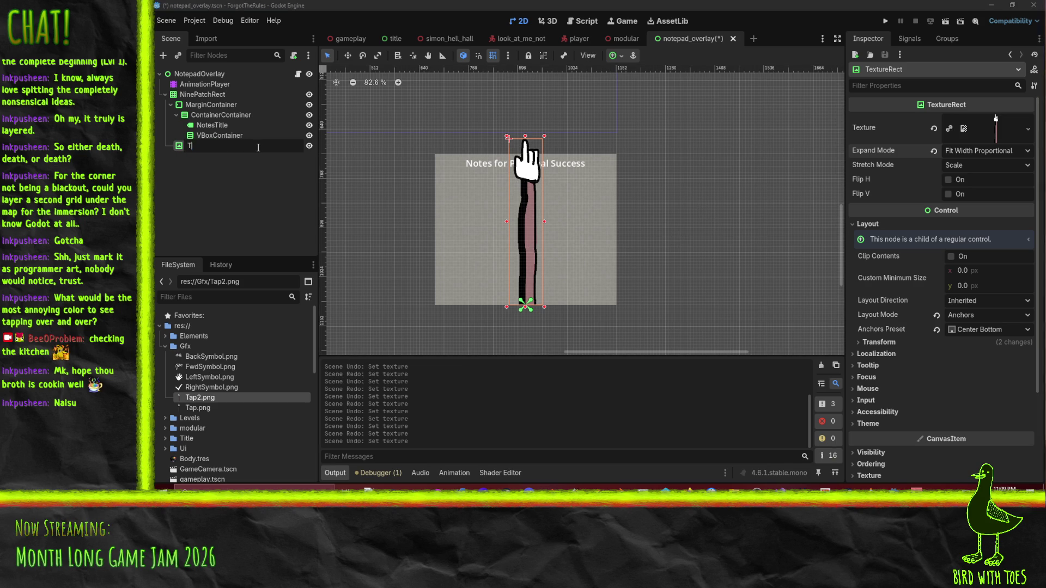
key(Return)
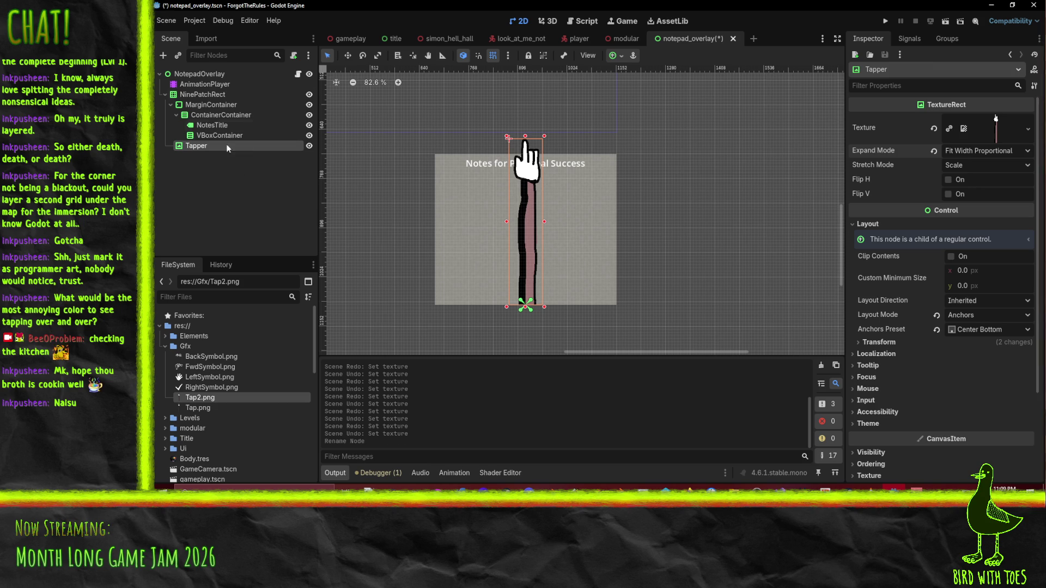
click(197, 84)
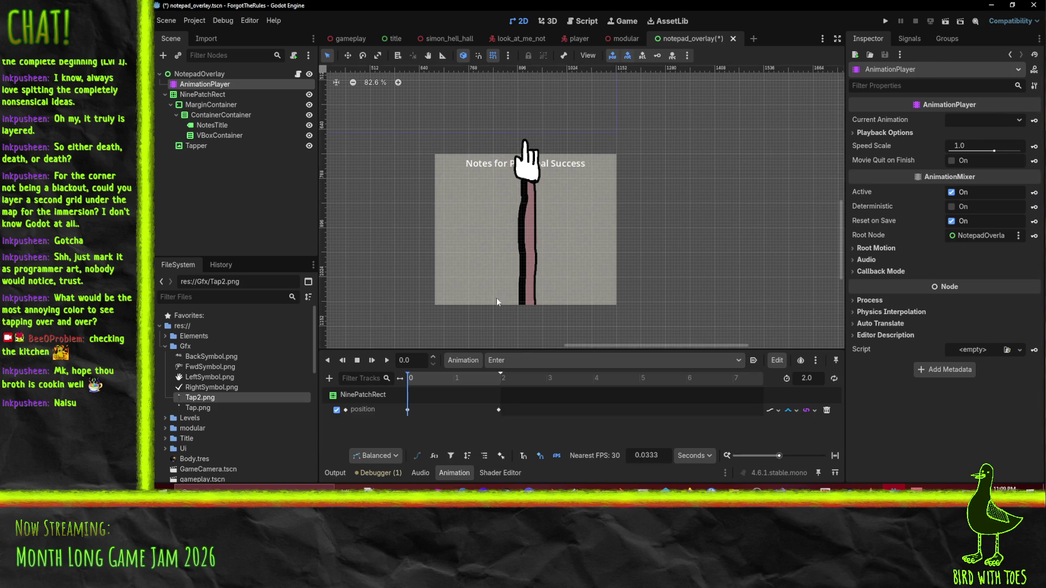
click(524, 362)
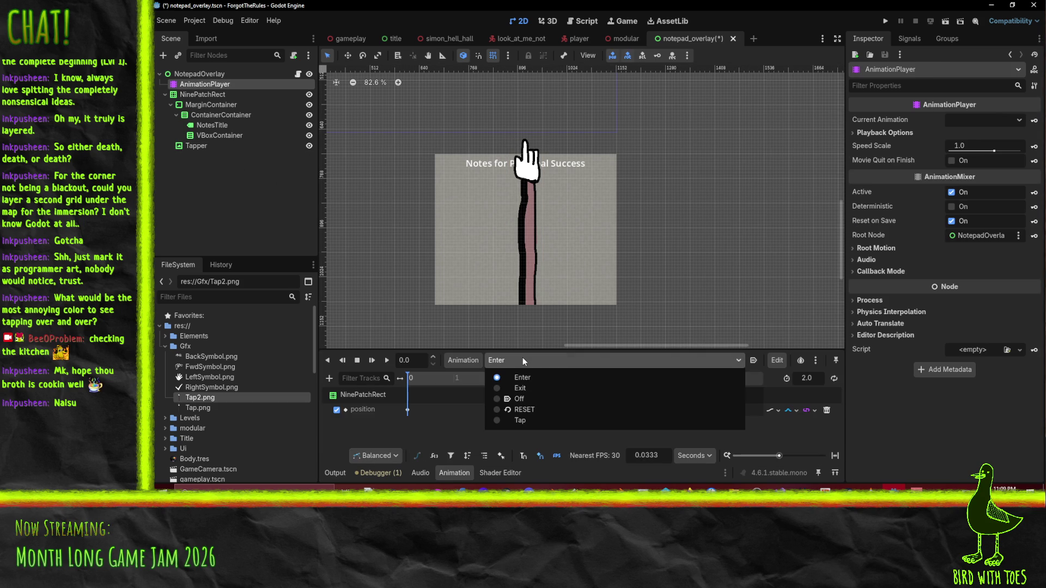
Create a new animation named PositionTap
click(519, 420)
click(194, 147)
scroll(933, 409, down, 2)
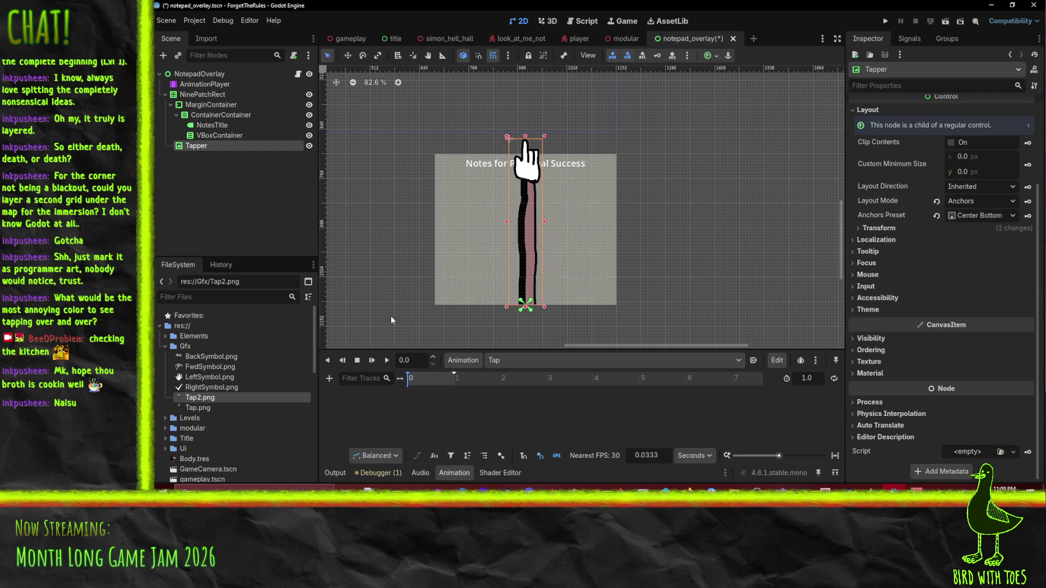
click(520, 362)
click(521, 361)
click(463, 360)
click(479, 382)
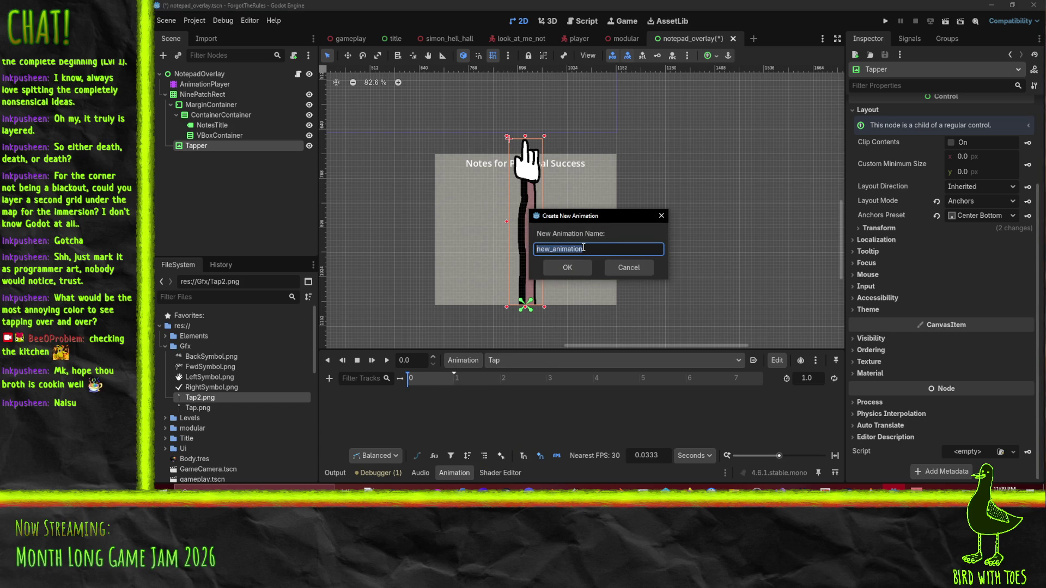
text(Positio)
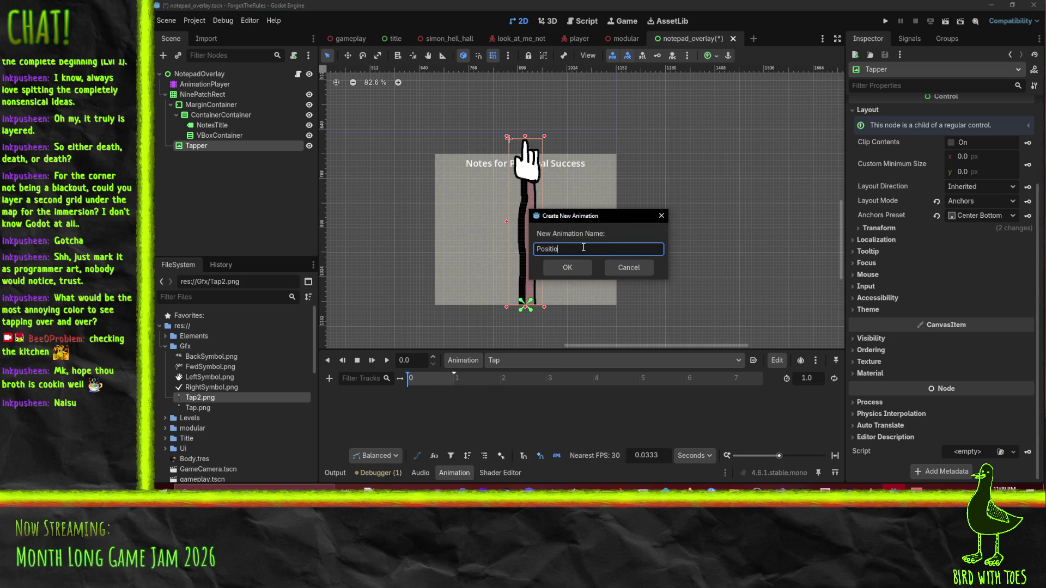
text(p)
key(Return)
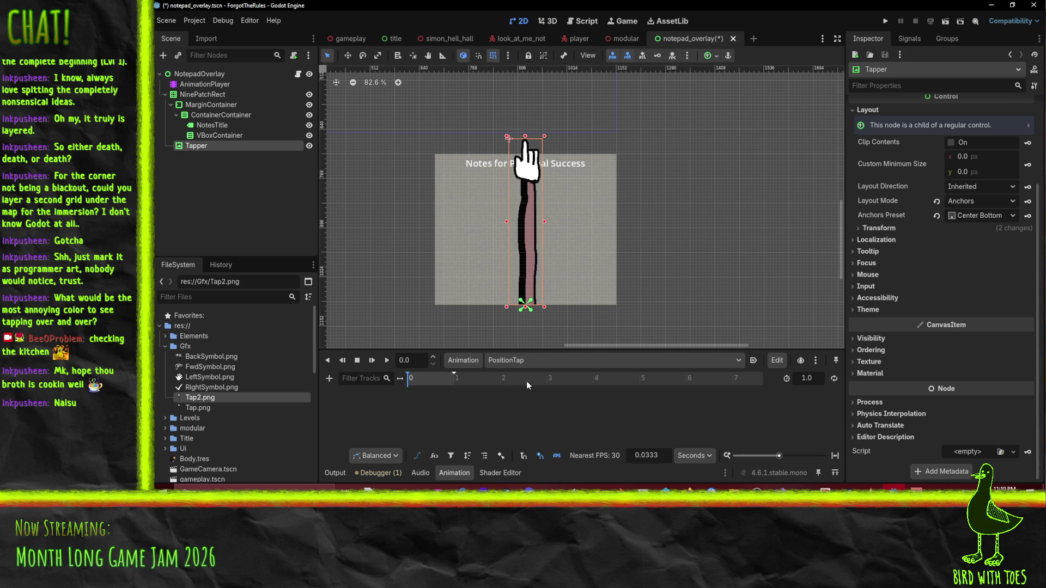
Set the Tap animation's length to 0.3 seconds and swap the hand texture to Tap2.png
click(532, 360)
click(548, 432)
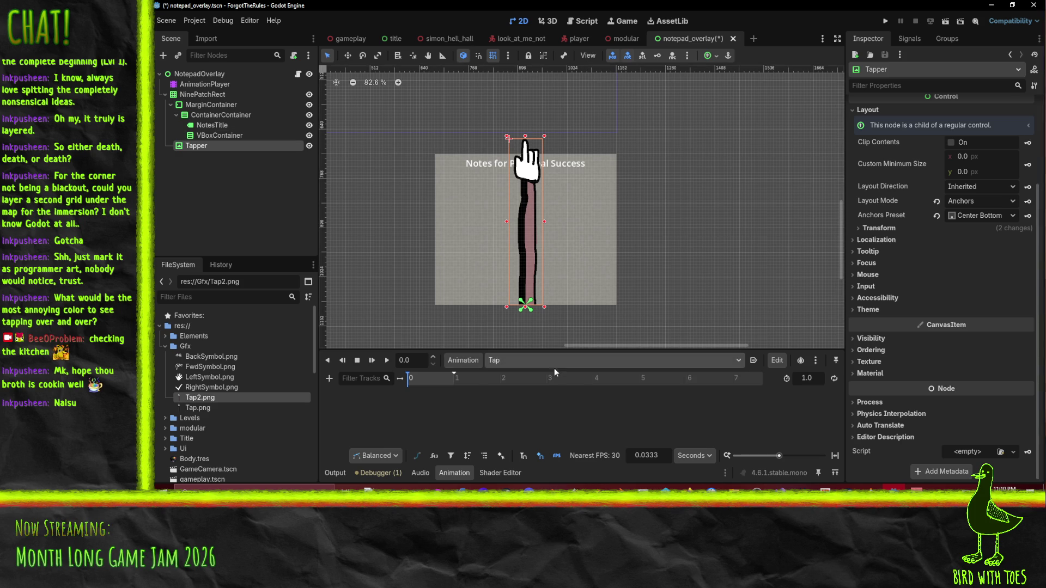
click(812, 381)
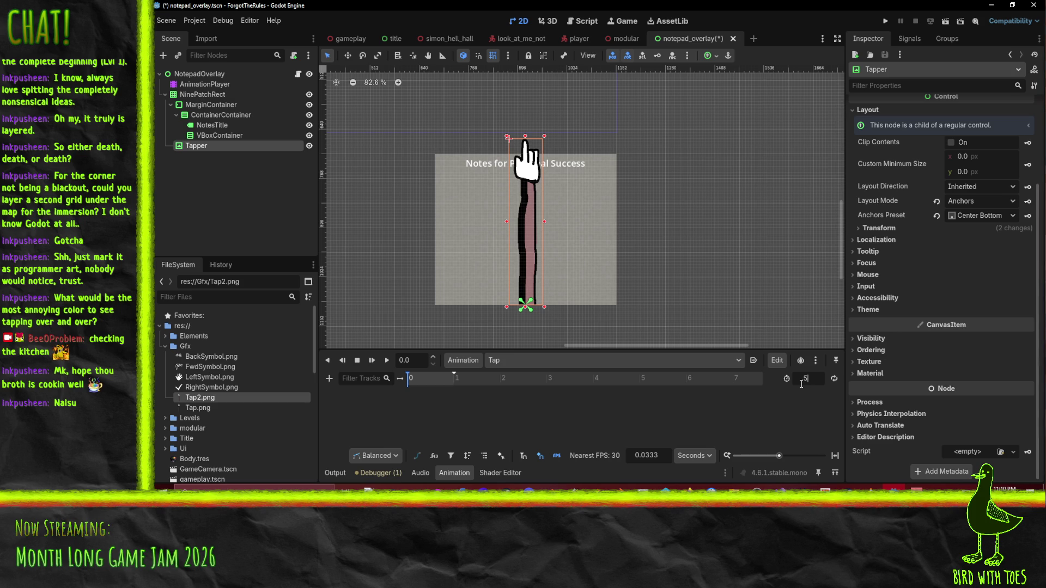
key(Return)
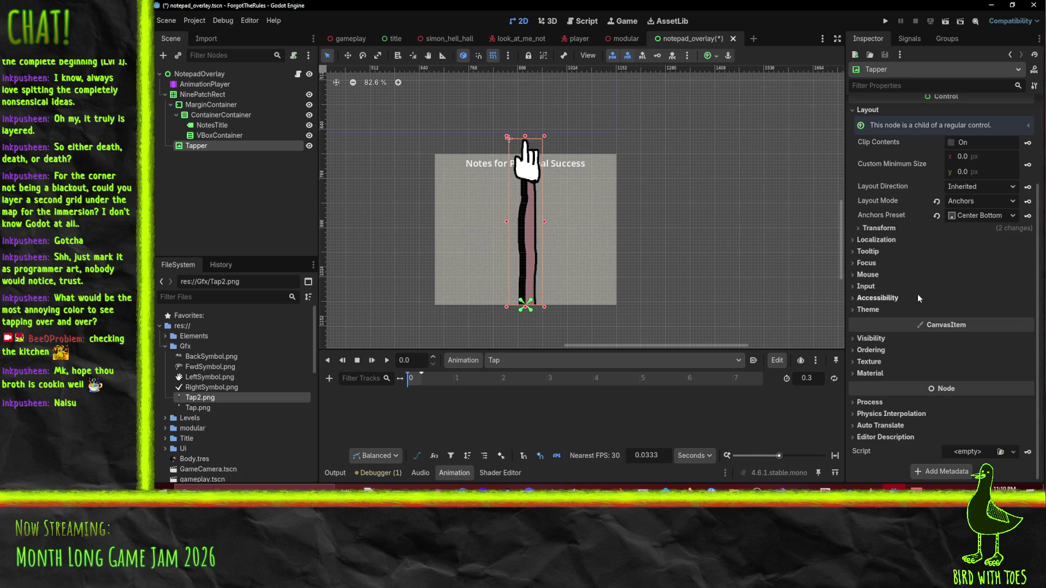
scroll(909, 308, up, 3)
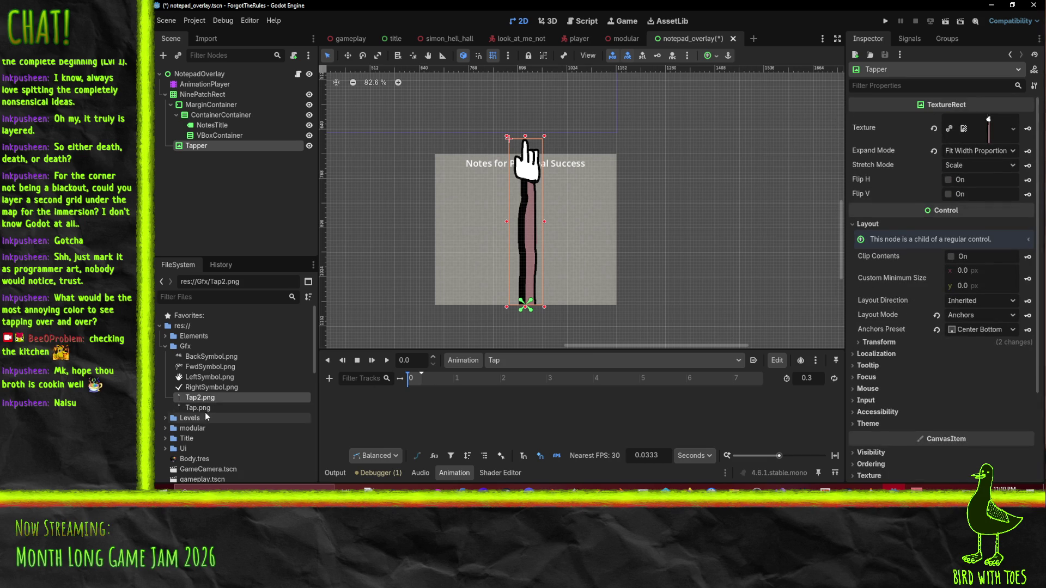
drag(274, 397, 983, 129)
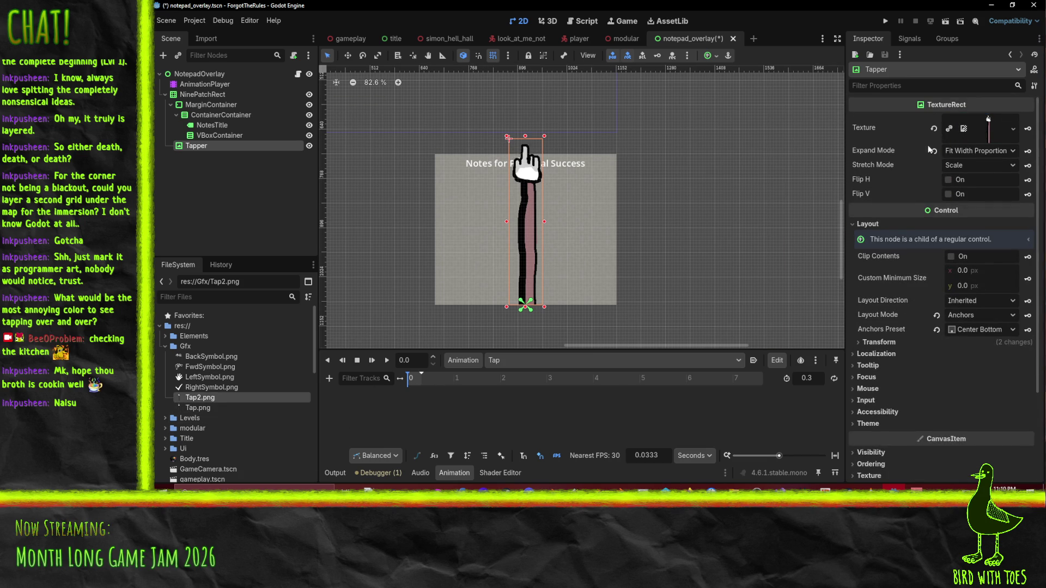
Preview the Tap animation and add a texture track for the Tapper's hand texture
click(412, 380)
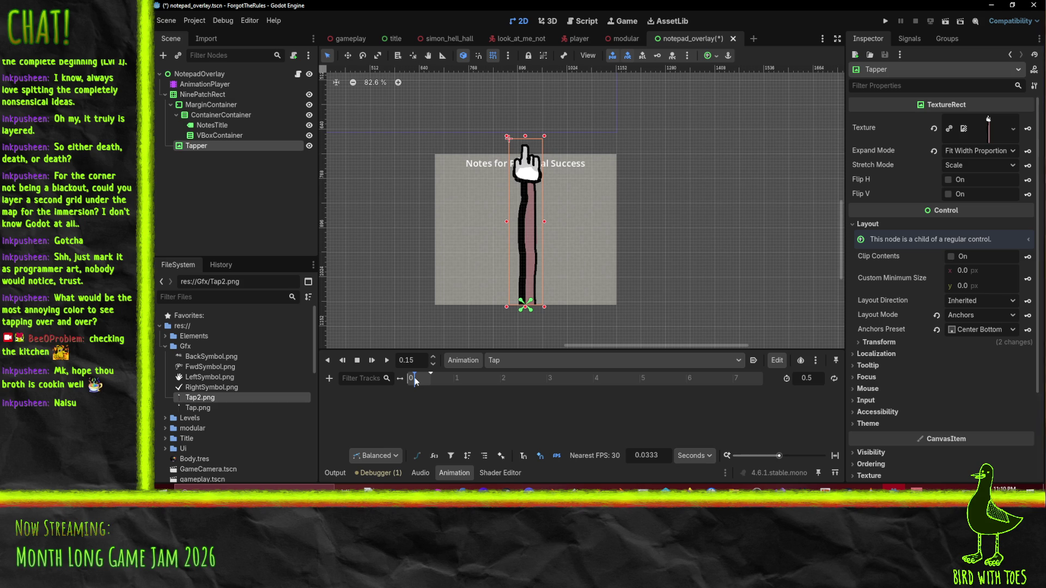
mouse_move(201, 408)
mouse_down()
mouse_move(872, 246)
mouse_move(976, 175)
mouse_move(990, 135)
mouse_up()
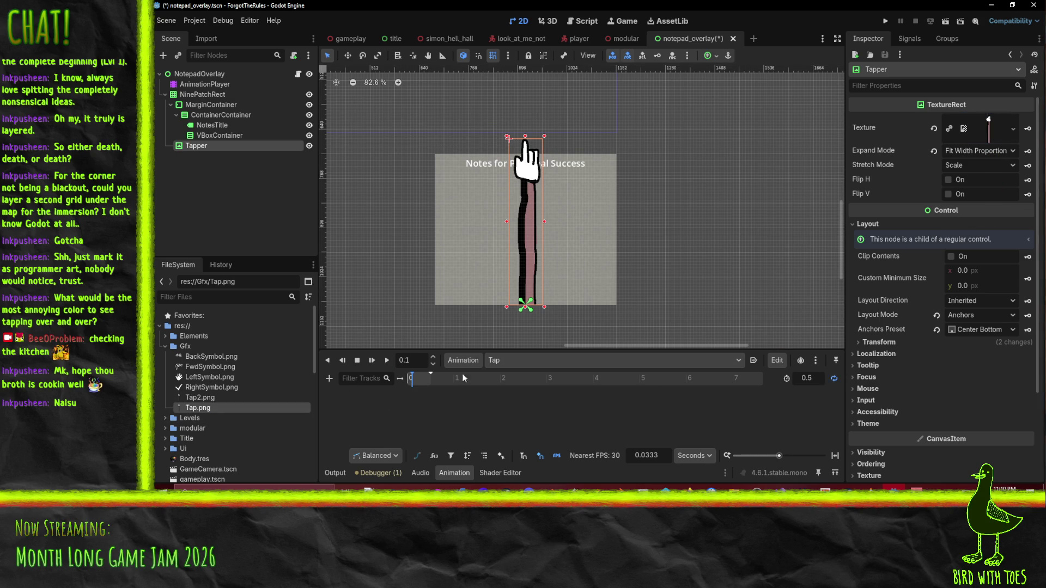
click(372, 361)
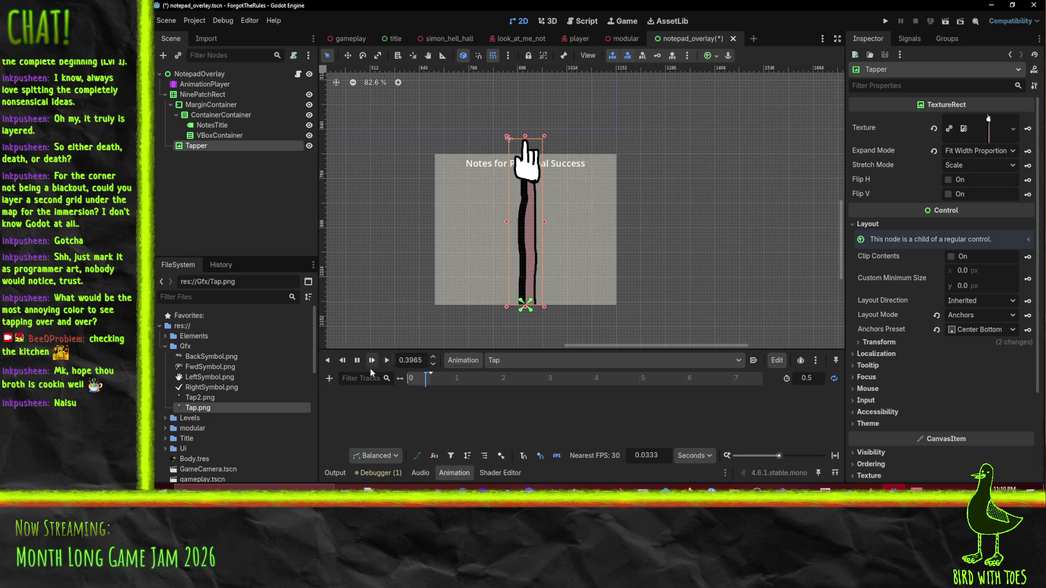
click(357, 360)
mouse_move(200, 397)
mouse_down()
mouse_move(1033, 158)
mouse_move(990, 137)
mouse_up()
mouse_move(198, 408)
mouse_down()
mouse_move(1023, 143)
mouse_move(1020, 128)
mouse_up()
click(1027, 128)
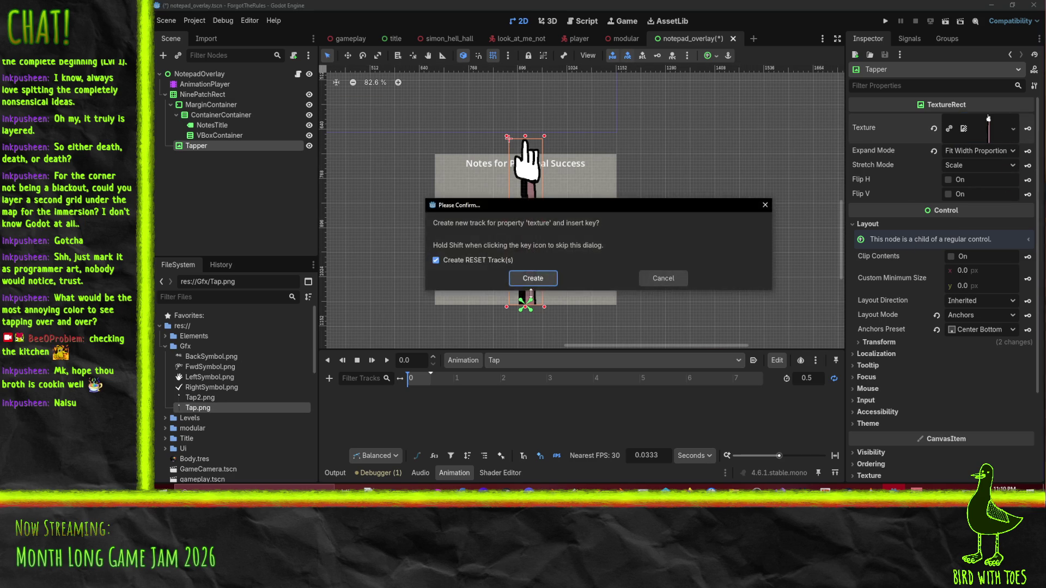
click(525, 278)
Key Tap2.png at the start and Tap.png around 0.15 s, then preview
mouse_move(223, 401)
mouse_down()
mouse_move(967, 191)
mouse_move(989, 130)
mouse_up()
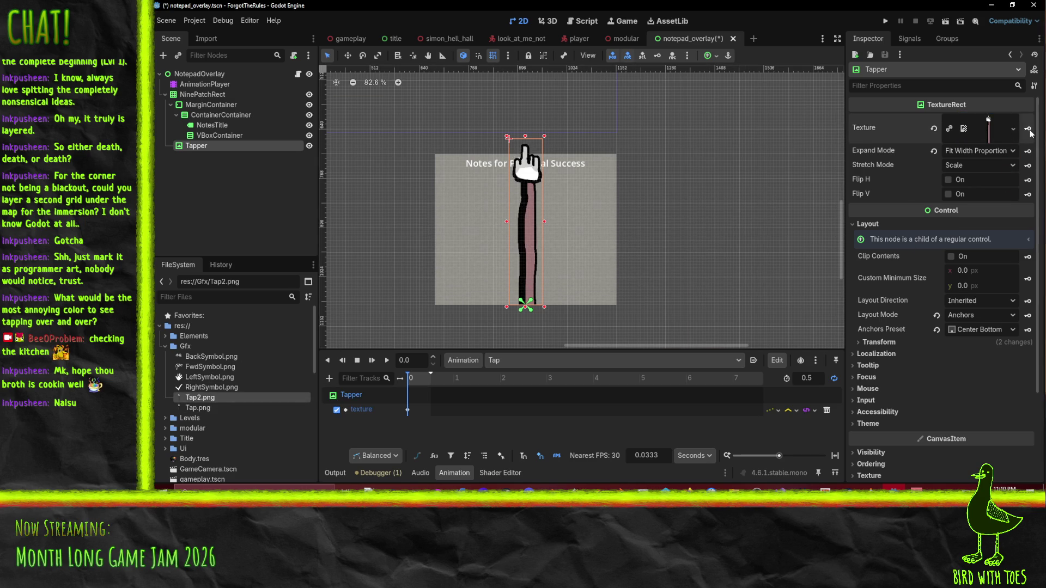
drag(414, 385, 413, 386)
drag(413, 382, 414, 382)
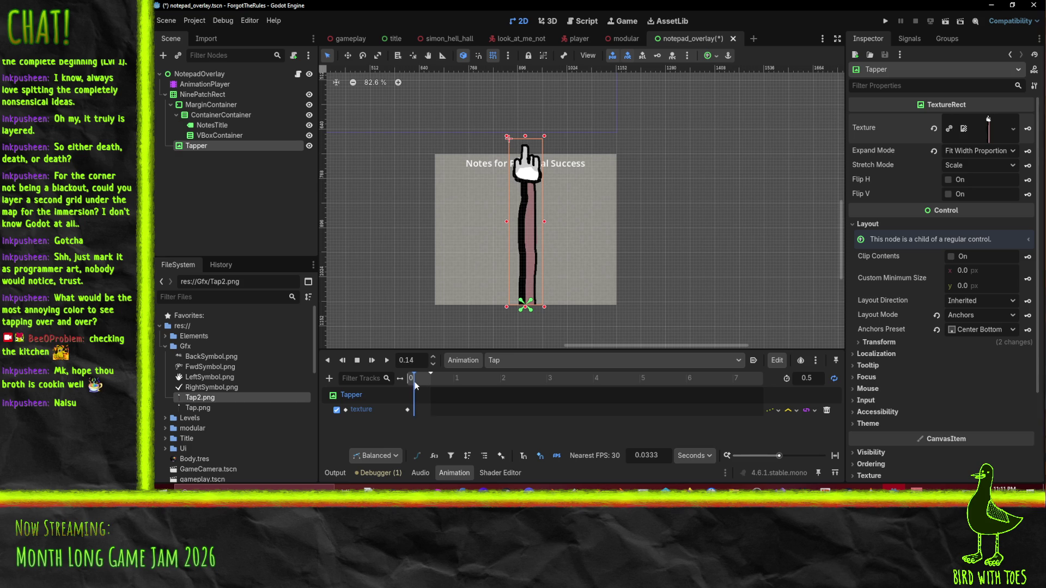
mouse_move(197, 408)
mouse_down()
mouse_move(220, 411)
mouse_move(991, 130)
mouse_up()
click(1029, 128)
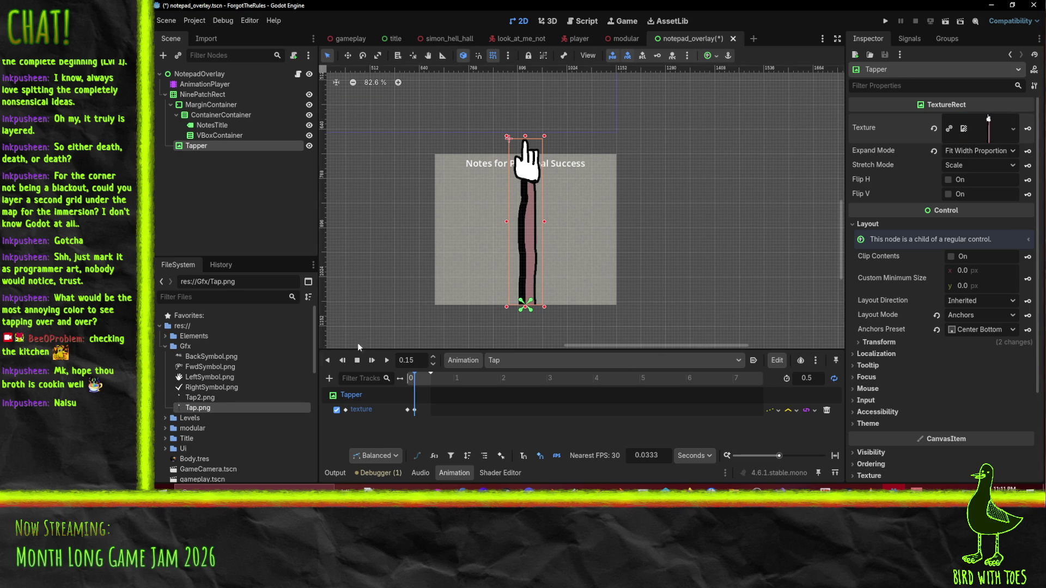
click(388, 361)
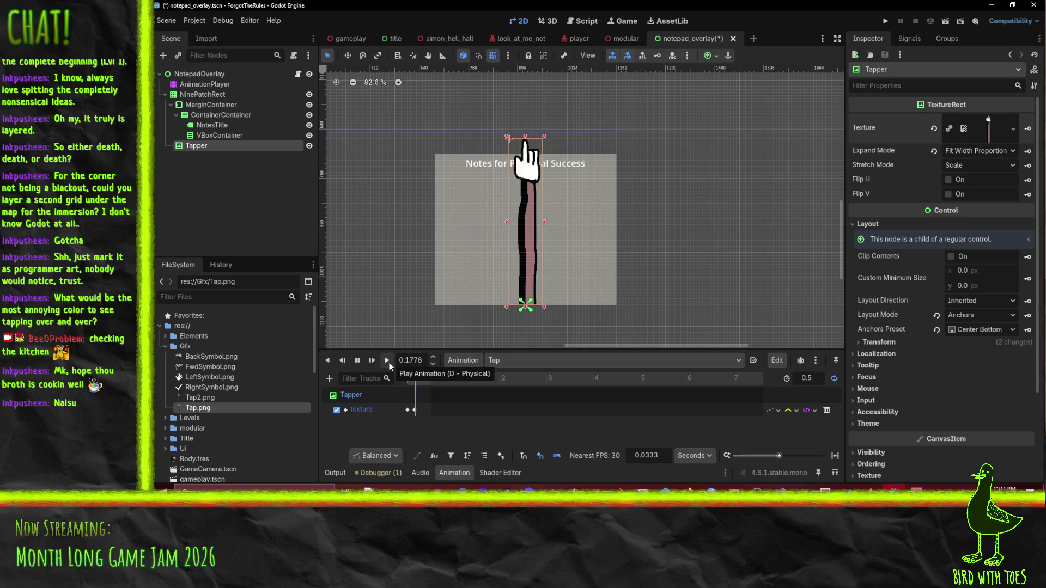
click(357, 361)
Set the animation length to 0.3 and select the Tap.png texture key
click(814, 378)
text(0.)
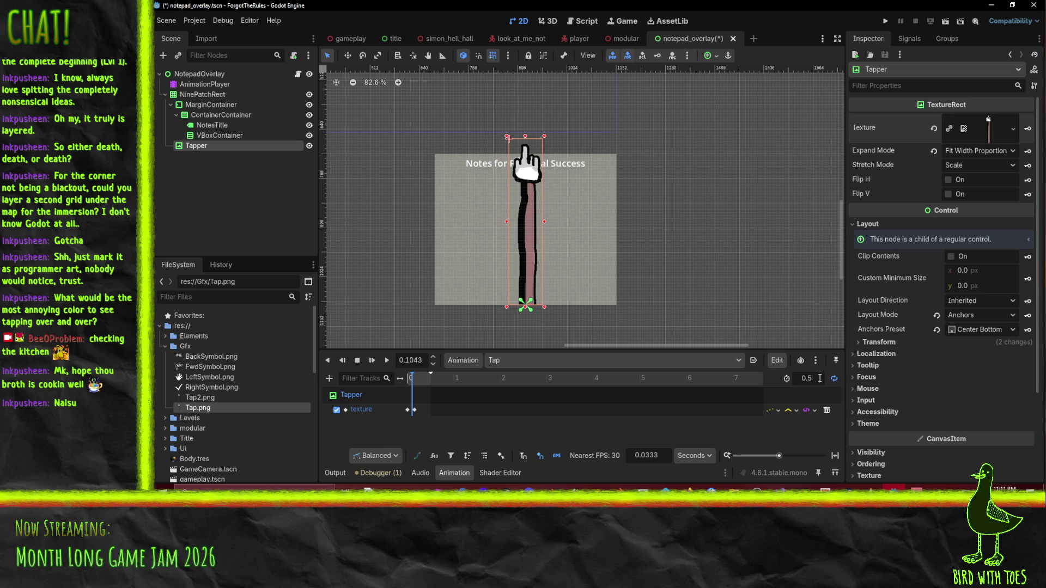
text(3)
click(386, 360)
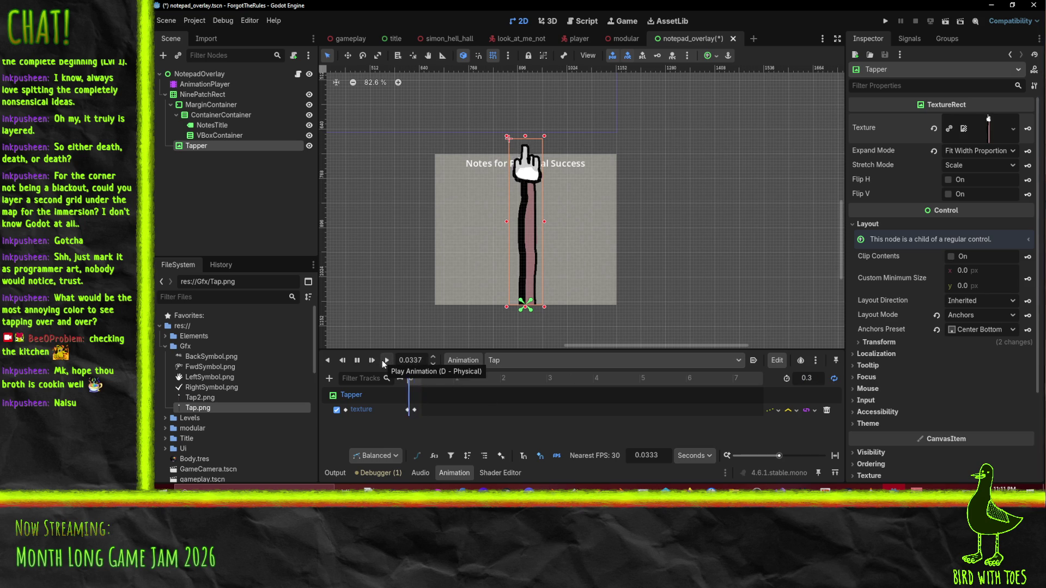
click(355, 366)
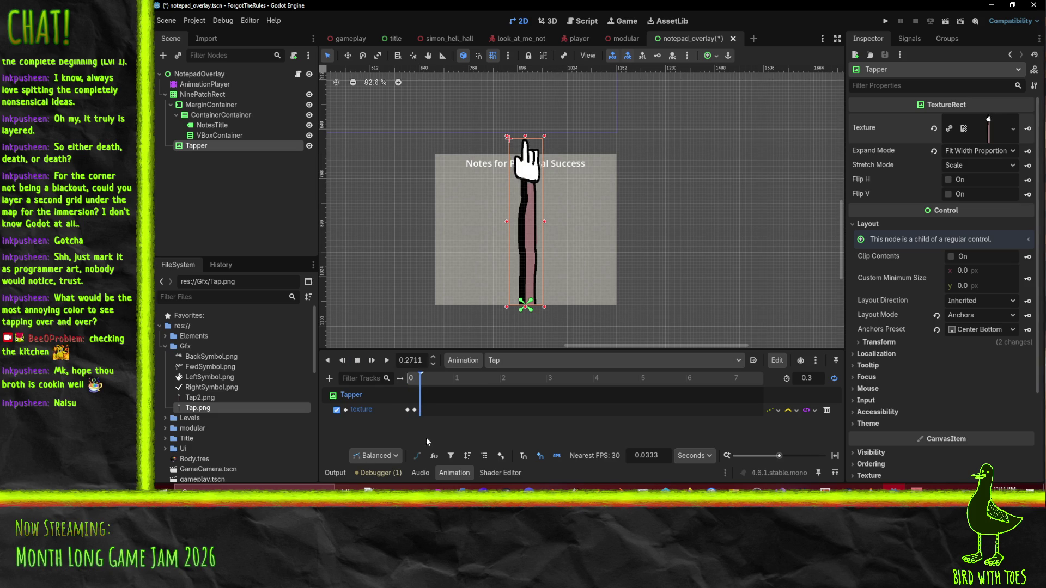
scroll(424, 410, up, 5)
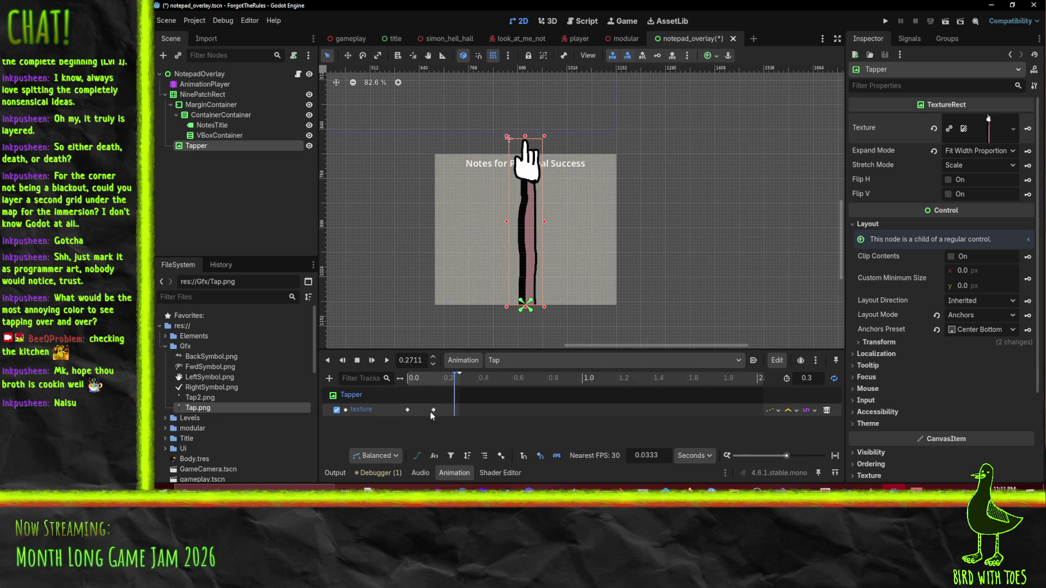
click(442, 410)
mouse_move(467, 378)
mouse_down()
mouse_move(433, 382)
mouse_move(430, 411)
mouse_up()
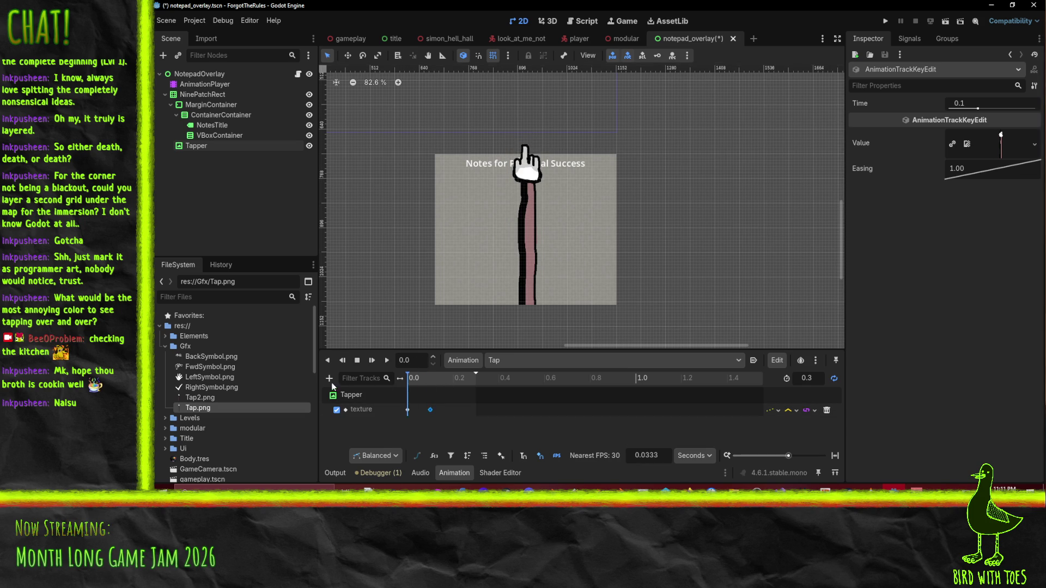
Shift the Tap.png key to 0.2 s, checking by playback, and save the scene
click(388, 364)
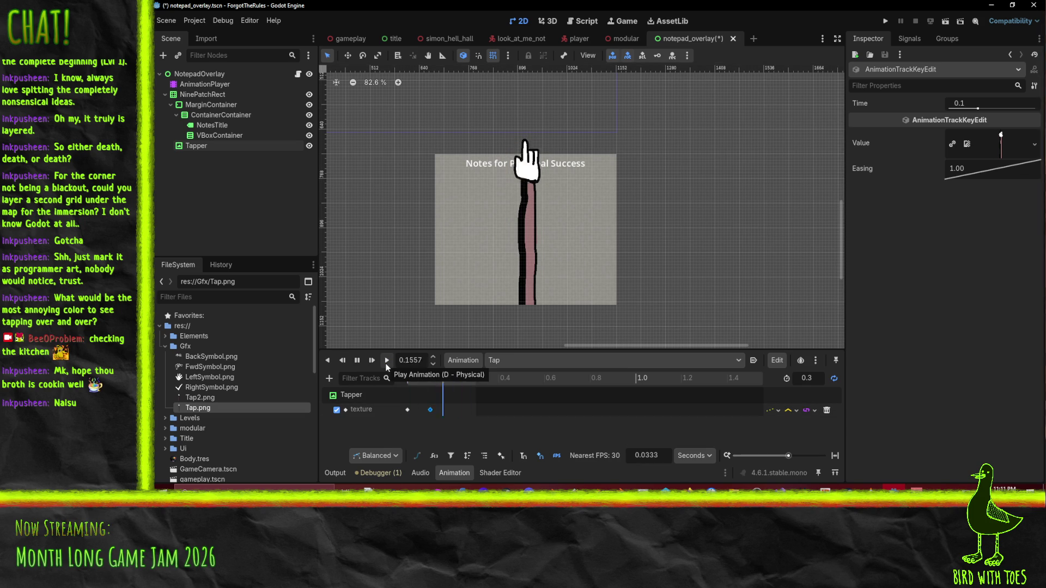
click(435, 413)
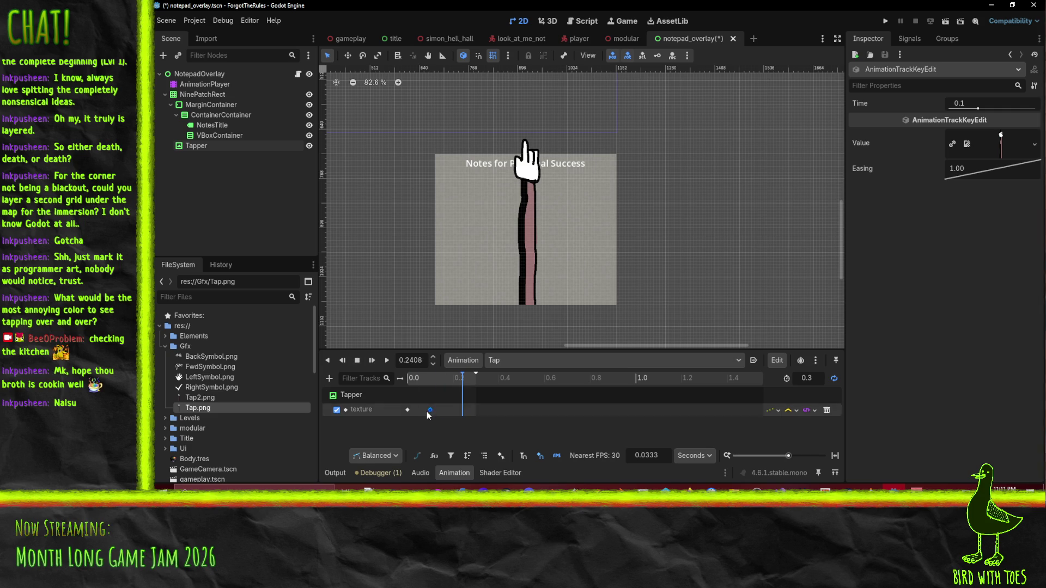
drag(435, 413, 450, 413)
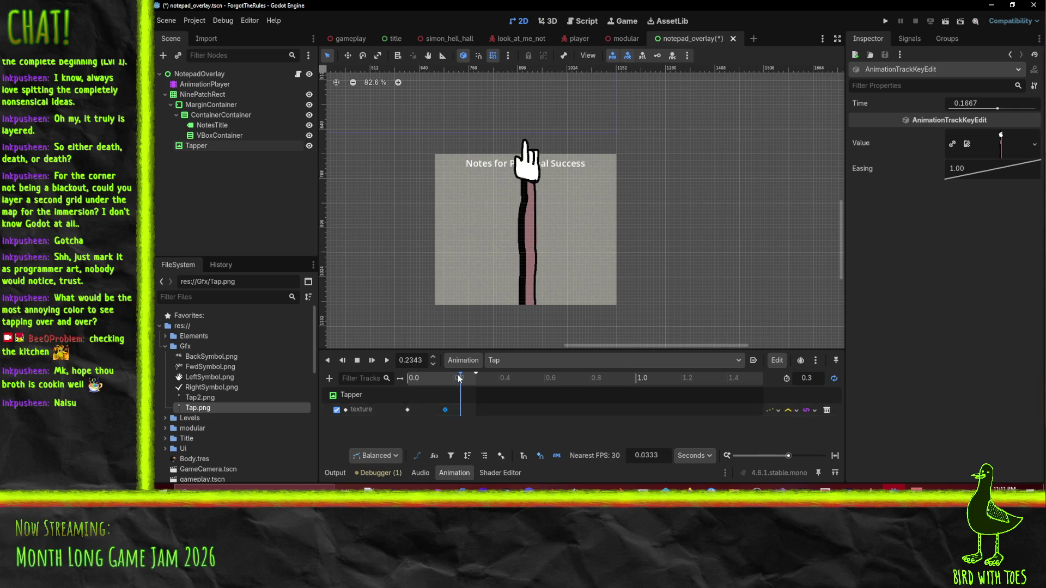
click(387, 362)
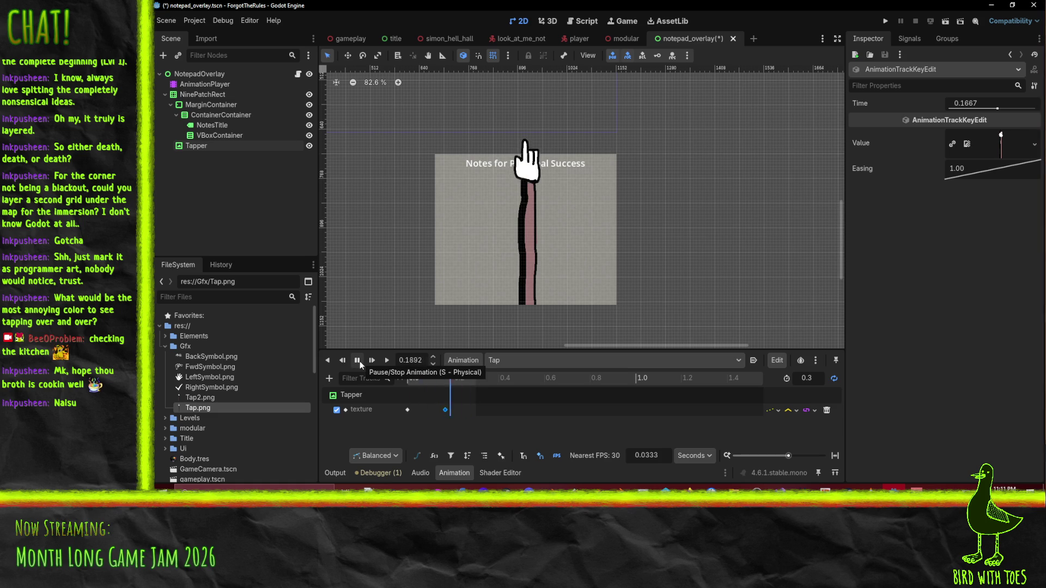
drag(444, 414, 451, 414)
mouse_move(451, 414)
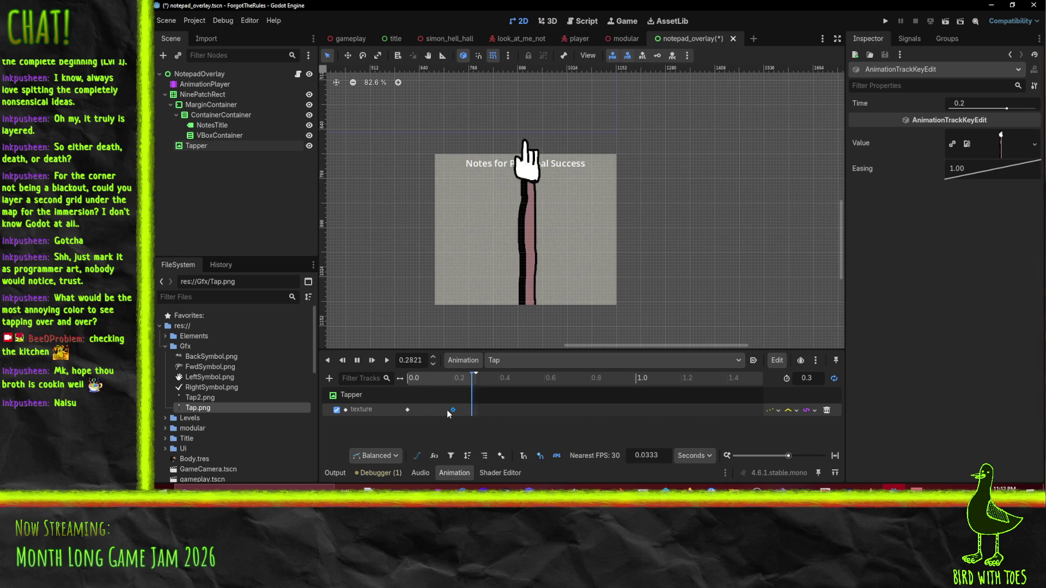
click(358, 363)
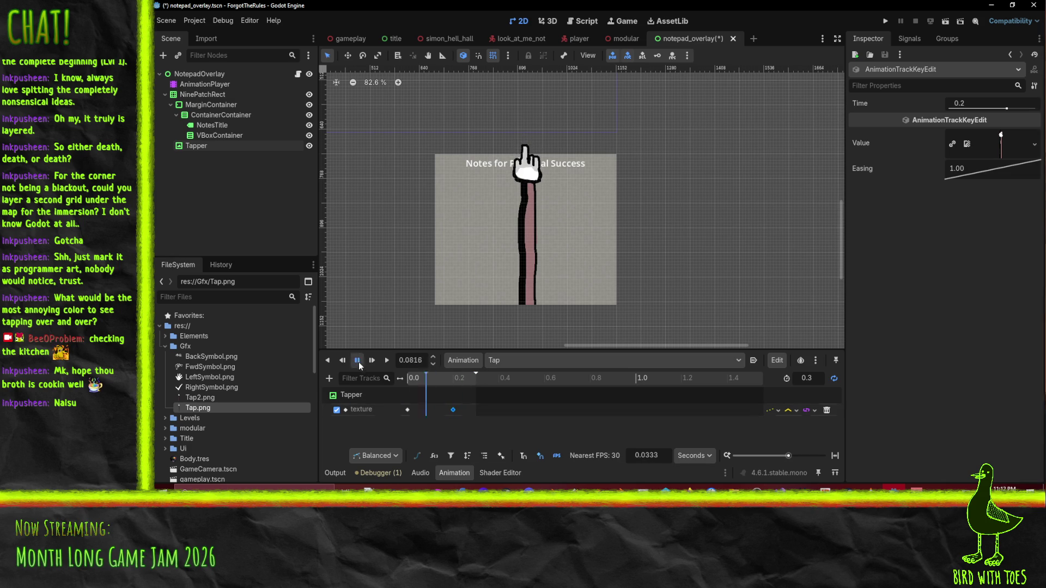
mouse_move(460, 385)
mouse_down()
mouse_move(403, 385)
mouse_move(477, 384)
mouse_move(346, 379)
mouse_up()
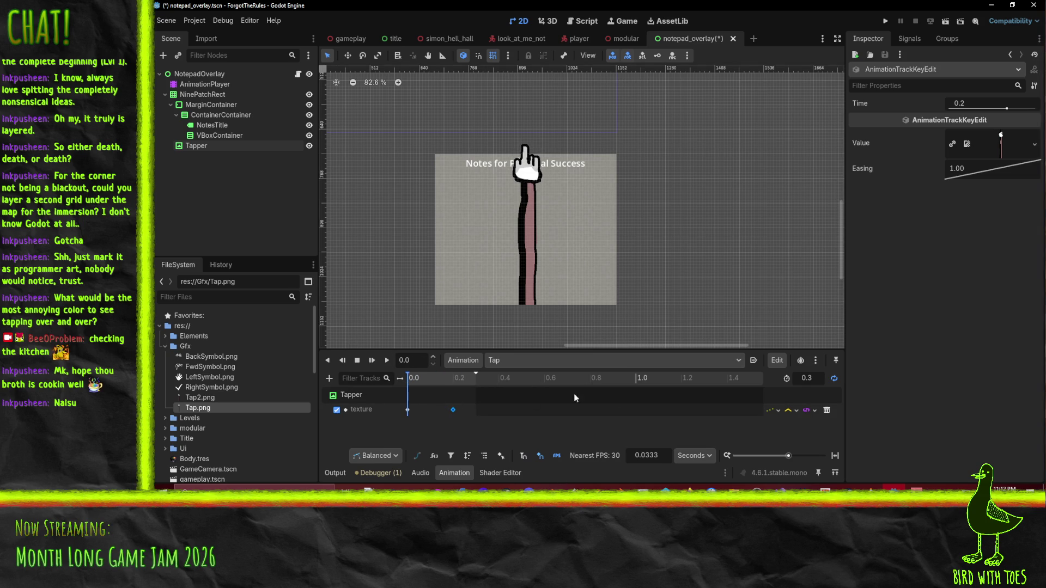
key(ctrl+s)
click(551, 360)
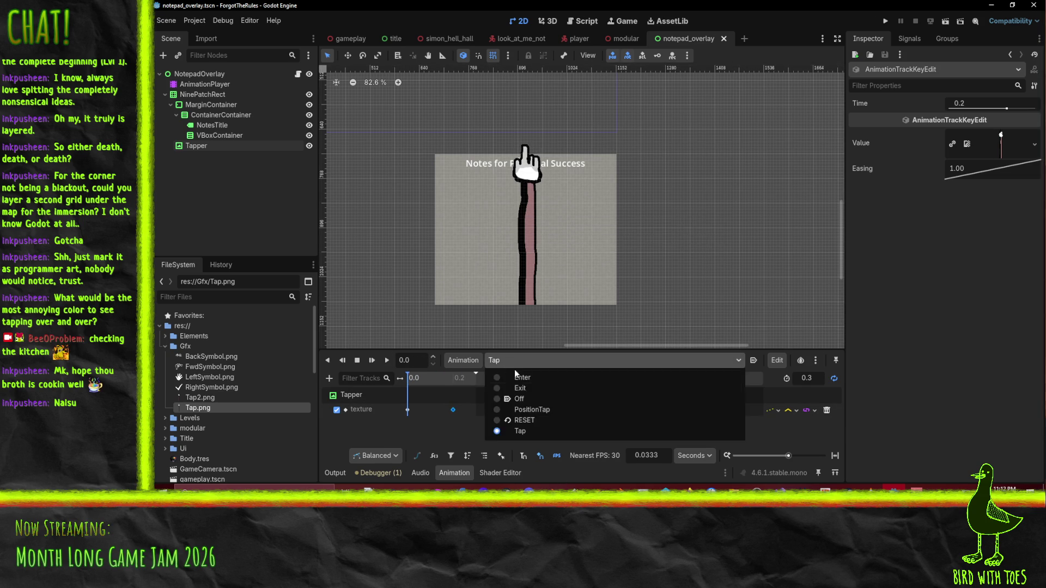
Attach a new tapper.gd script to the Tapper node
click(532, 410)
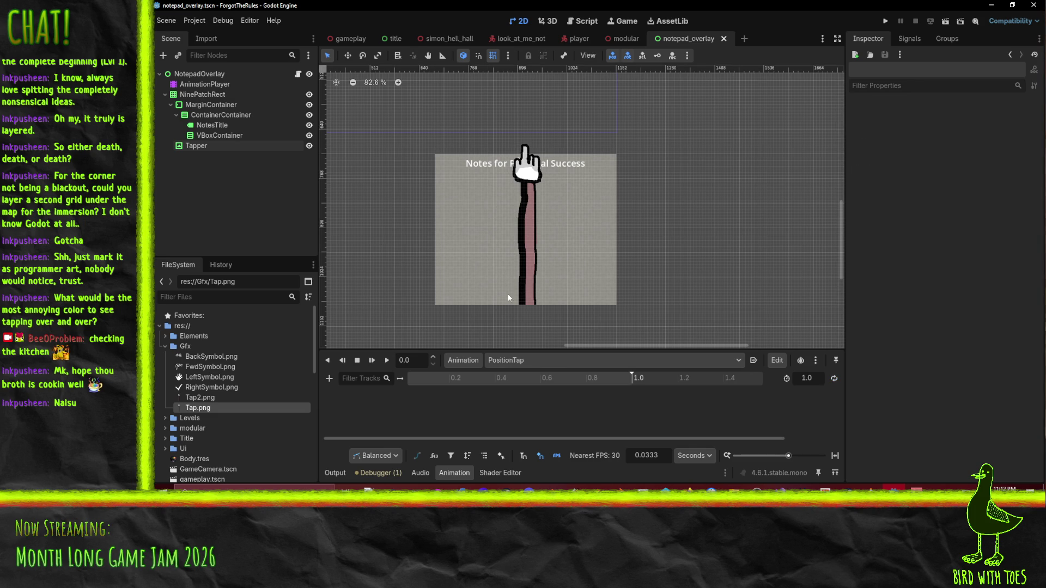
click(182, 148)
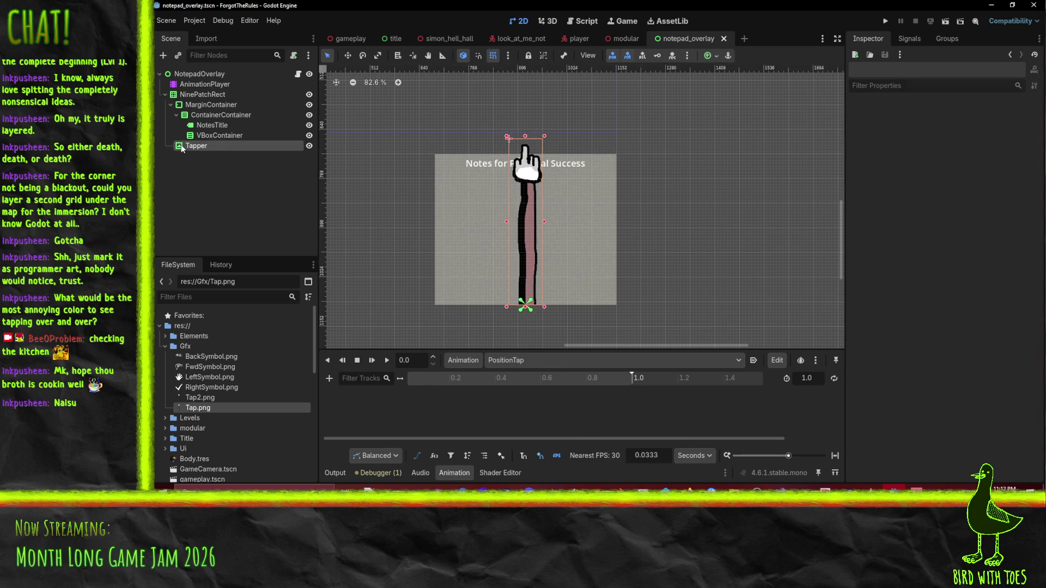
scroll(1009, 426, down, 5)
click(1014, 451)
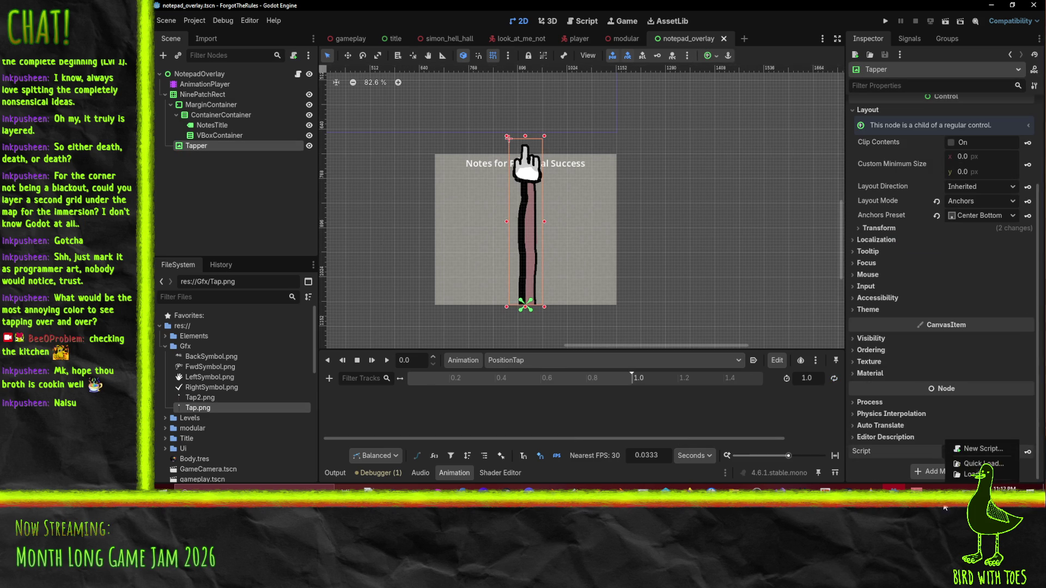
click(984, 448)
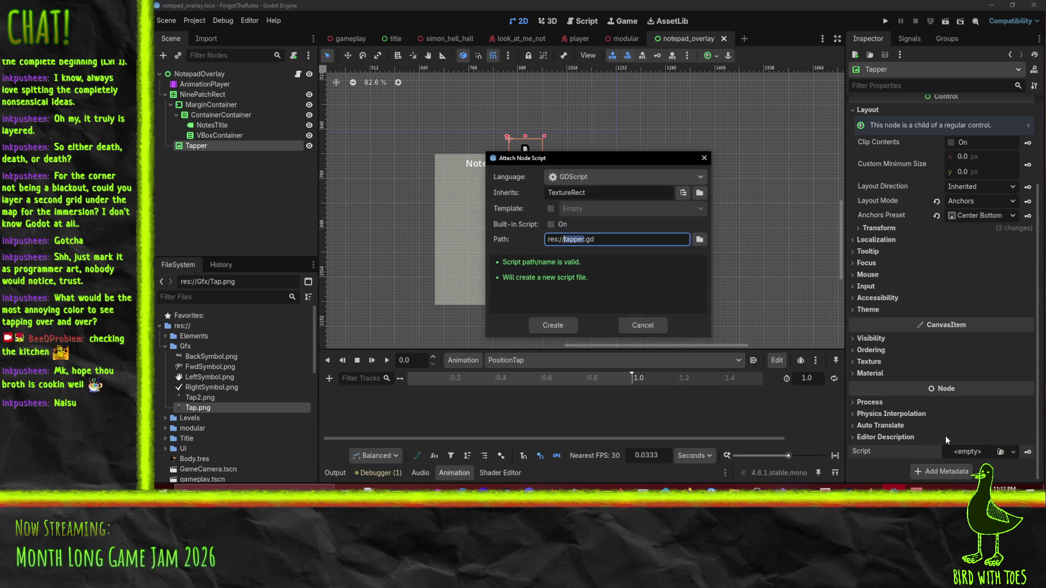
click(553, 324)
Declare an exported positionLerp float variable defaulting to 0
click(511, 95)
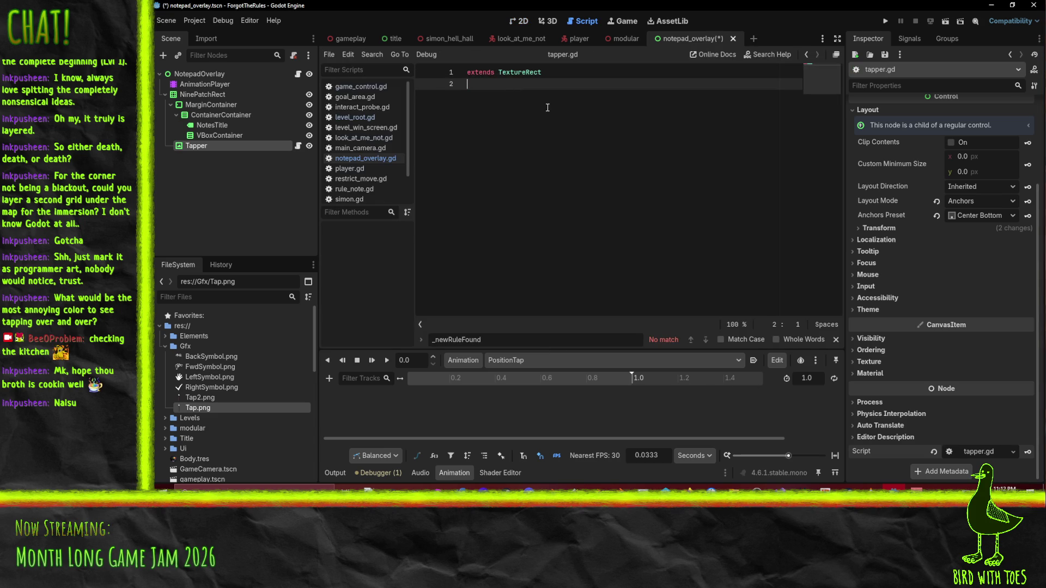
key(Return)
text(@export)
key(Return)
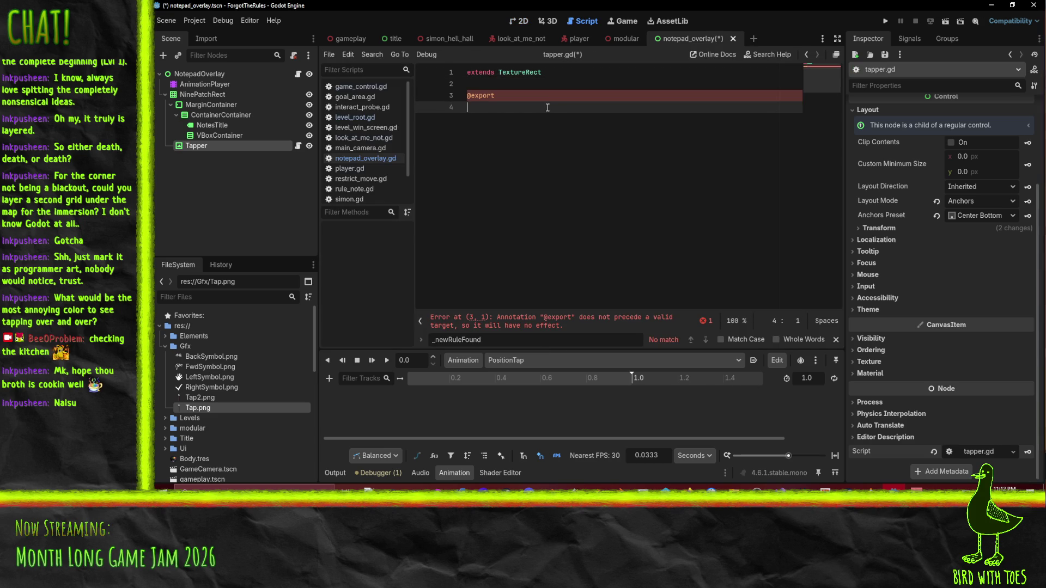
text(ver)
key(BackSpace)
key(BackSpace)
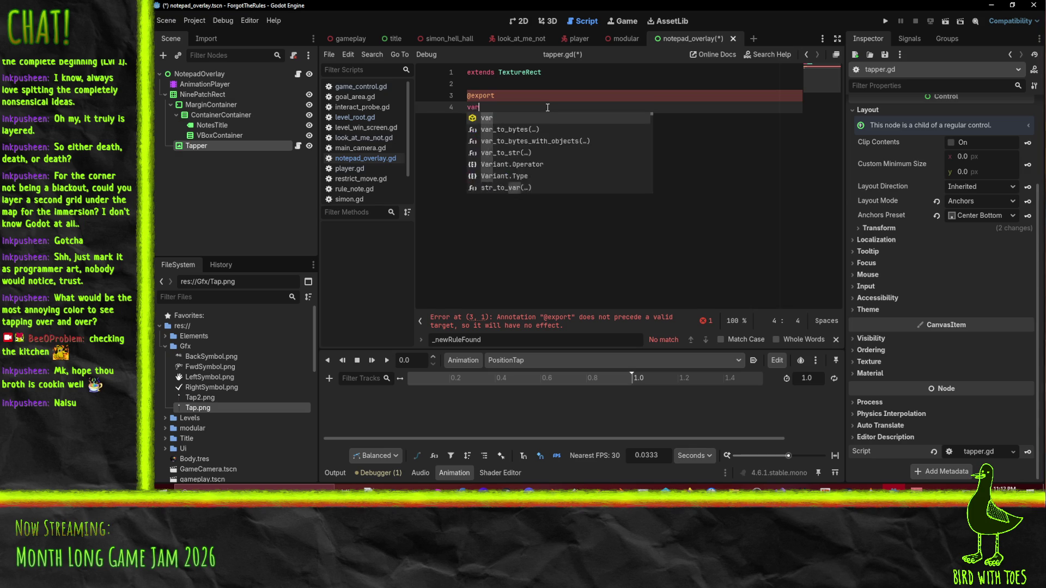
text(ar positionLetp)
key(BackSpace)
key(BackSpace)
text(rp : float = 0)
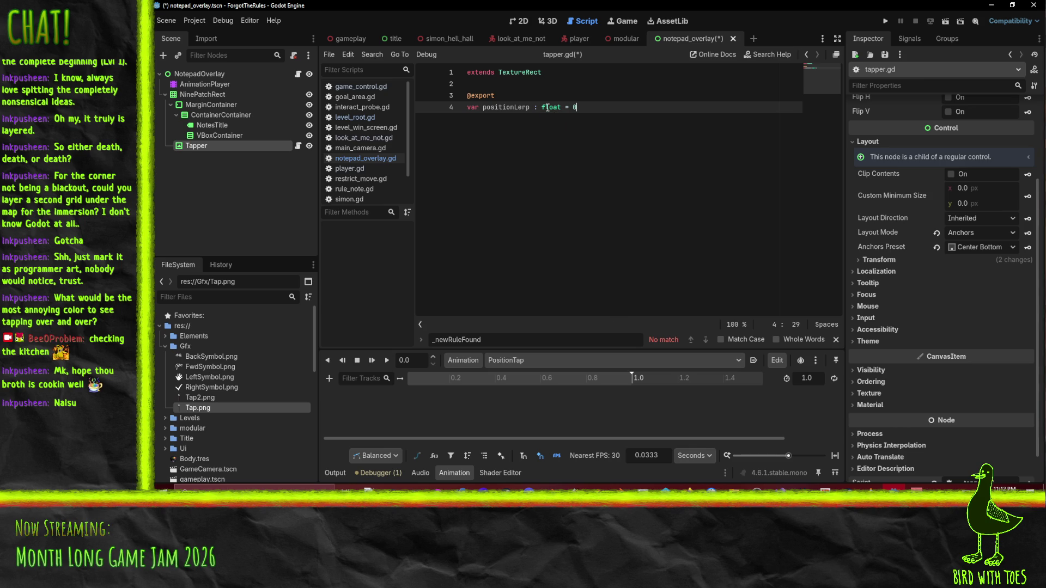
key(BackSpace)
key(Return)
key(Return)
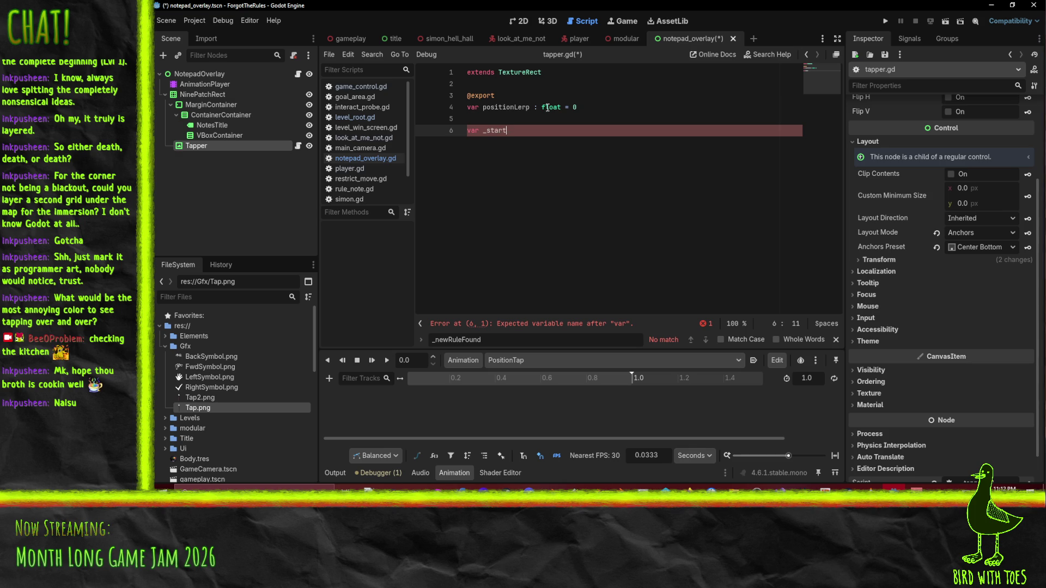
Add Vector3 position variables and multi-caret delete the underscores to make startPos and targetPos
text(Vector3;)
key(Return)
text(var _tr)
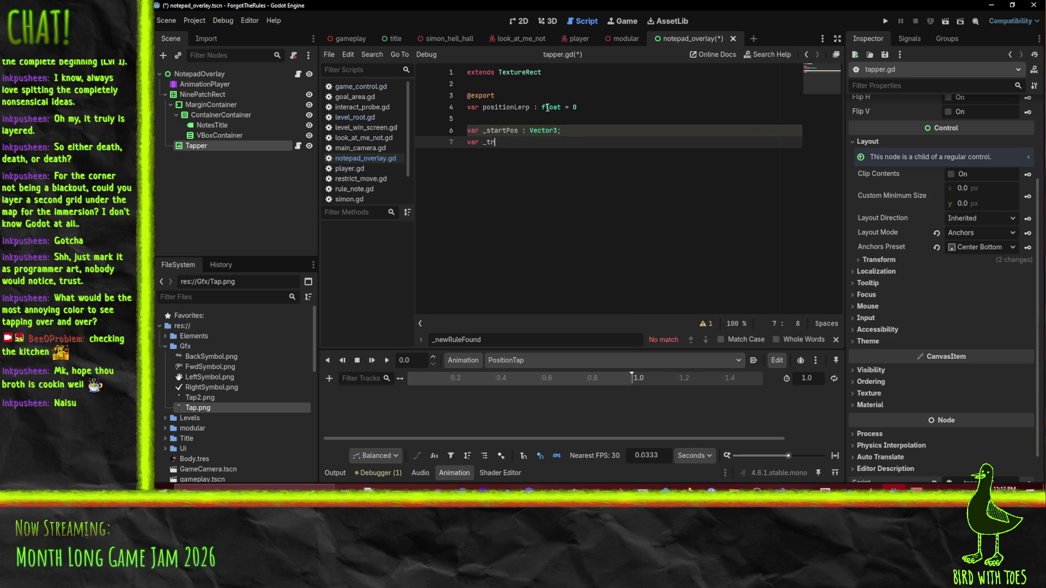
text(arge)
text(Pos :)
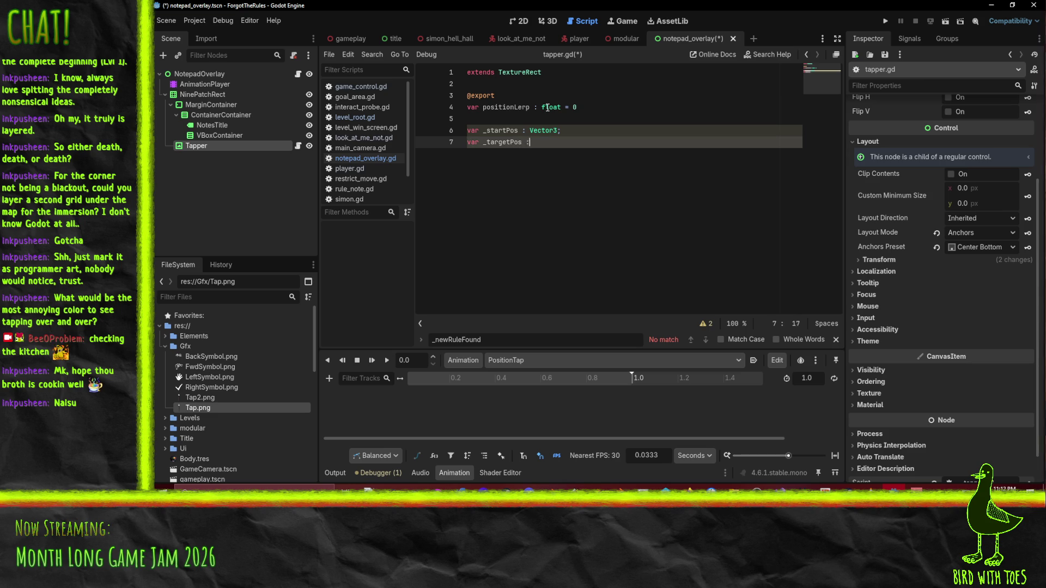
text(ector3)
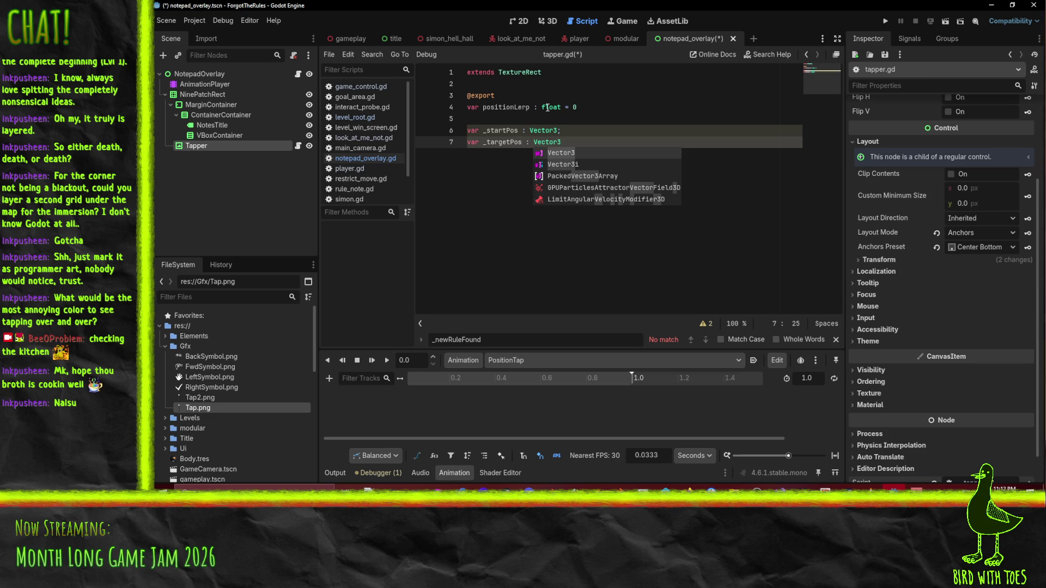
key(Escape)
key(Escape)
key(Up)
key(Home)
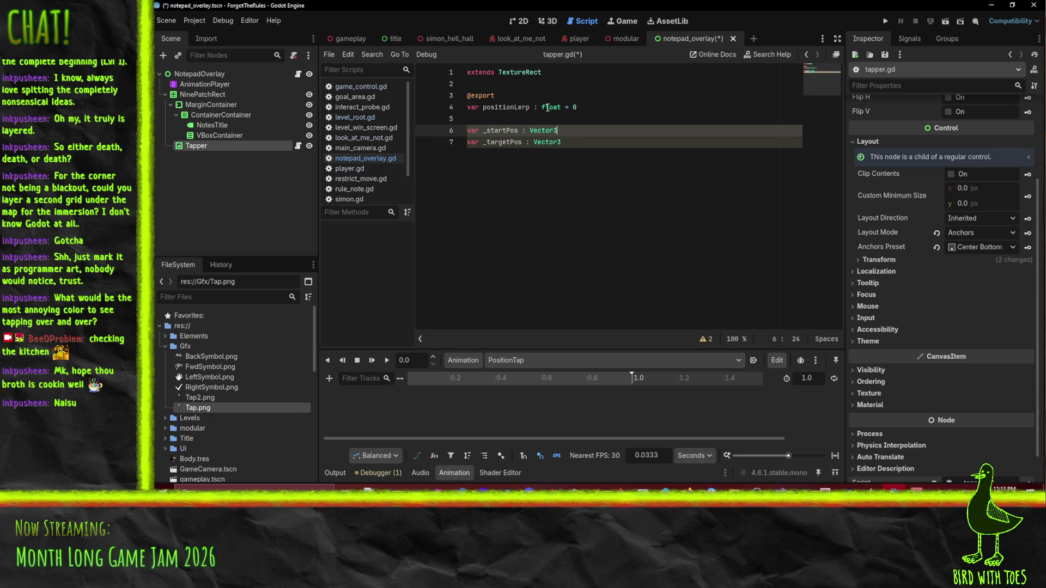
key(Delete)
key(Down)
key(Delete)
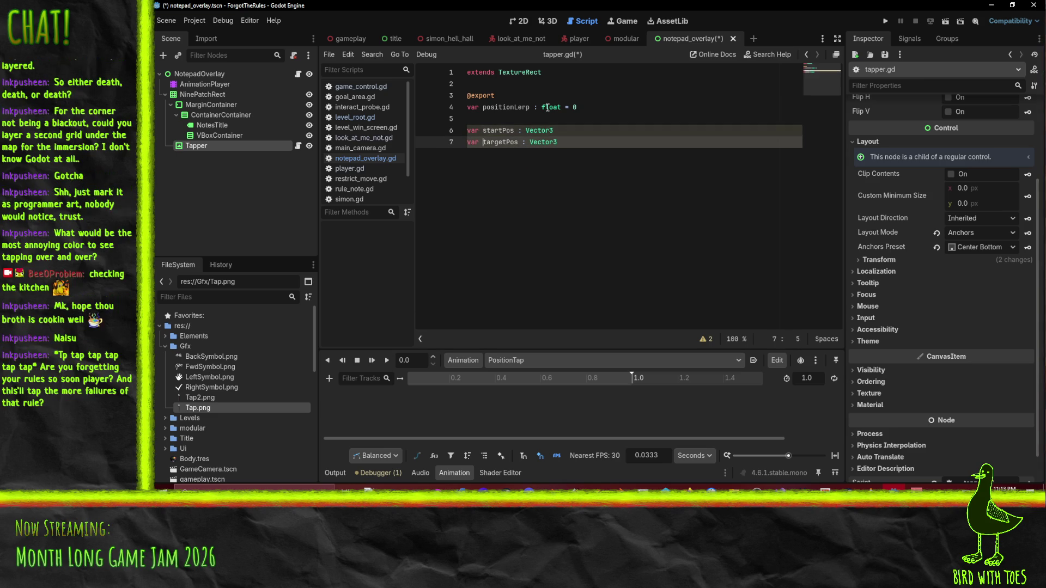
key(Escape)
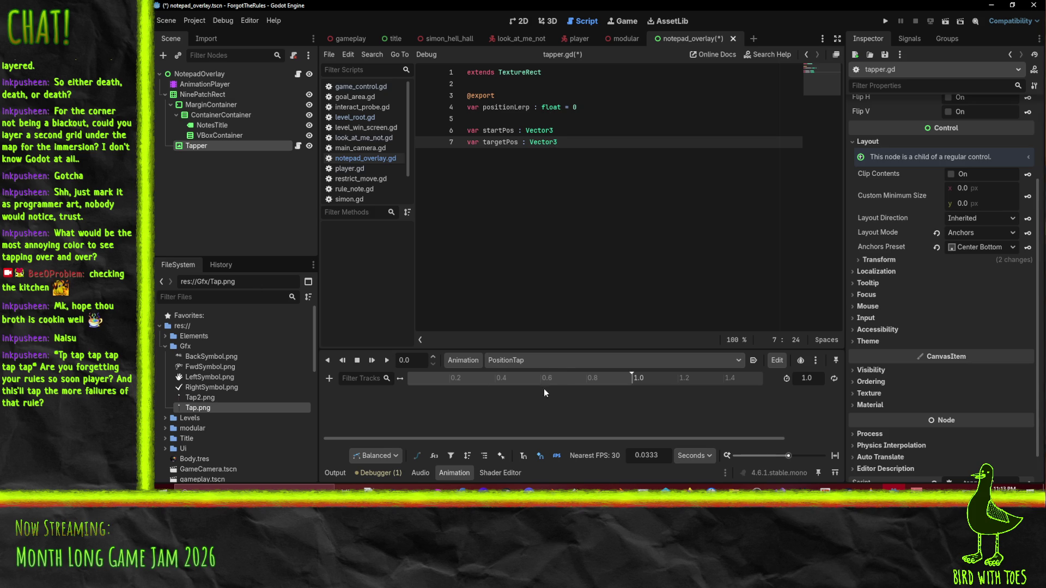
Set the Tap animation to ping-pong loop, then return to PositionTap
click(575, 361)
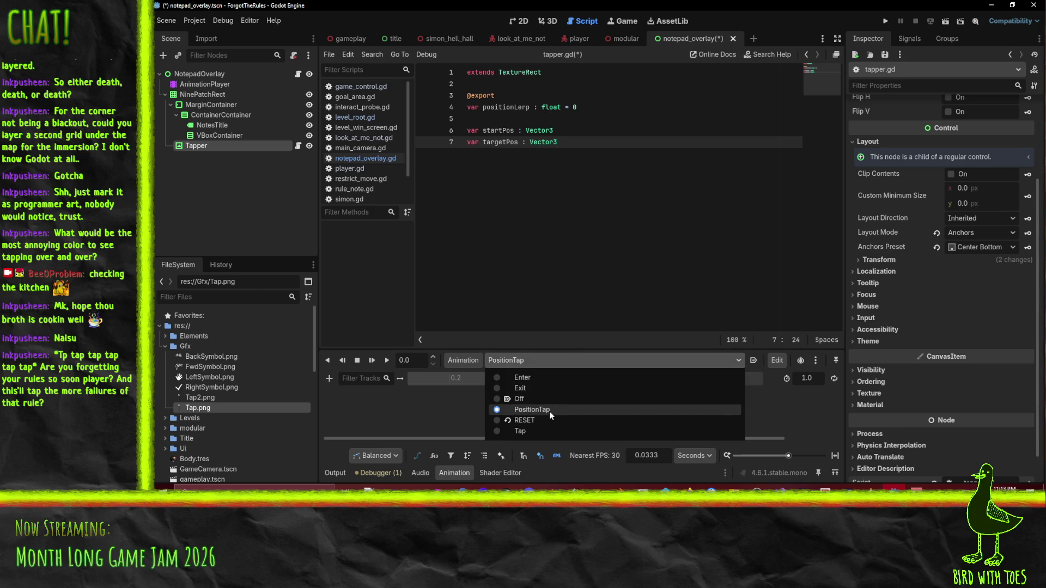
click(528, 431)
click(833, 378)
click(554, 360)
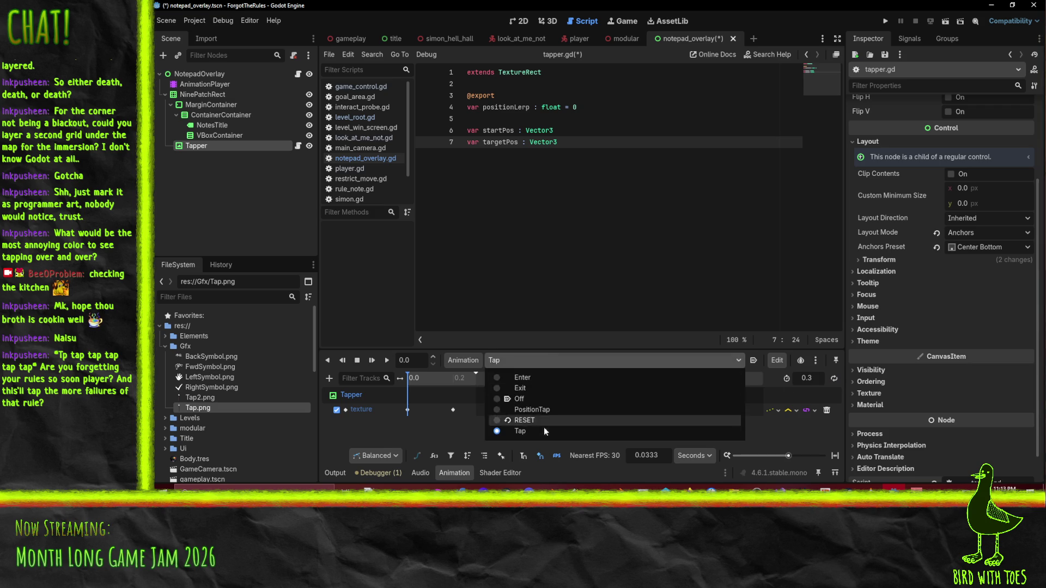
click(542, 407)
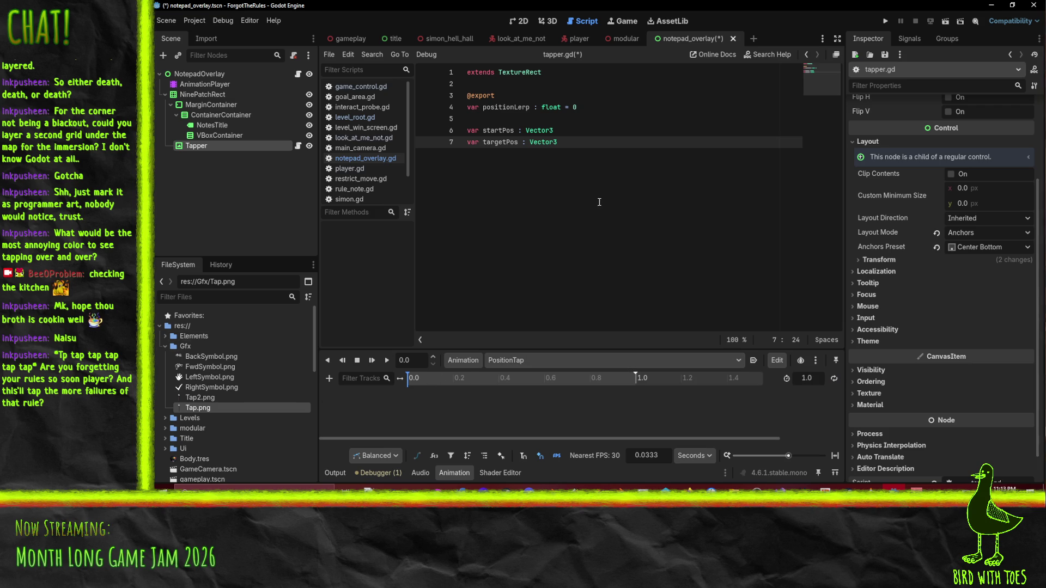
Add get and set blocks under the positionLerp declaration, unindented correctly
key(Return)
key(Return)
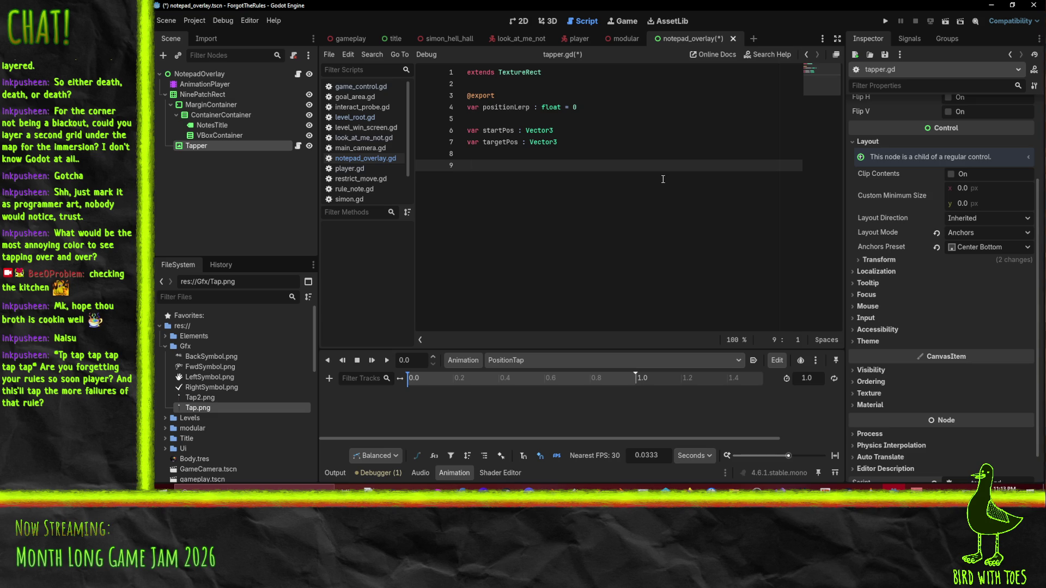
key(BackSpace)
key(BackSpace)
key(Up)
key(Up)
key(Up)
key(Return)
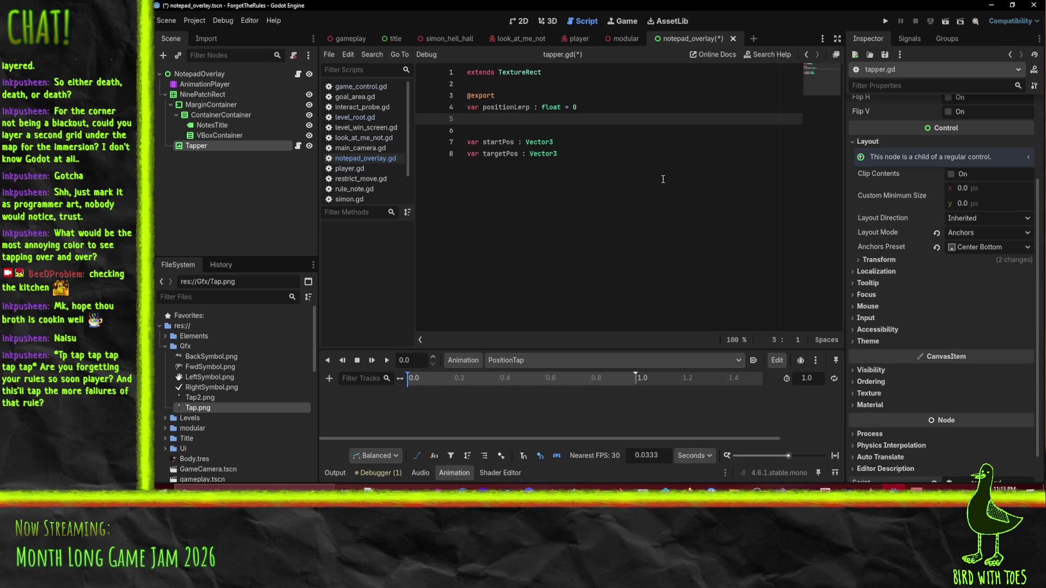
text(get:)
key(Return)
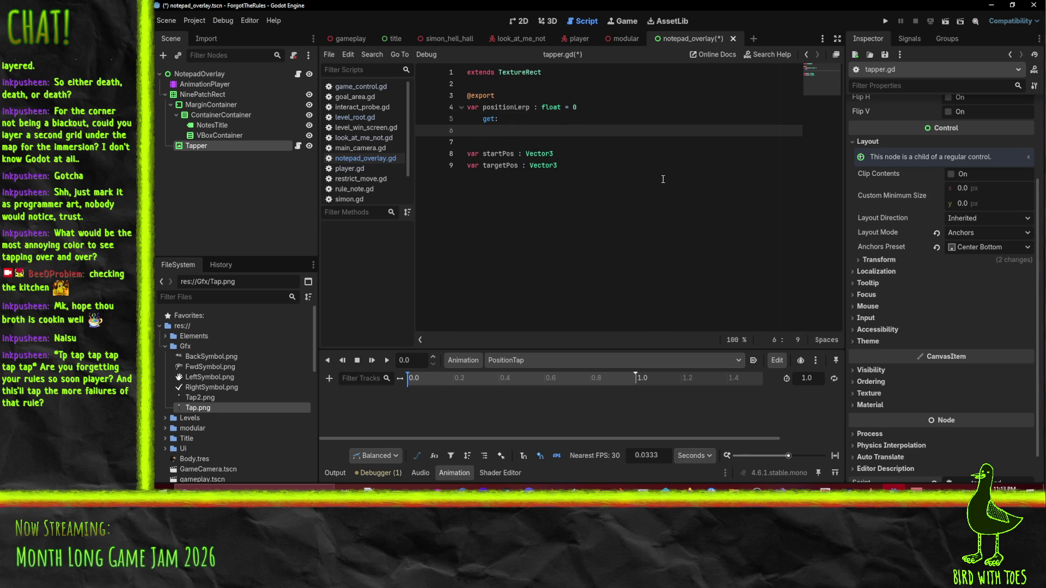
text(return _)
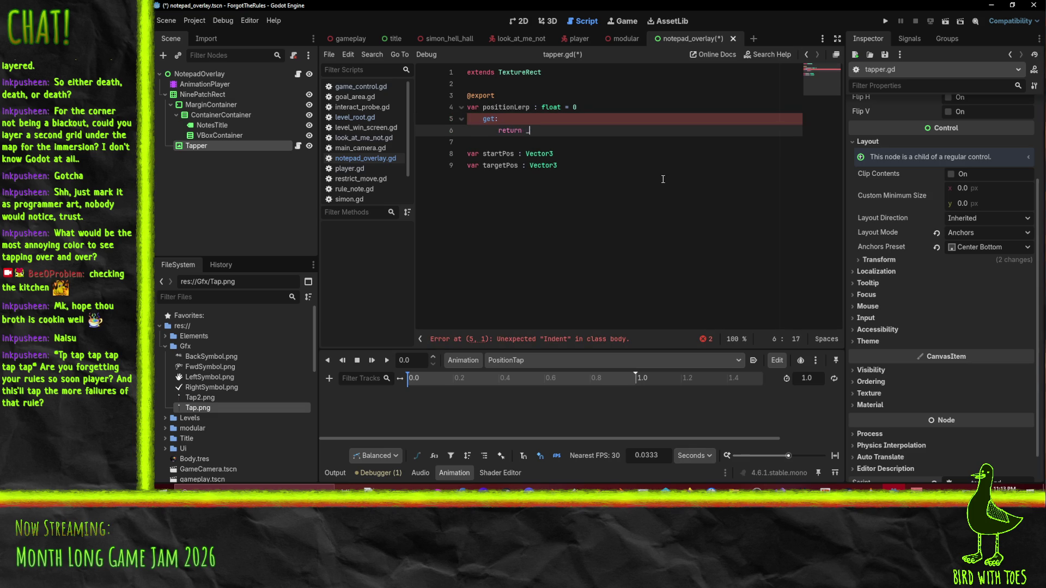
text(ct)
key(Return)
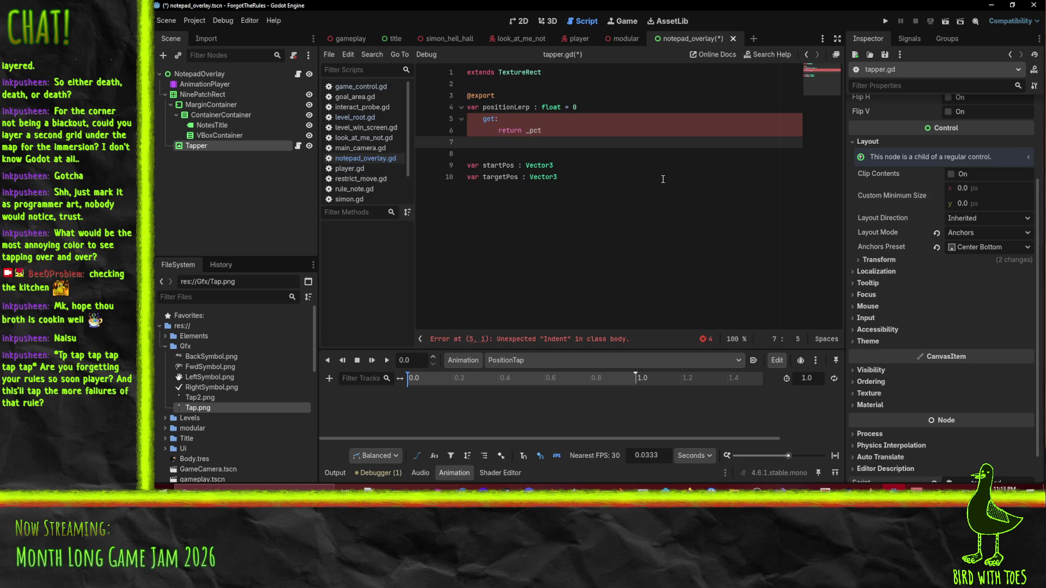
text(et)
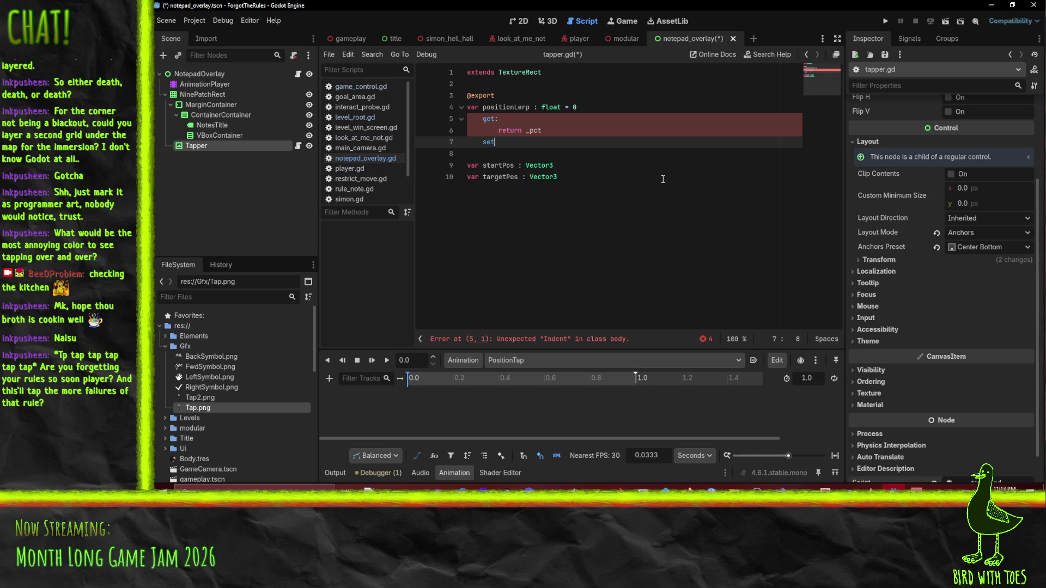
key(Return)
key(Up)
key(Up)
key(Up)
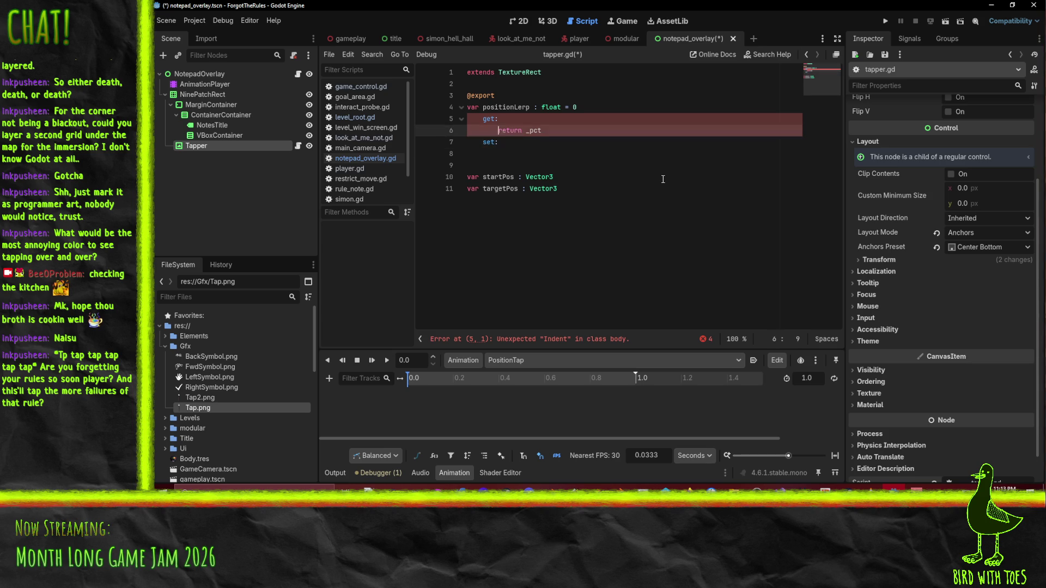
key(shift+Down)
key(shift+Down)
key(shift+Down)
key(shift+Tab)
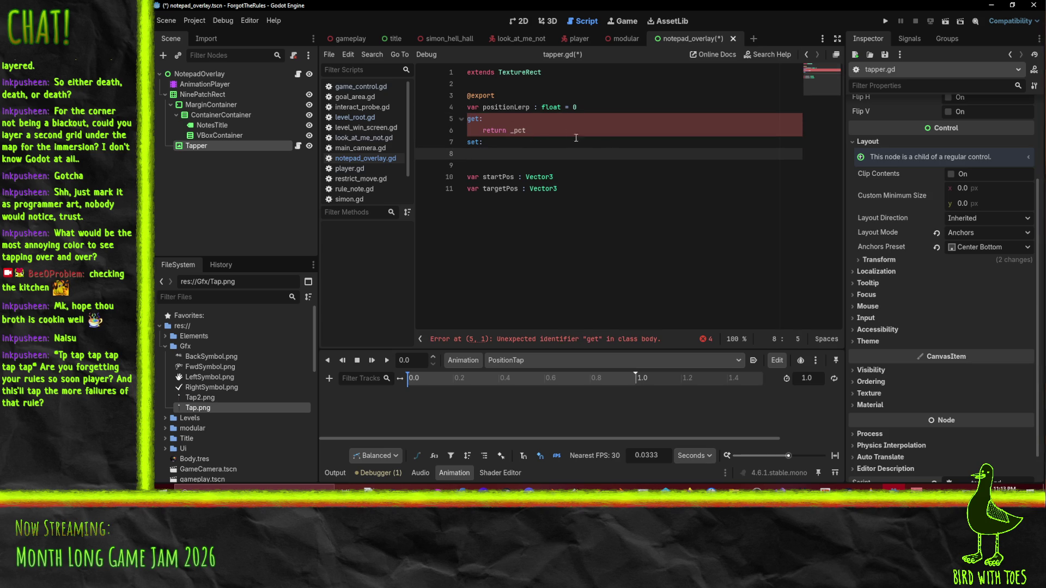
Make the setter set position = lerp(startPos, targetPos, value) and save the script
click(588, 108)
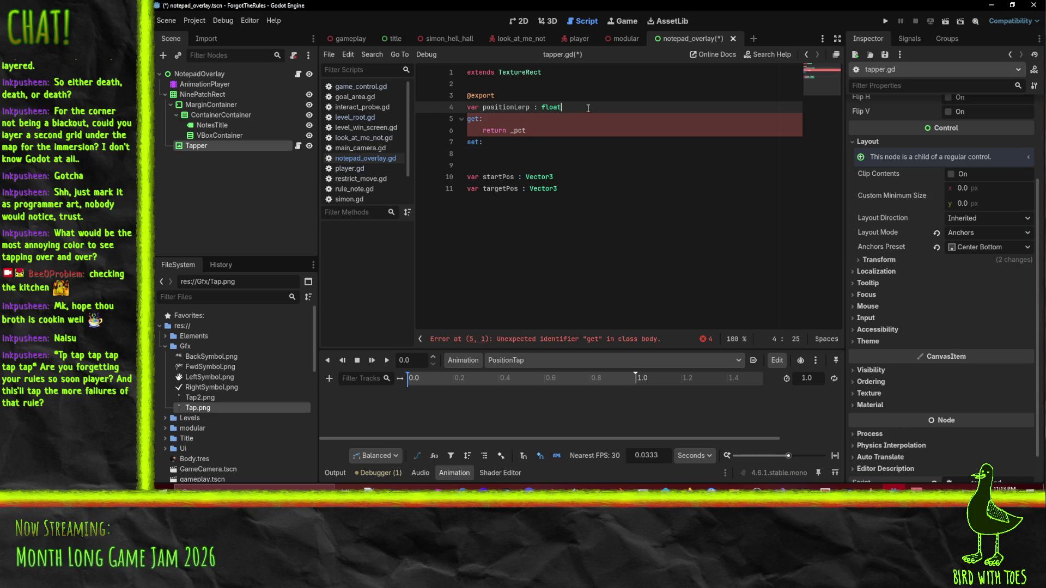
key(Down)
key(Down)
key(Down)
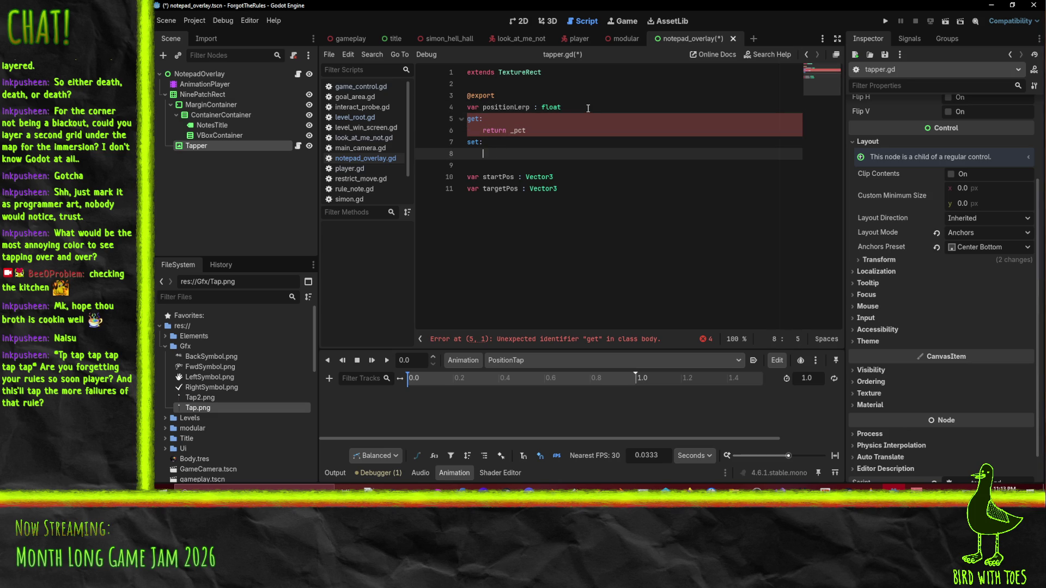
text(value)
key(Return)
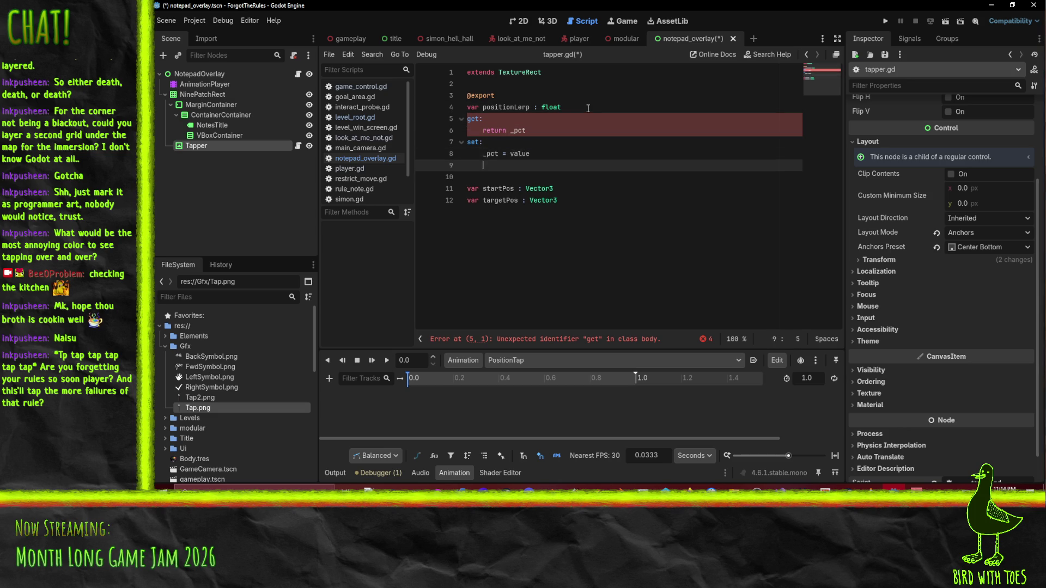
text(ition = lerp)
text((s)
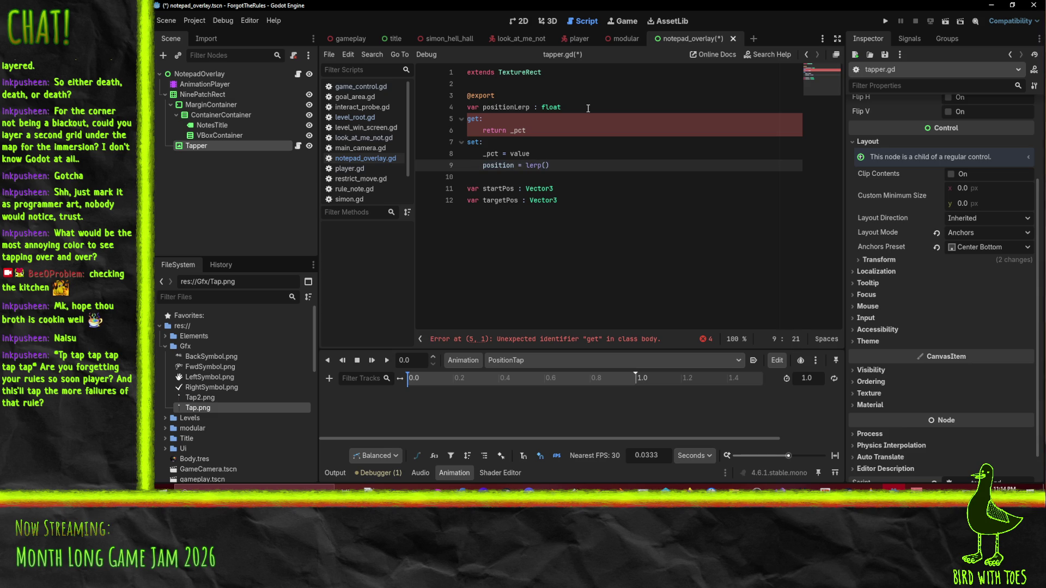
text(tartPos, t)
text(argetPos, v)
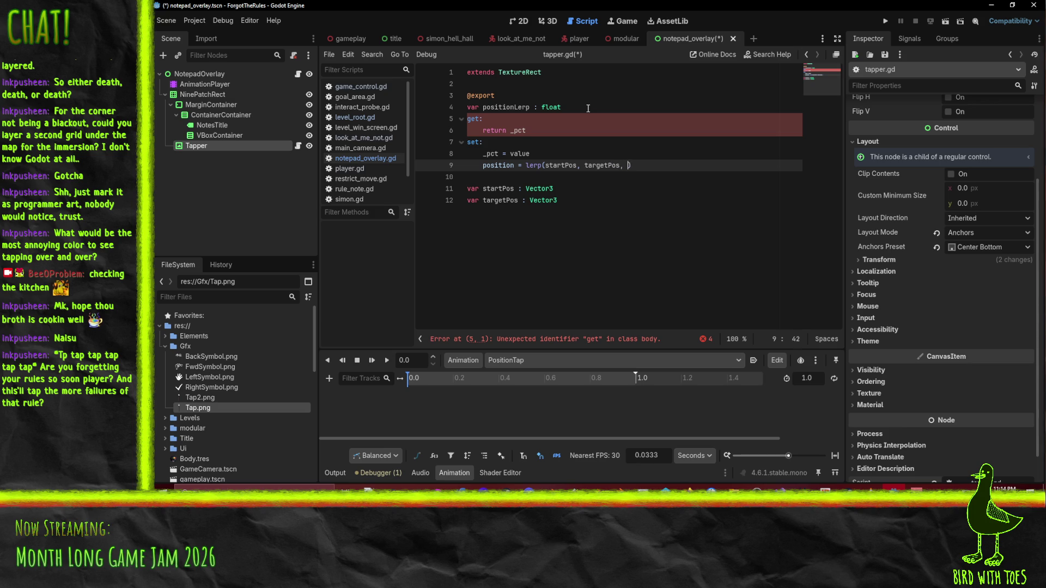
text(alue)
click(588, 108)
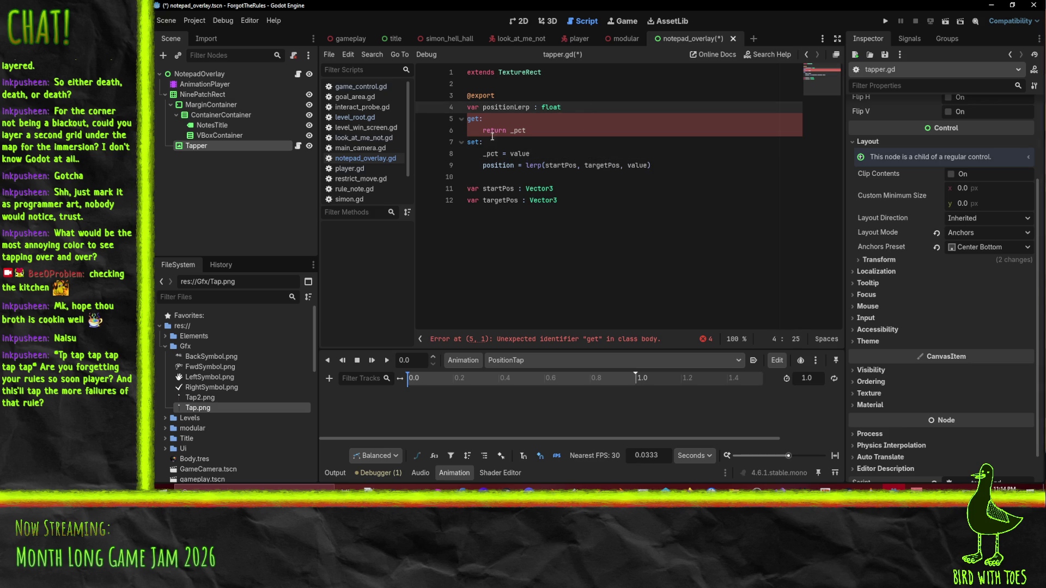
key(ctrl+s)
Remove the float type from the positionLerp declaration
click(474, 119)
click(545, 111)
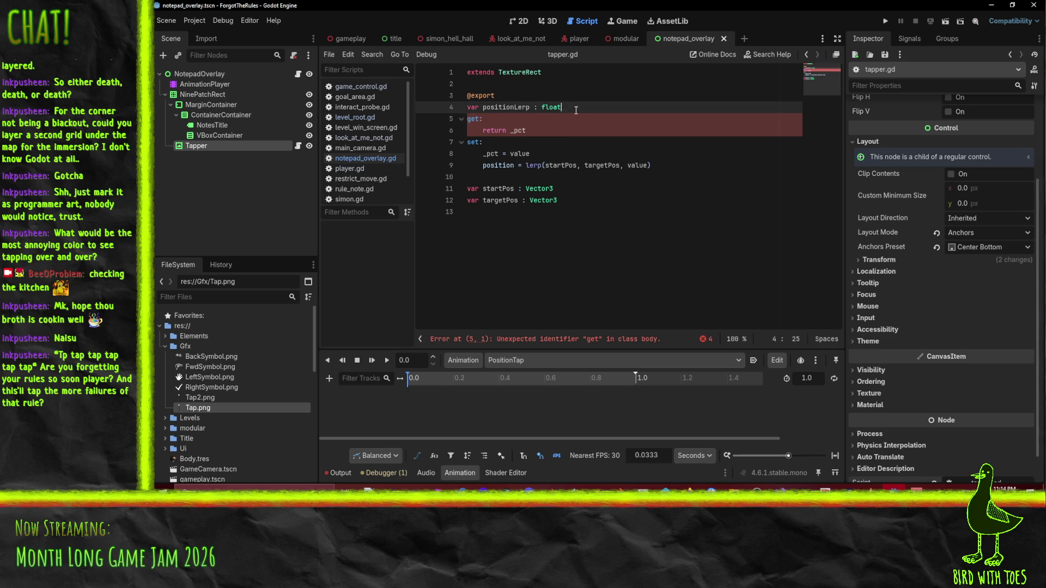
double_click(558, 108)
key(BackSpace)
Keep positionLerp's float type, delete its getter/setter block and cut out the position lerp line
key(Down)
key(ctrl+s)
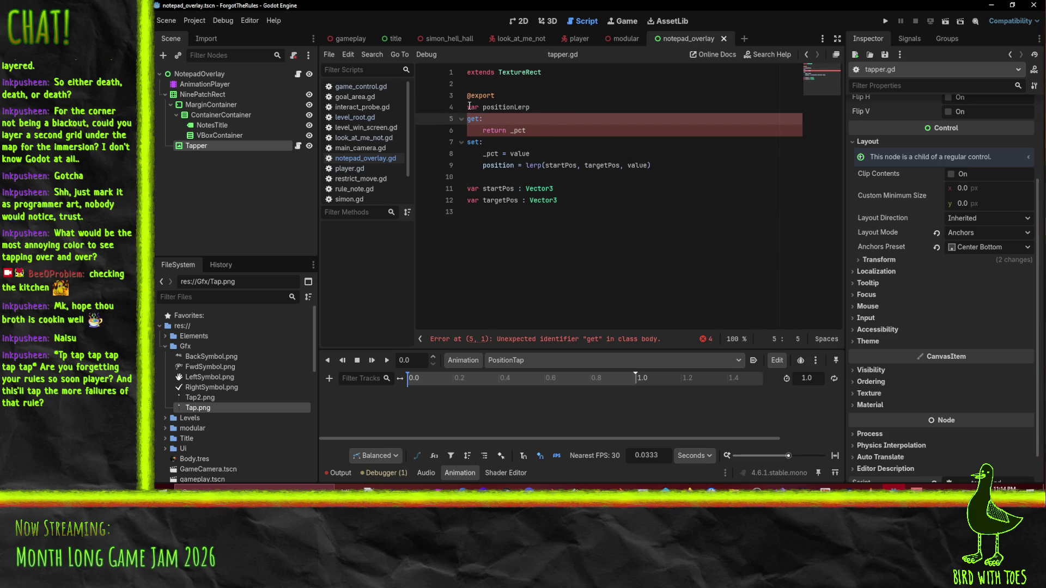
key(ctrl+z)
key(ctrl+z)
key(ctrl+z)
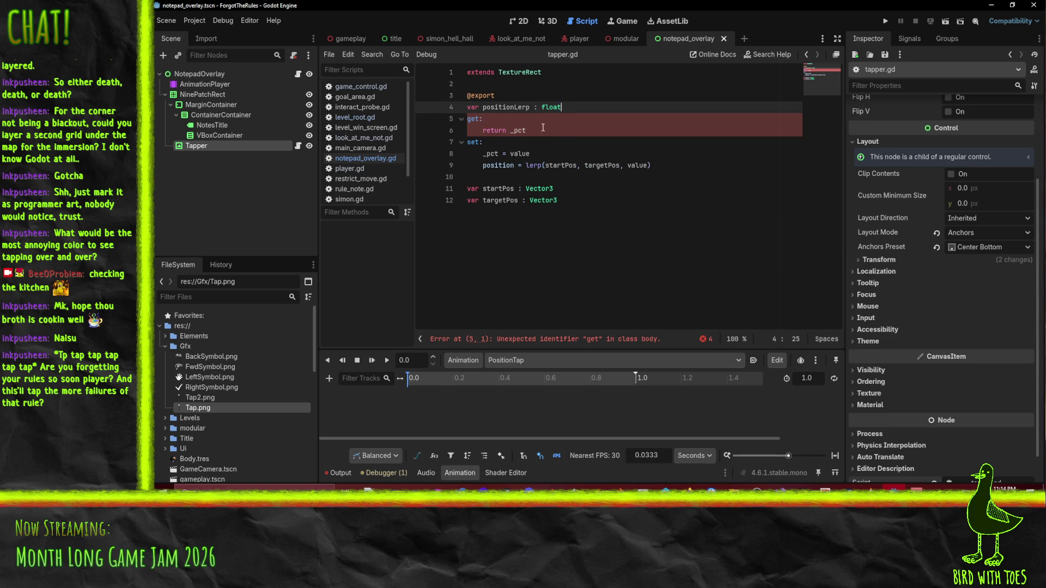
key(Down)
key(shift+Down)
key(shift+Down)
key(Delete)
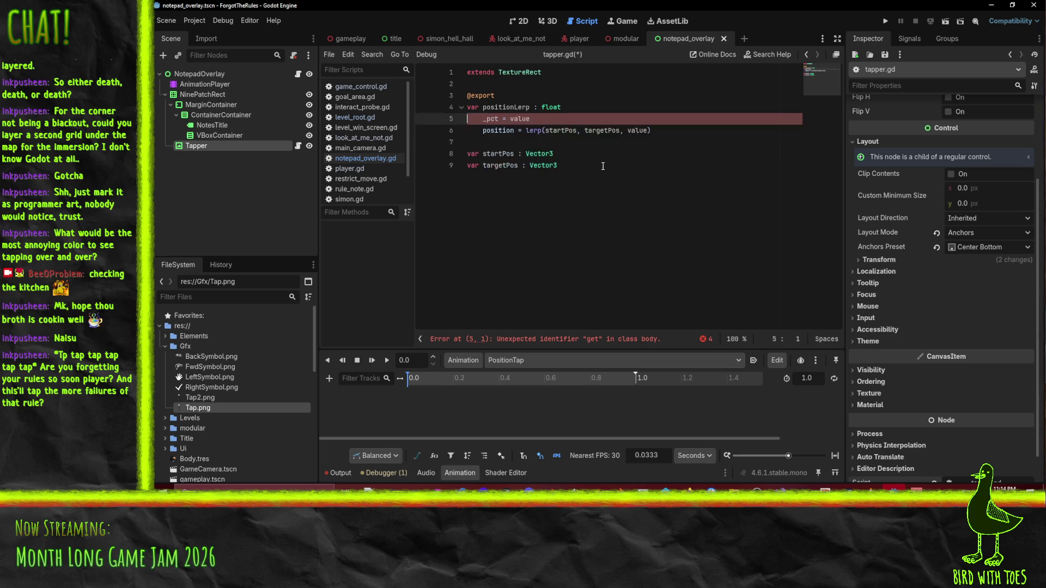
key(shift+Down)
key(ctrl+c)
key(Delete)
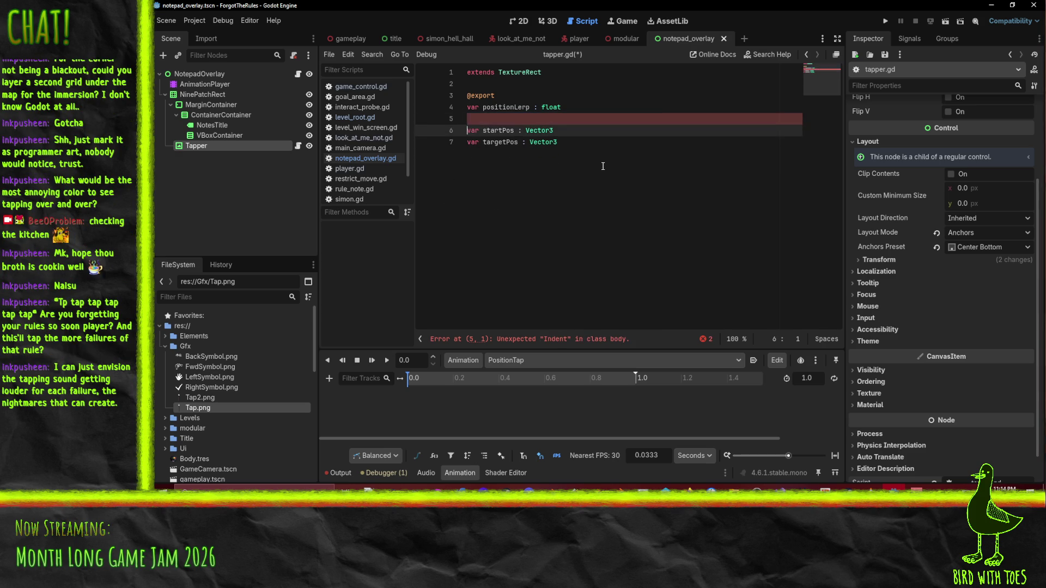
key(Delete)
key(Down)
key(Down)
key(Down)
Add a _process function that lerps position each frame using positionLerp
key(Return)
key(Return)
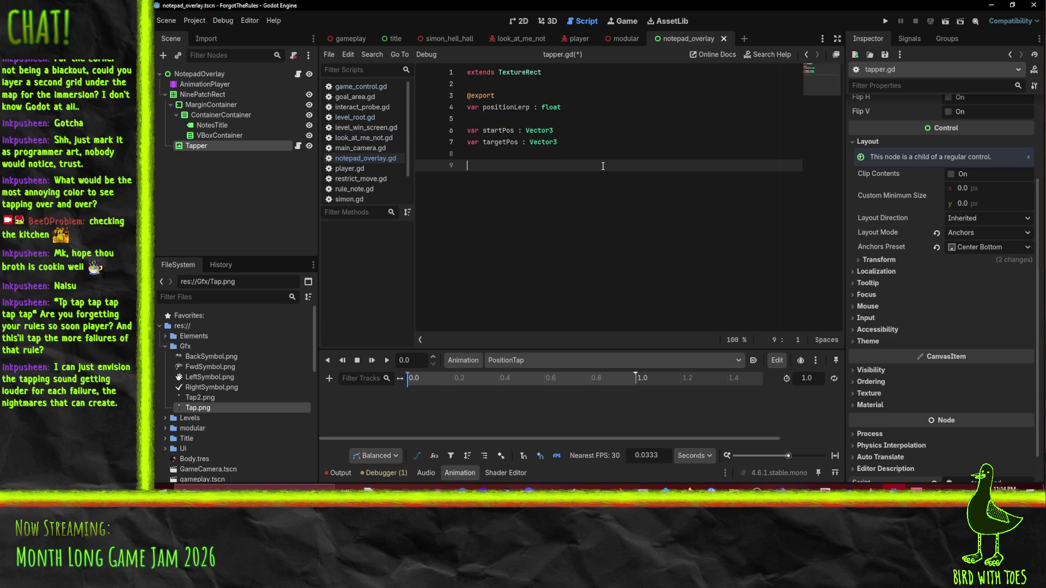
text(func _pr)
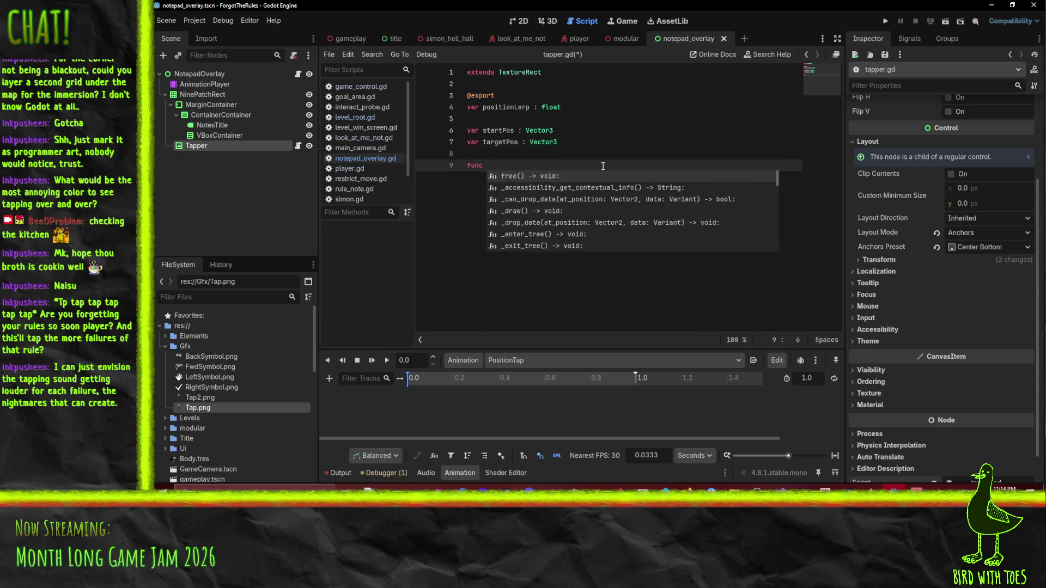
key(Return)
key(ctrl+v)
key(Up)
click(613, 166)
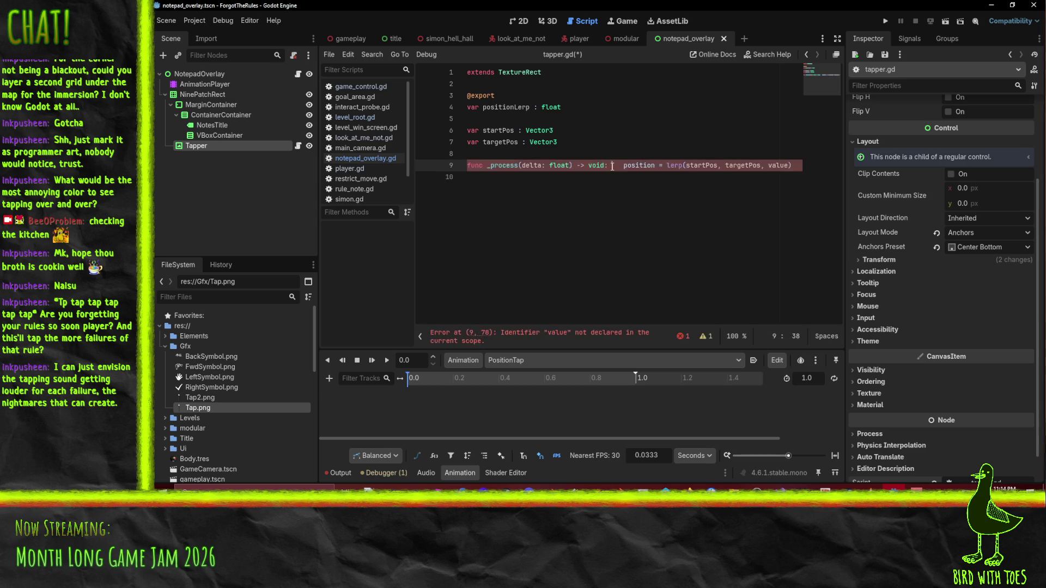
key(Return)
key(Delete)
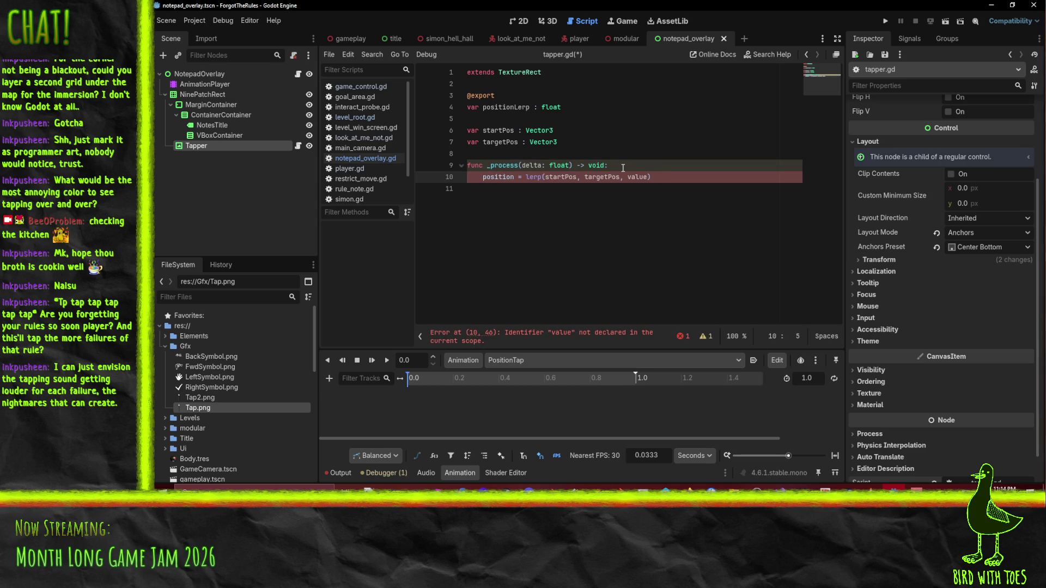
double_click(504, 106)
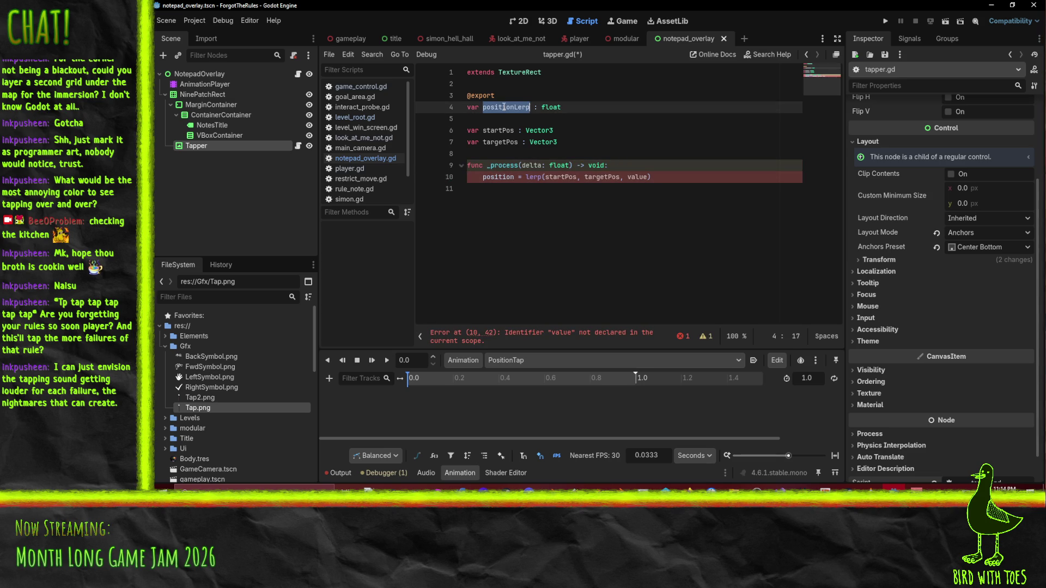
key(ctrl+c)
double_click(637, 177)
key(ctrl+v)
Add a _ready function that stores 'startPos = position'
click(673, 154)
key(Return)
key(Return)
text(fujn)
key(BackSpace)
key(BackSpace)
key(BackSpace)
text(func _)
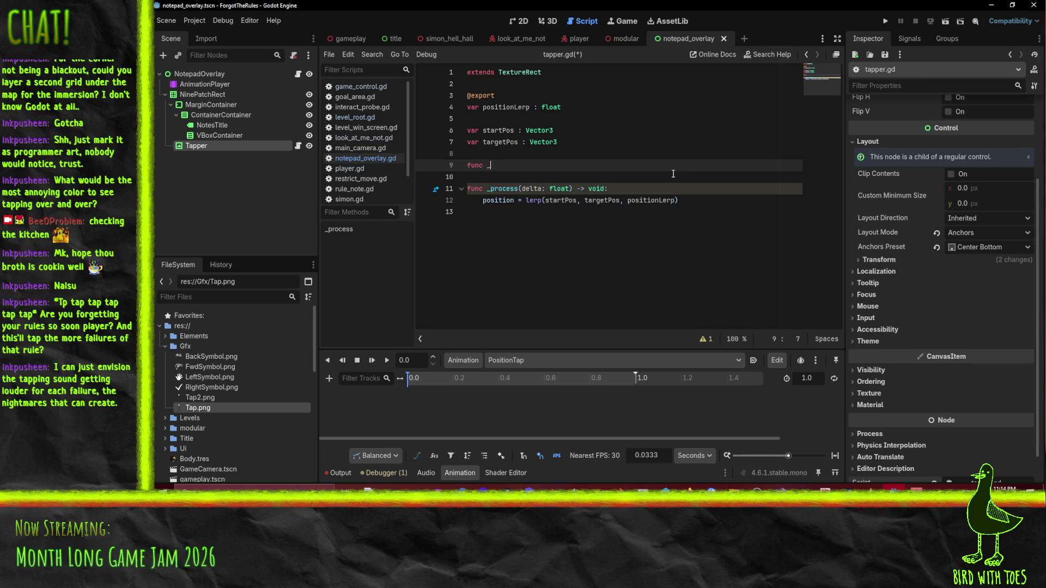
key(Return)
key(Return)
text(startPos = )
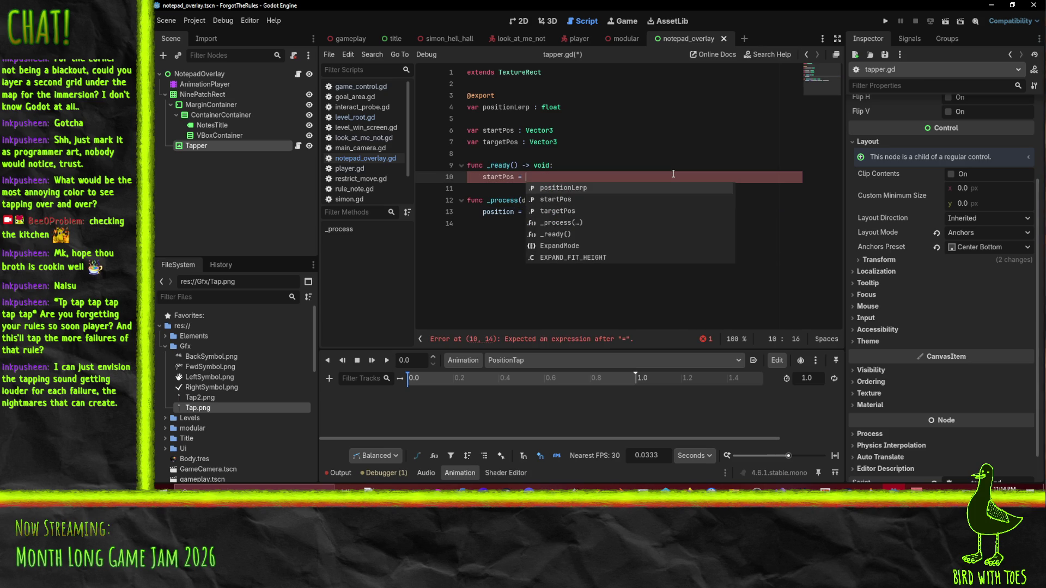
text(position)
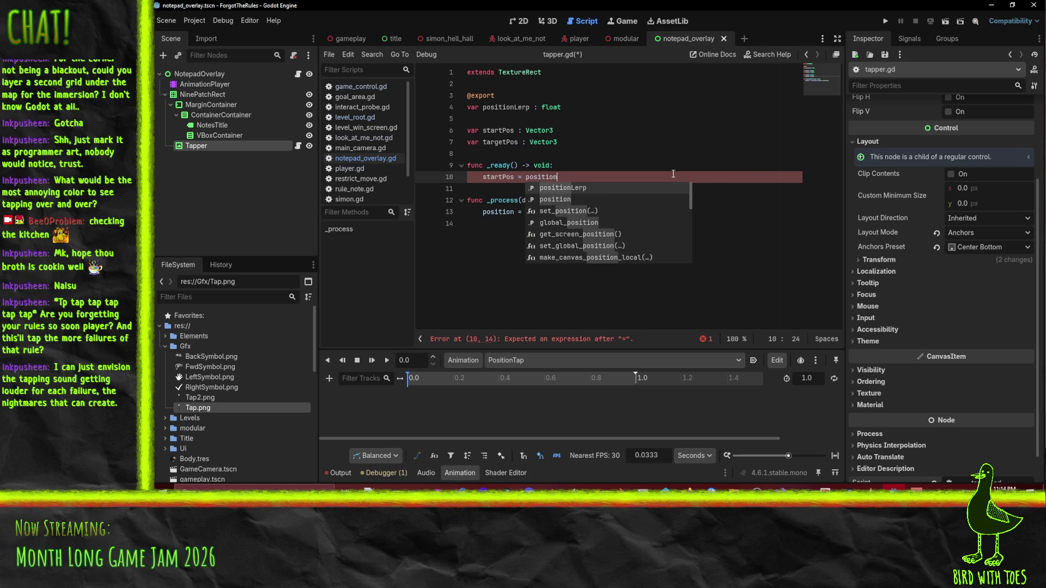
click(658, 164)
click(490, 224)
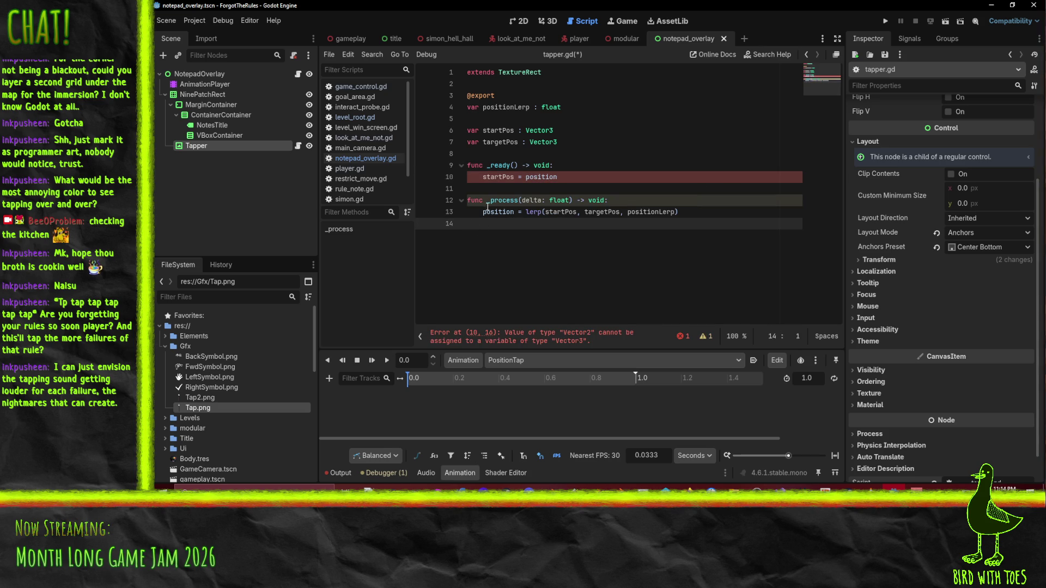
Change startPos and targetPos from Vector3 to Vector2 and save tapper.gd
click(555, 131)
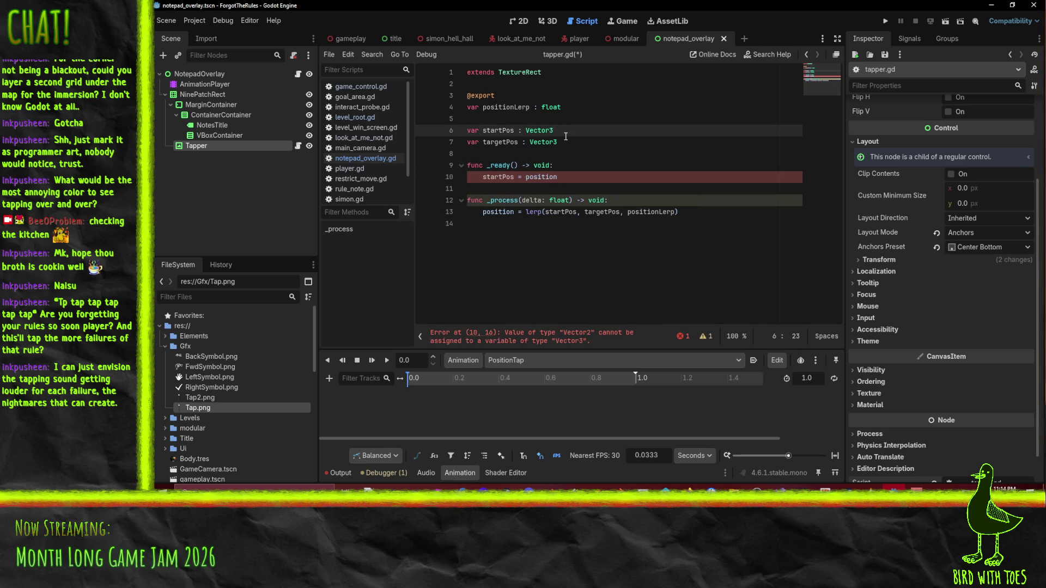
key(BackSpace)
text(2)
click(566, 138)
key(BackSpace)
text(2)
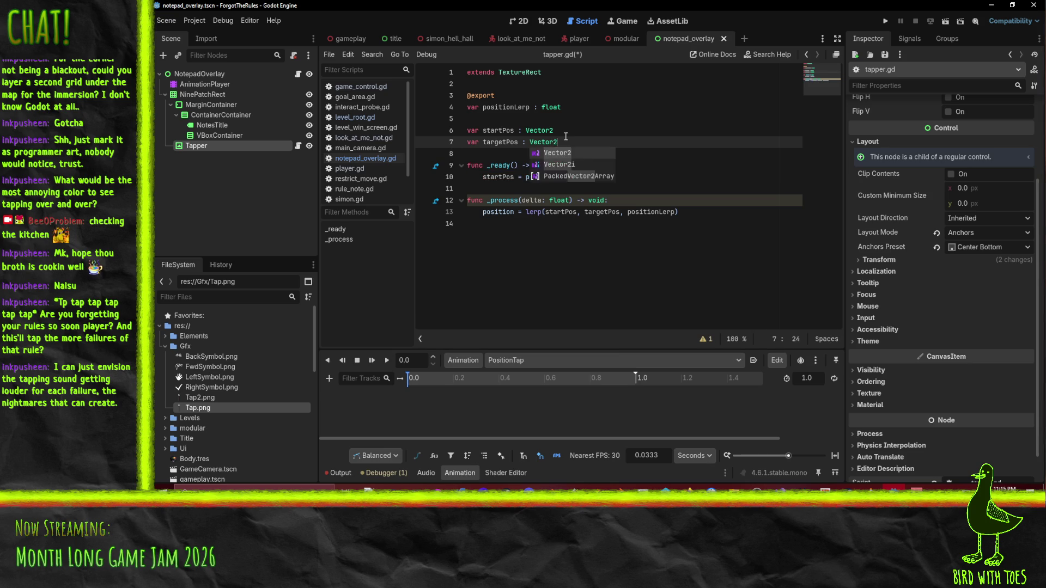
click(740, 220)
key(ctrl+s)
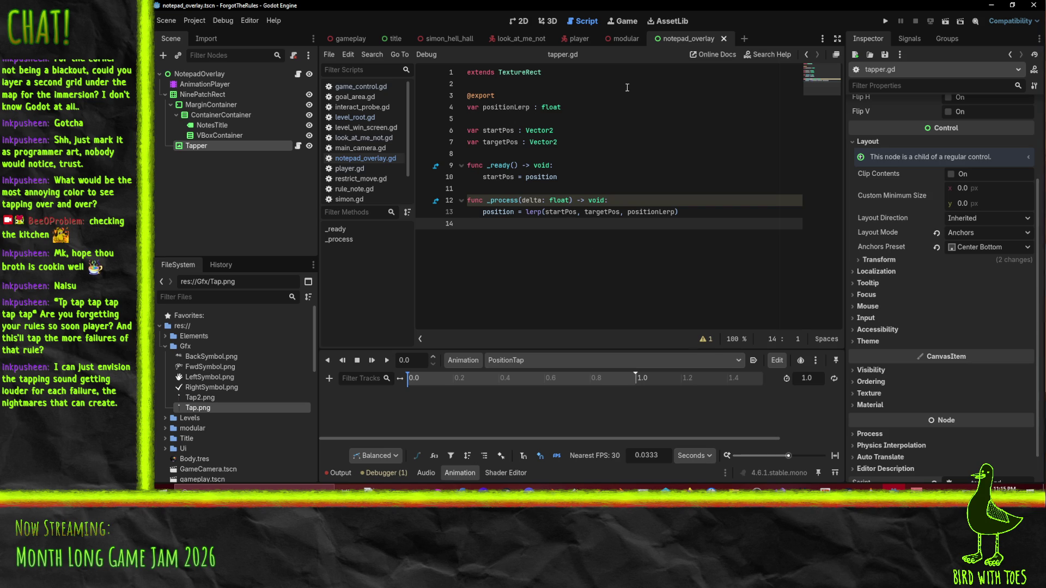
Open notepad_overlay.gd from the script list
click(376, 161)
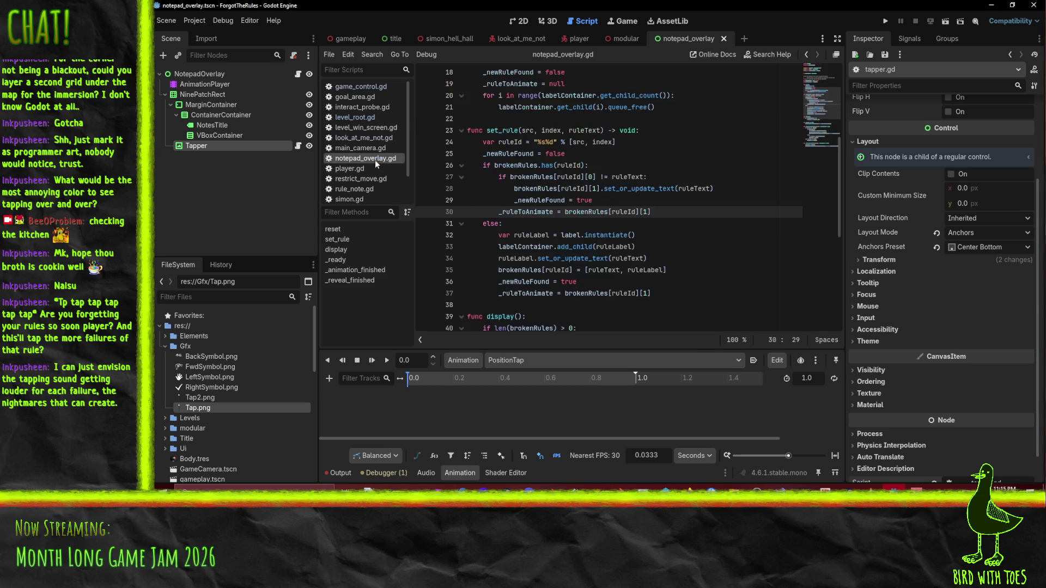
scroll(662, 219, up, 5)
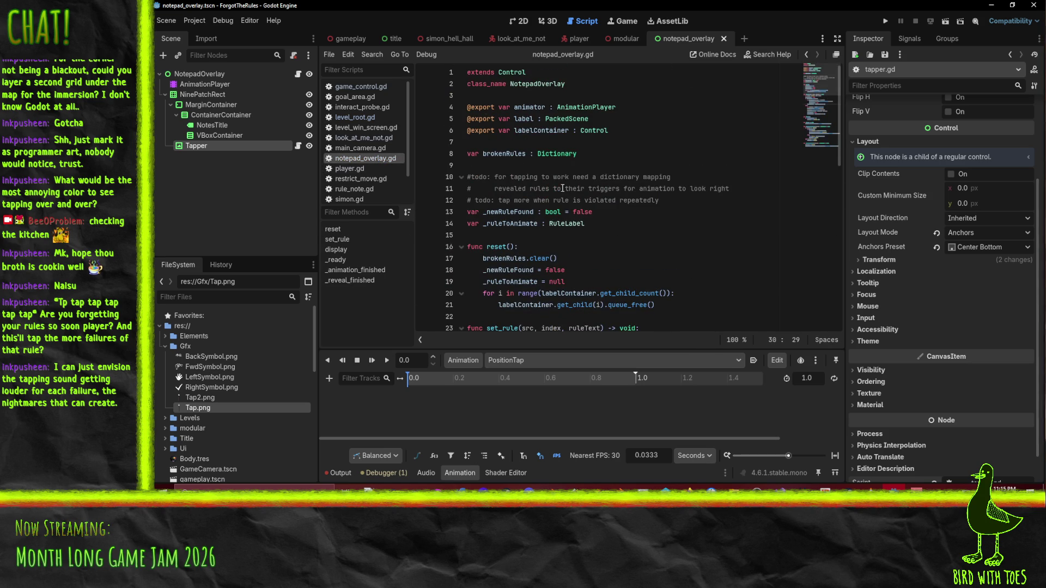
scroll(658, 214, down, 1)
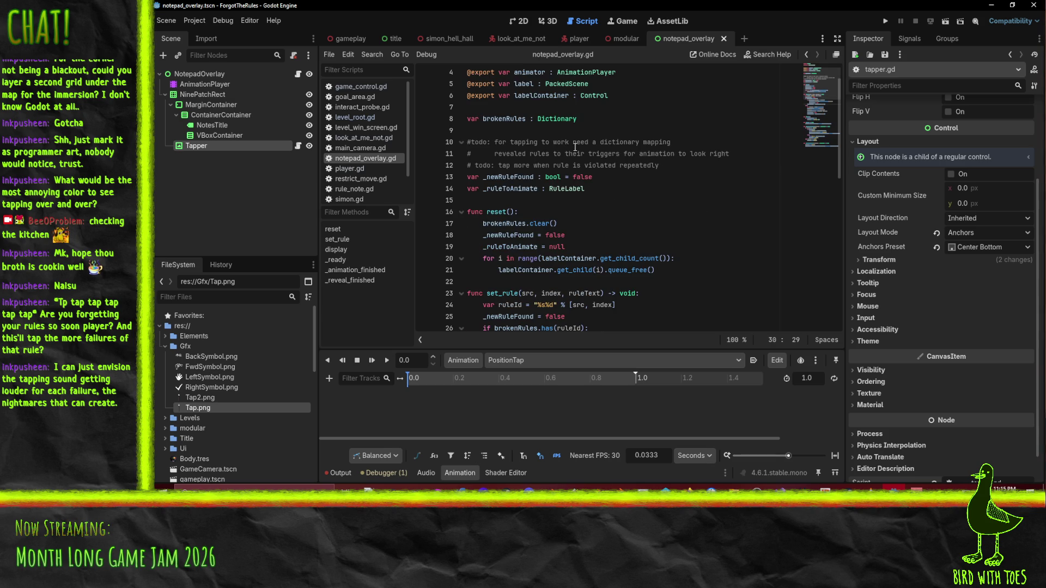
click(665, 165)
scroll(723, 236, down, 9)
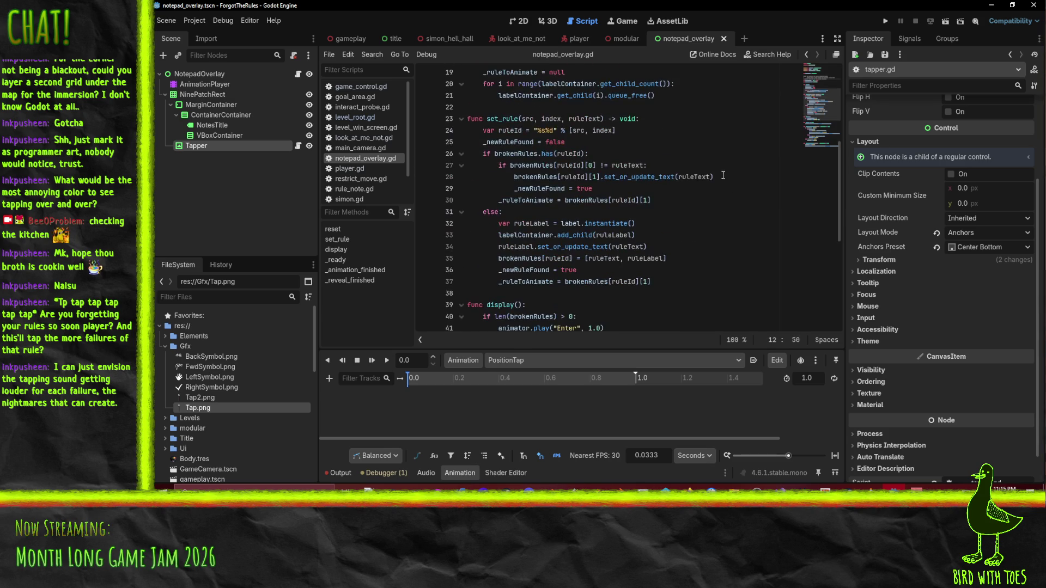
scroll(730, 183, down, 3)
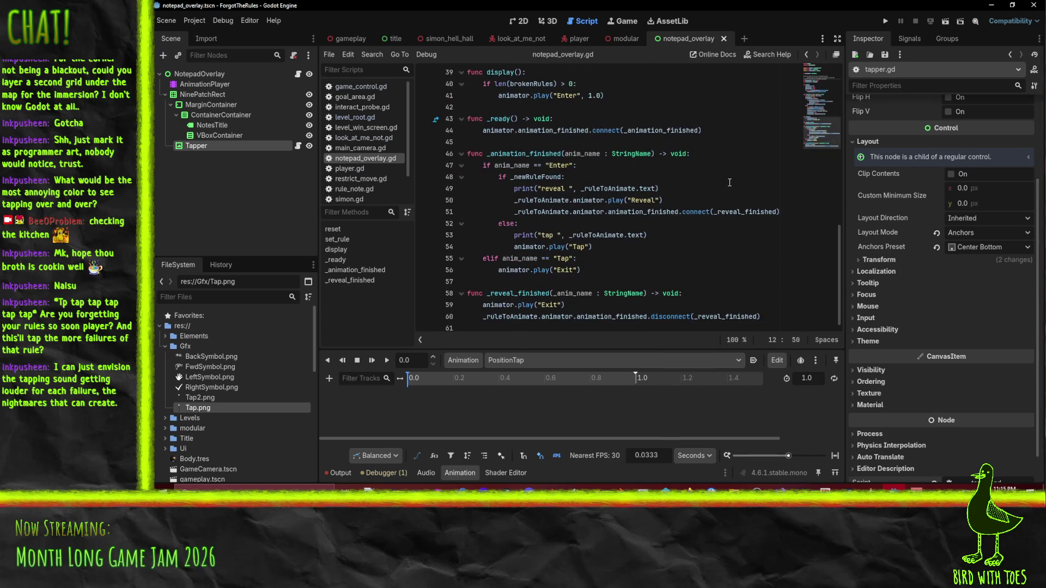
click(692, 235)
scroll(675, 207, up, 5)
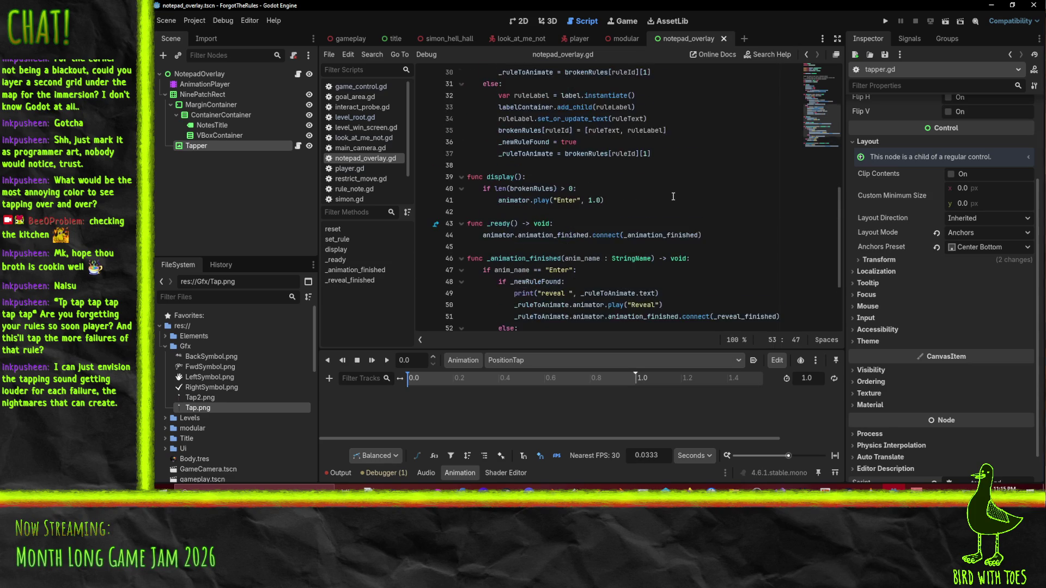
scroll(675, 200, up, 2)
scroll(594, 133, down, 1)
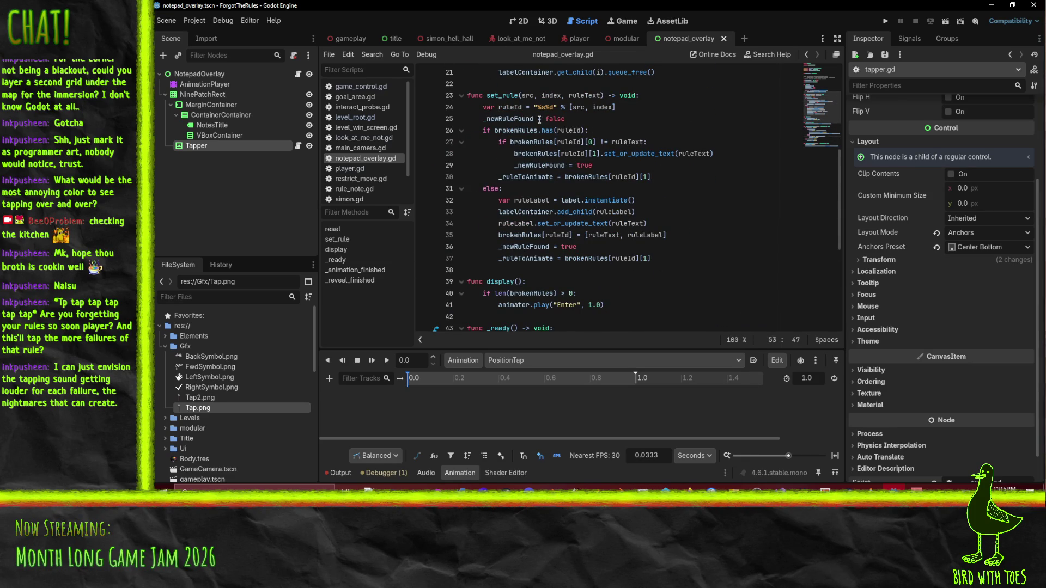
scroll(539, 120, down, 4)
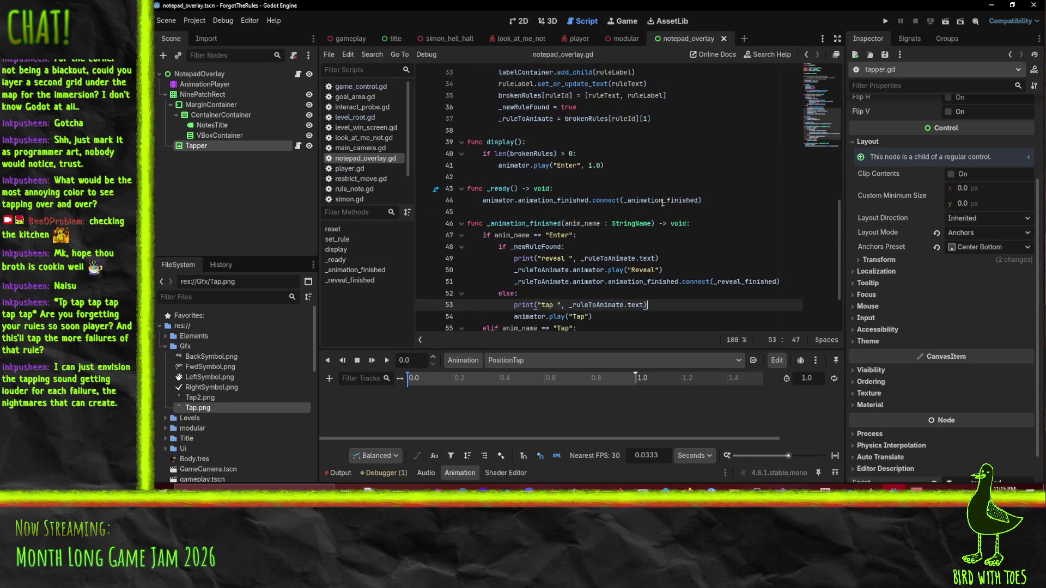
scroll(664, 203, down, 1)
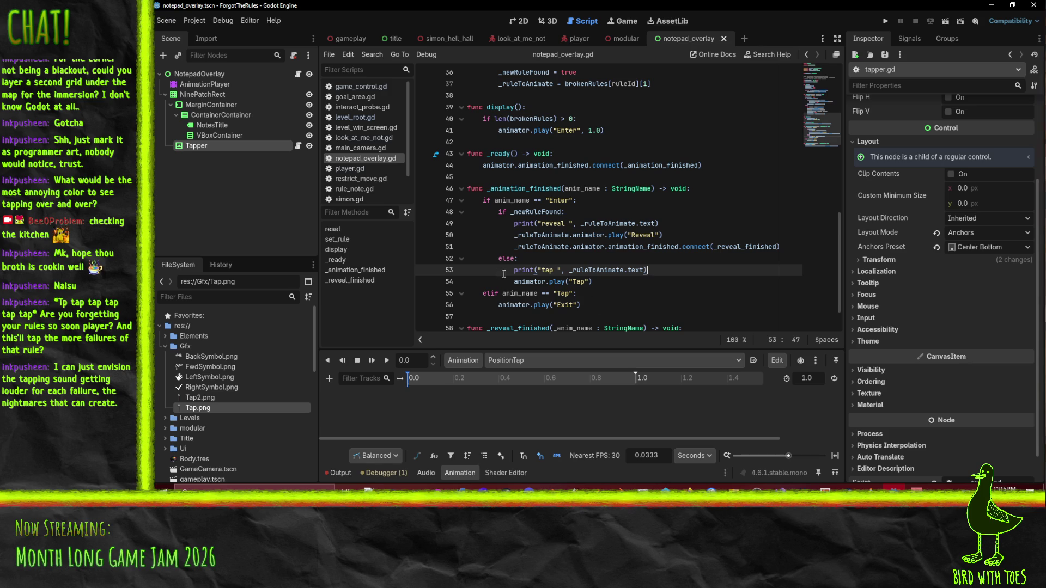
double_click(579, 282)
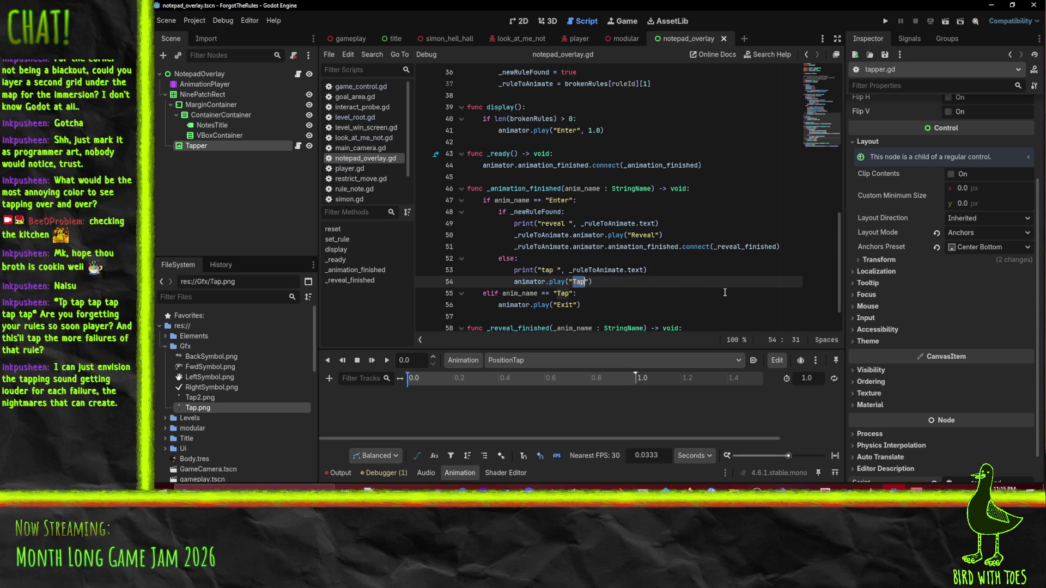
Rename the played animation to PositionTap and start a targetPosition assignment above it
text(PositionTap)
key(Up)
key(End)
key(Return)
text(p/argetPosition =)
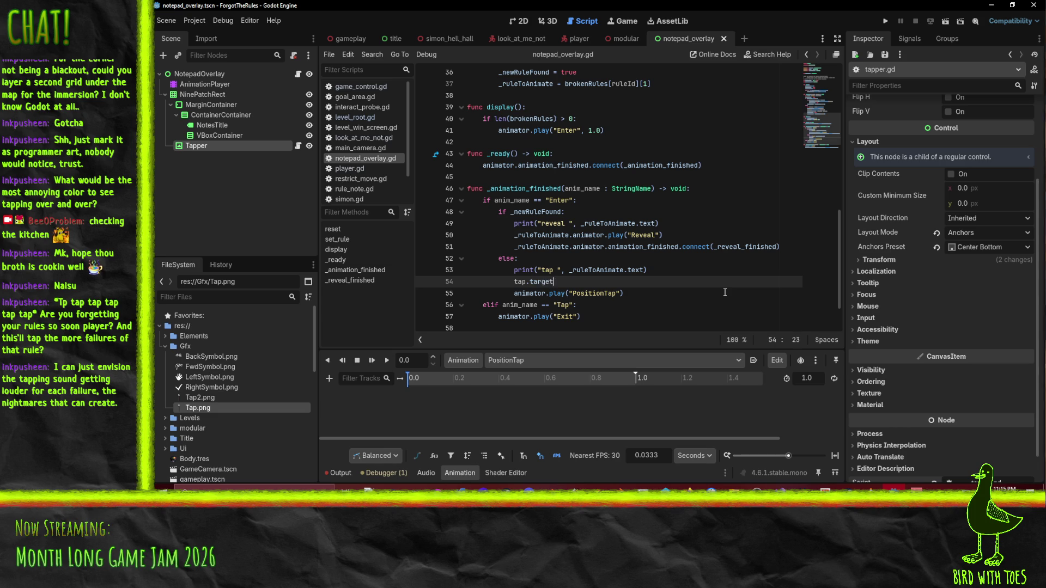
click(552, 212)
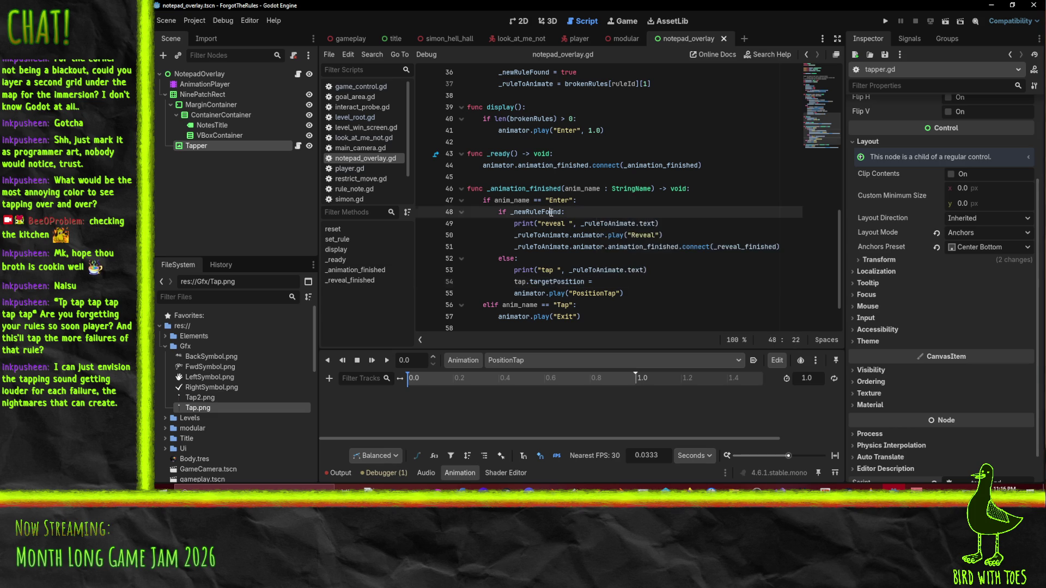
click(616, 284)
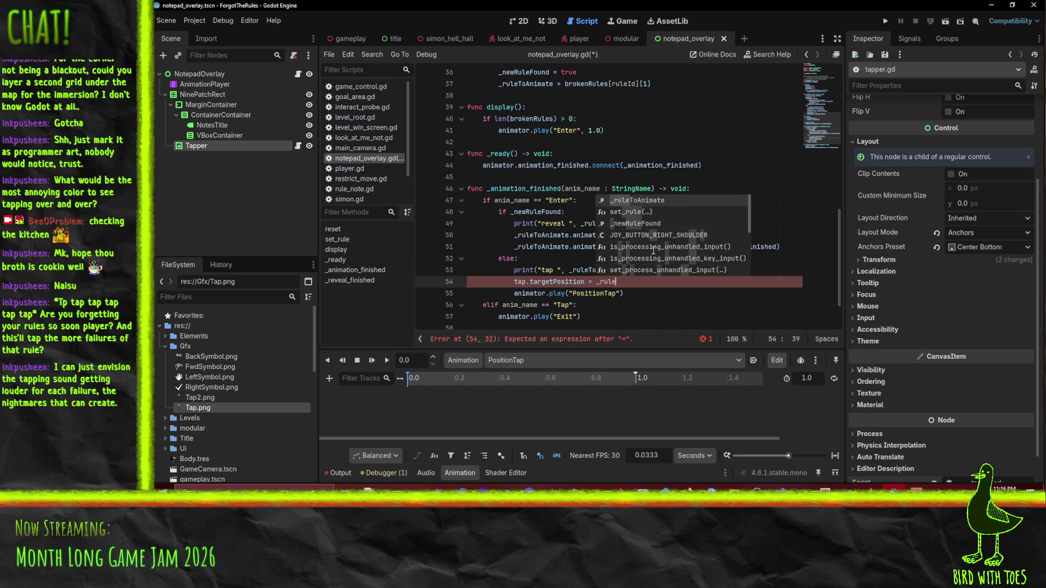
Set targetPosition to _ruleToAnimate.position + _ruleToAnimate.size * 0.5
key(Return)
text(.po)
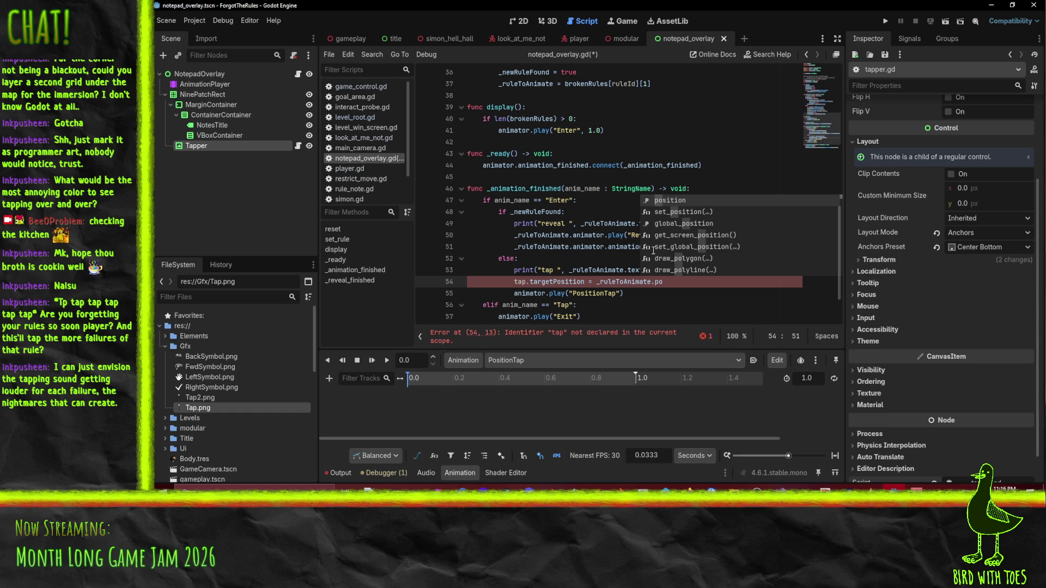
key(Return)
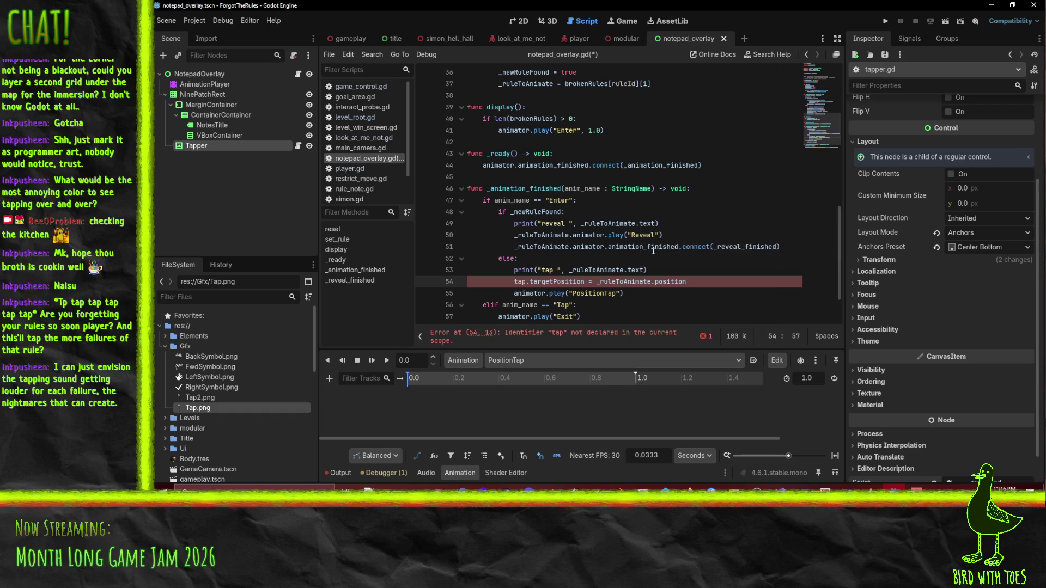
text(_ru)
key(Return)
text(.size)
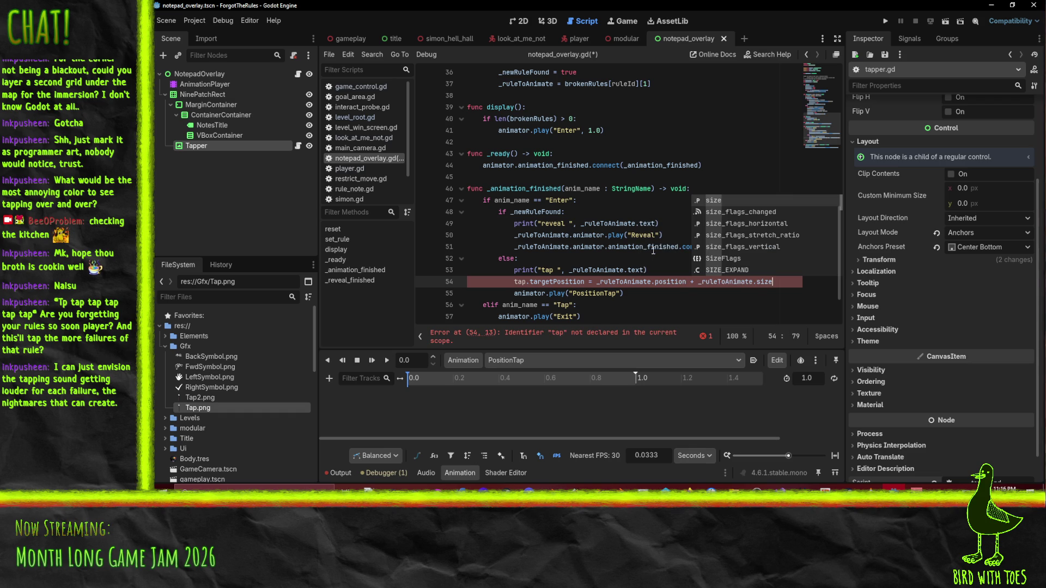
text( * 0.5)
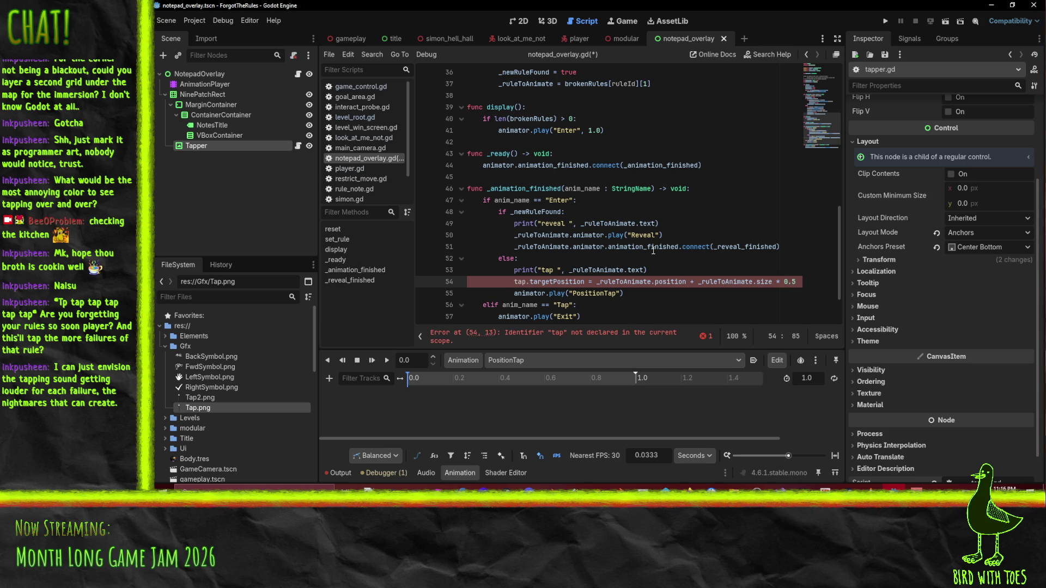
text(- _)
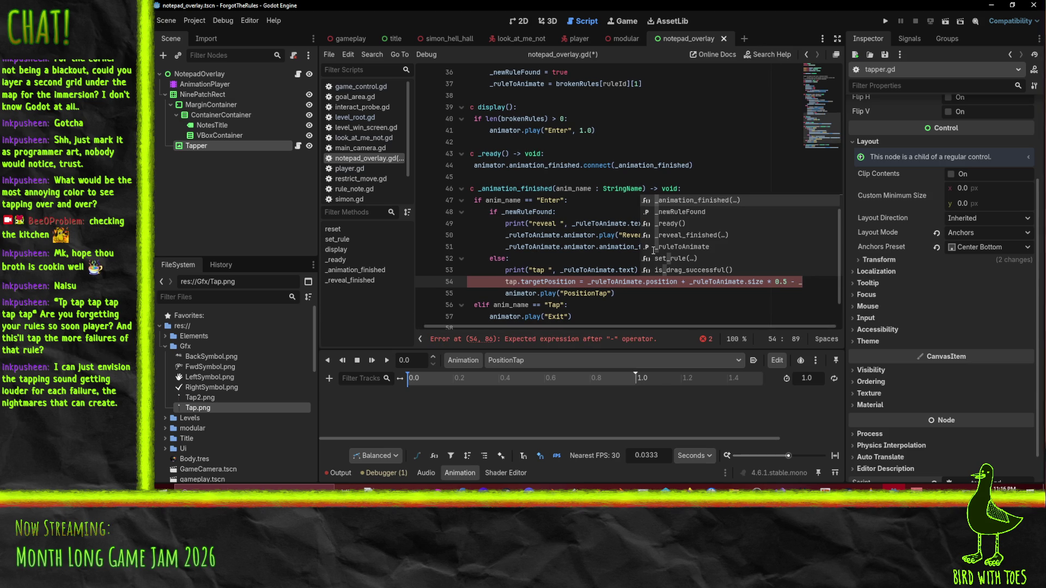
key(BackSpace)
key(BackSpace)
key(BackSpace)
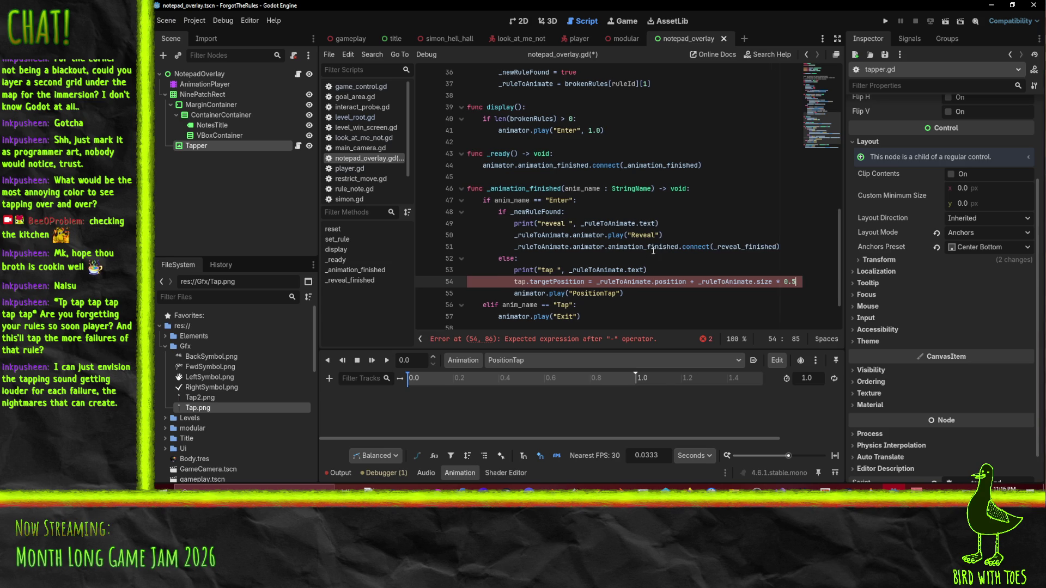
text(;)
key(Up)
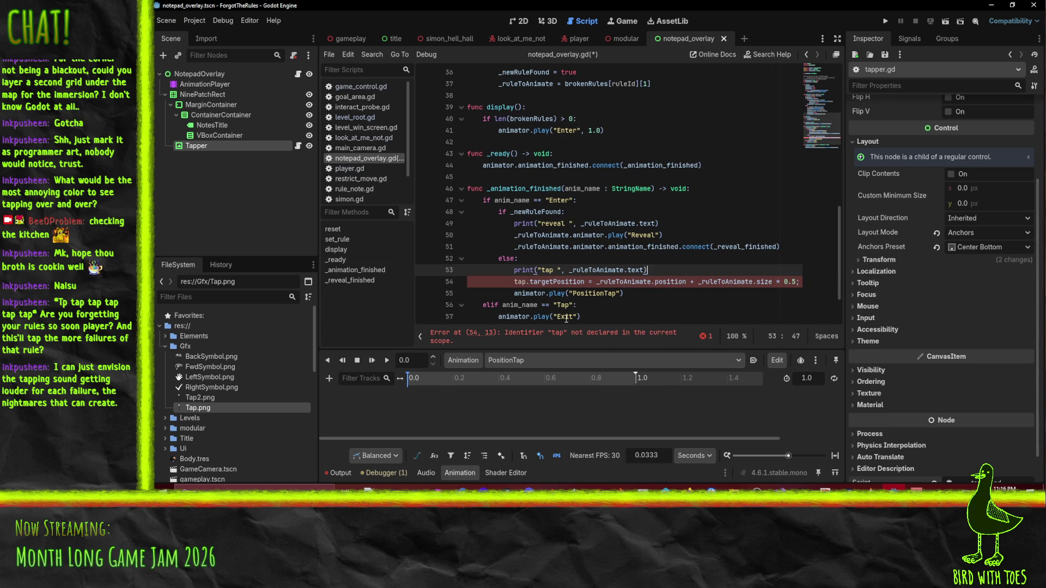
key(Down)
key(Down)
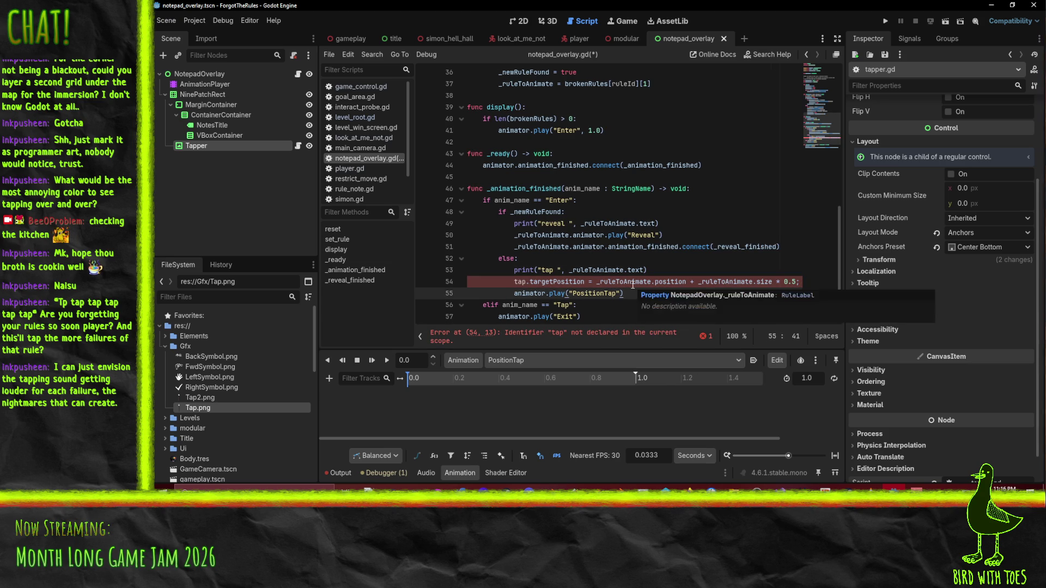
click(593, 278)
Add 'export var tap : Tapper' below the animator export
scroll(589, 271, up, 9)
scroll(589, 271, up, 3)
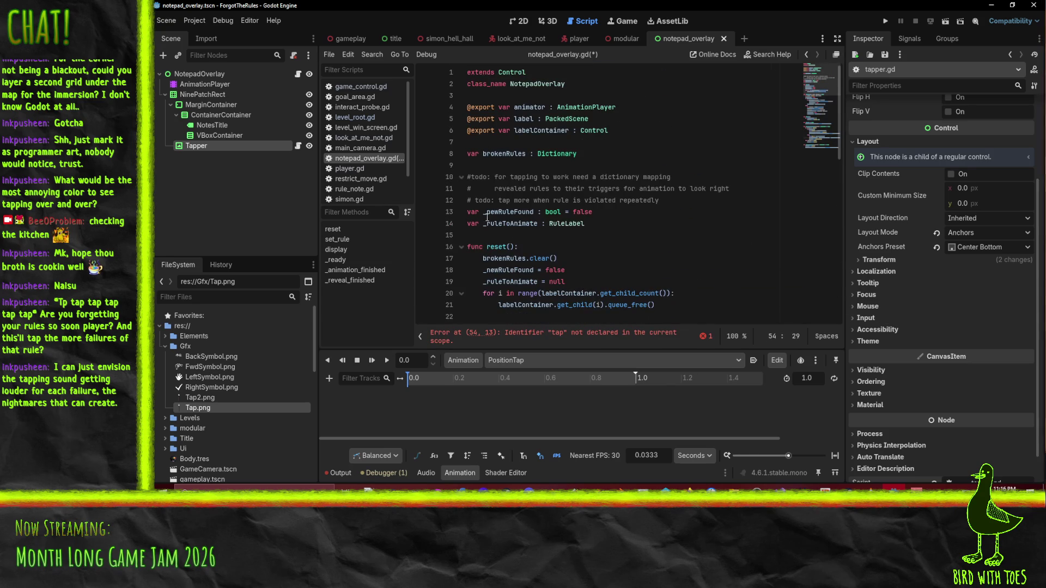
click(646, 137)
key(Up)
key(Up)
key(Up)
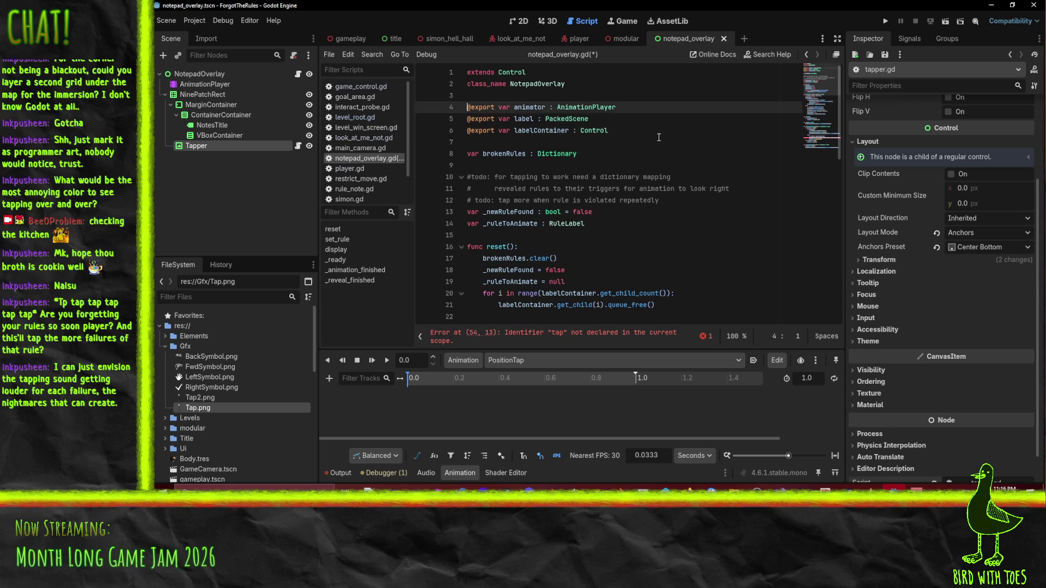
key(End)
key(Return)
text(export var t)
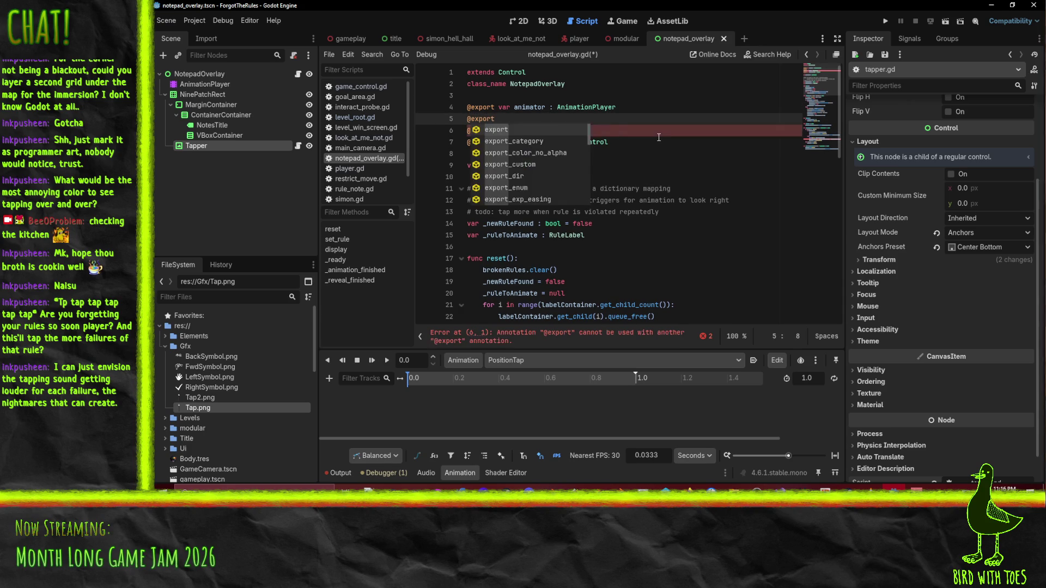
text(ap : )
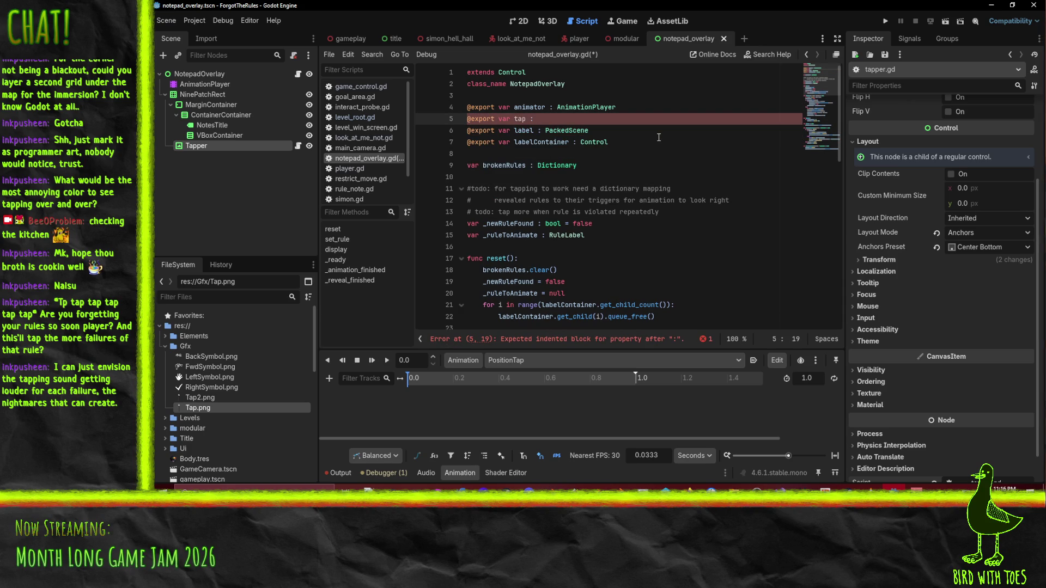
text(Tapper)
click(495, 118)
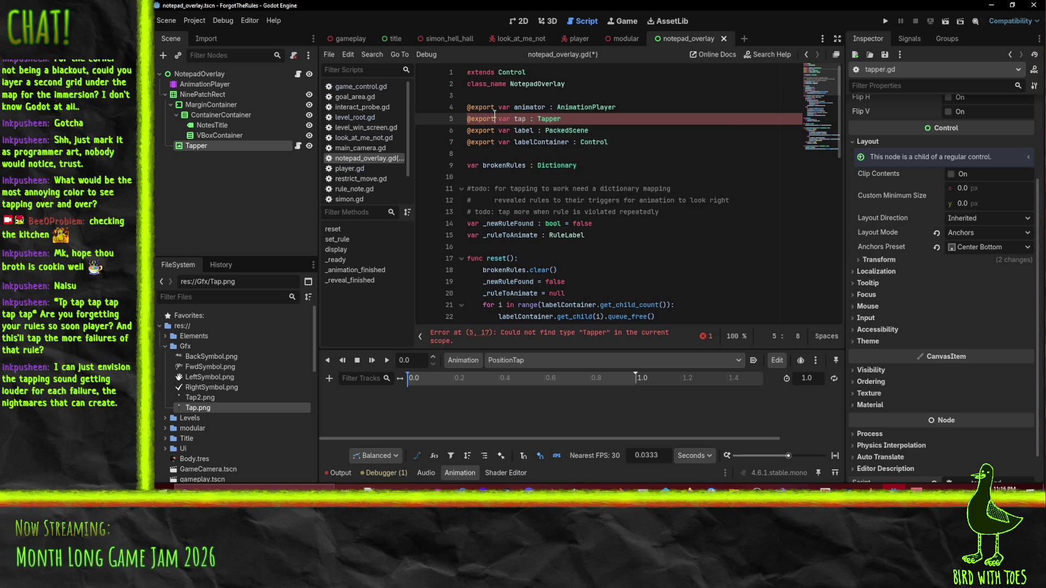
Change tap's type to Control, save, and switch to the 2D scene view
double_click(551, 119)
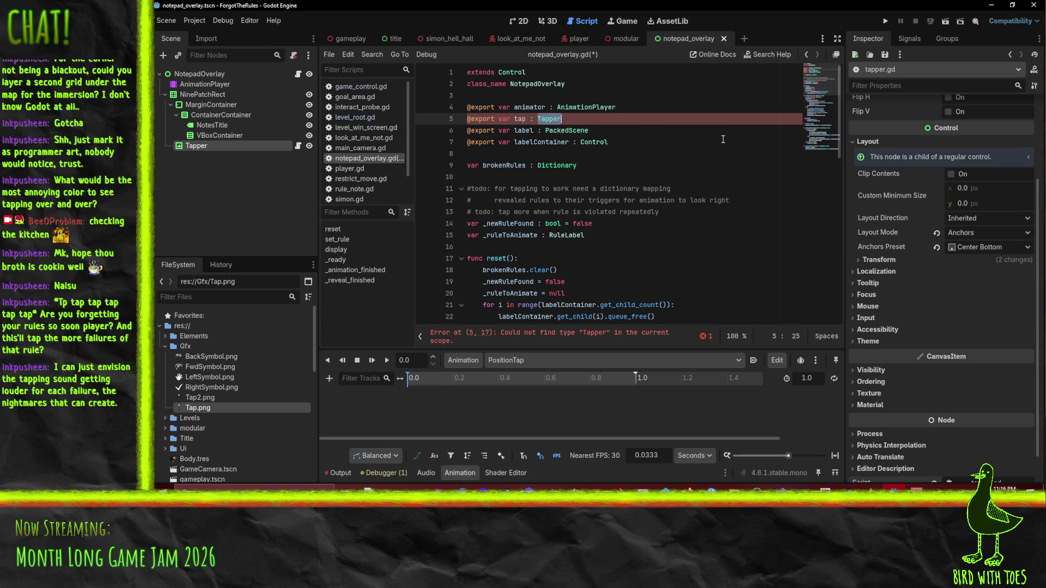
text(Contro)
text(l)
key(ctrl+s)
click(650, 212)
scroll(650, 214, down, 10)
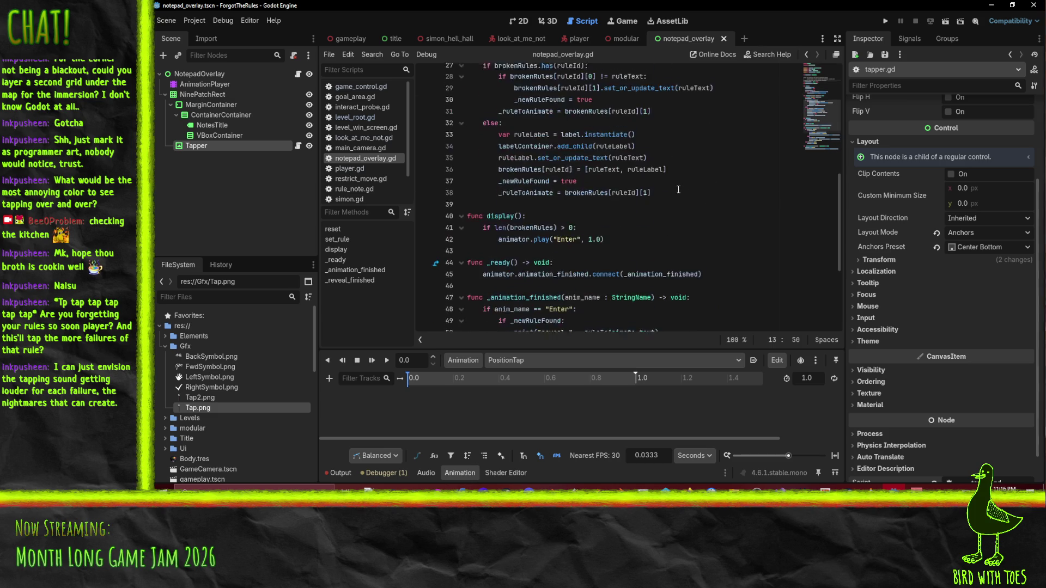
scroll(650, 214, down, 1)
click(690, 234)
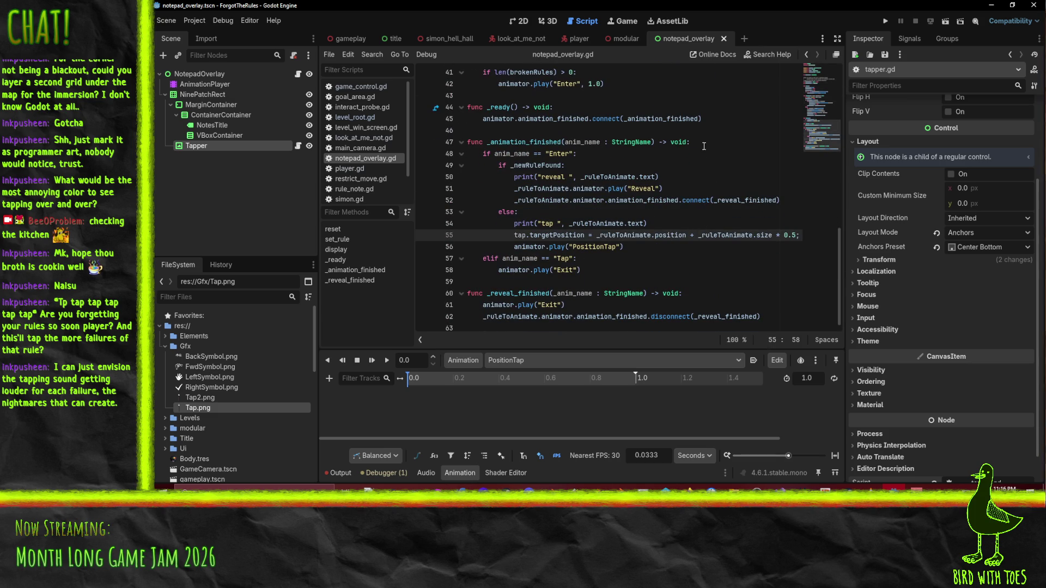
key(ctrl+F2)
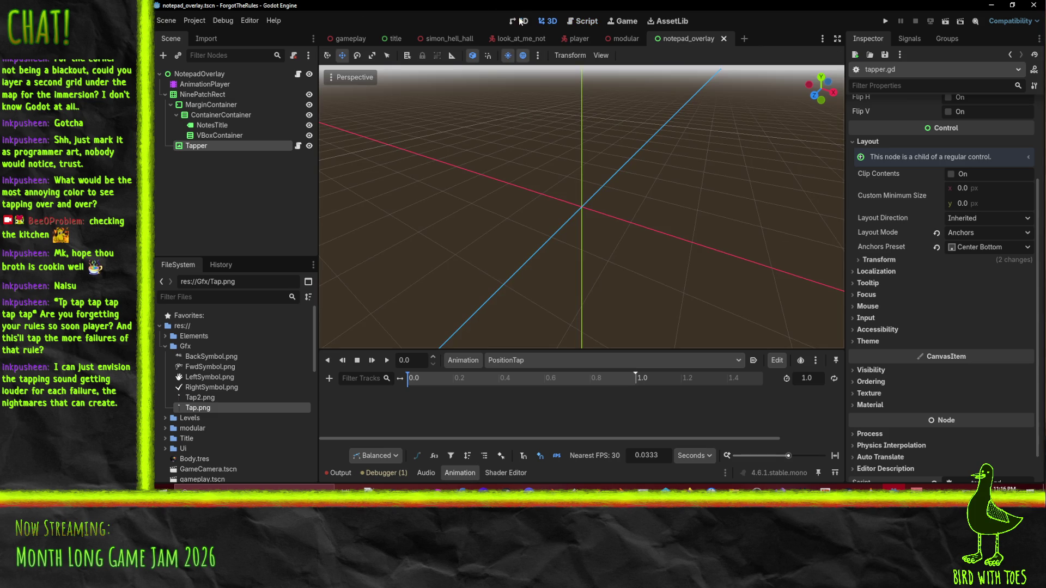
key(ctrl+F1)
Assign the Tapper node to NotepadOverlay's Tap property and save the scene
click(201, 74)
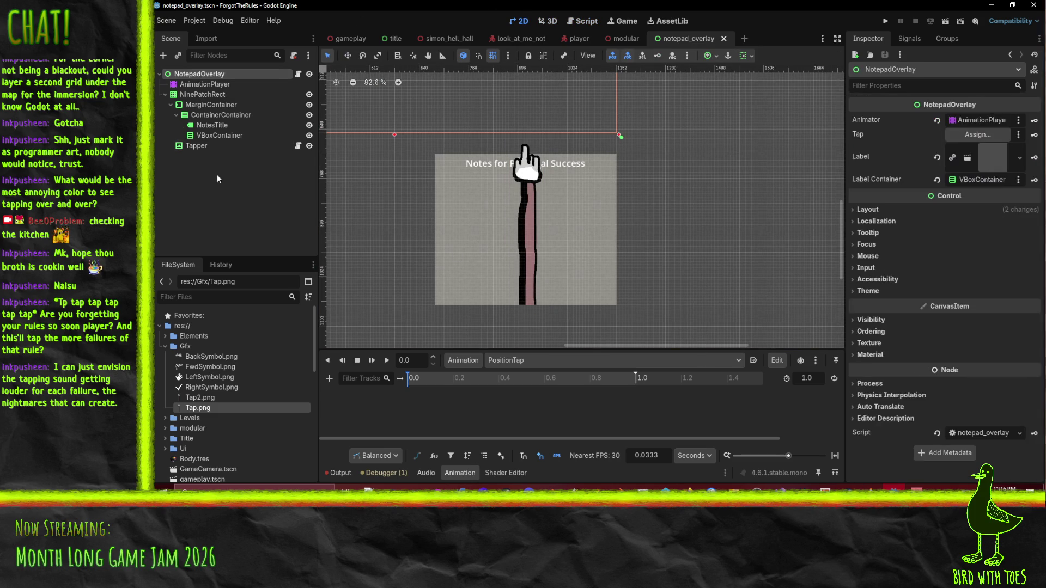
mouse_move(190, 148)
mouse_down()
mouse_move(963, 159)
mouse_move(978, 136)
mouse_up()
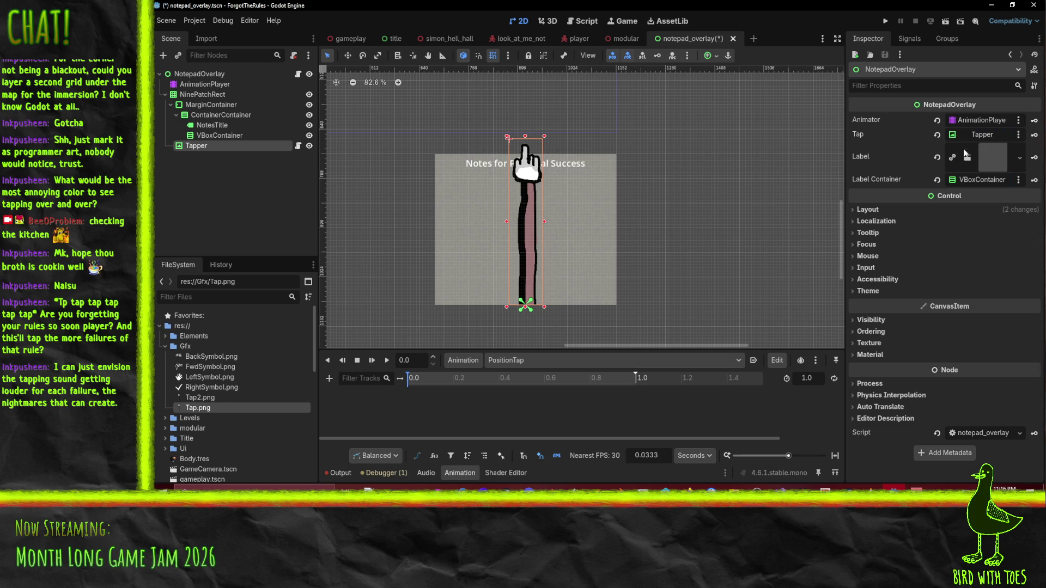
key(ctrl+s)
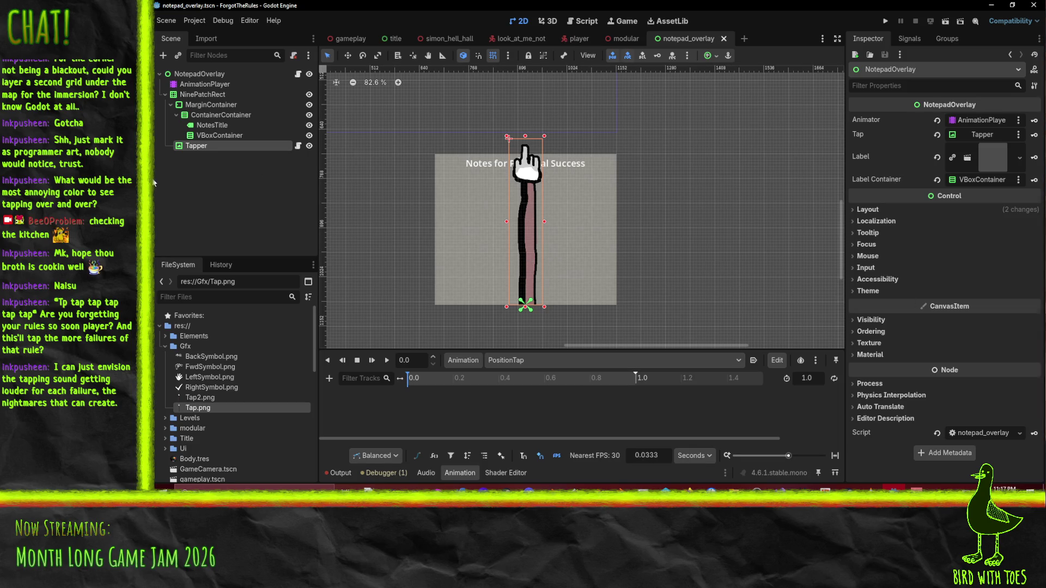
Key Tapper's Position Lerp at 0 and at 1.0 seconds with value 1.0, then save
click(216, 137)
click(216, 145)
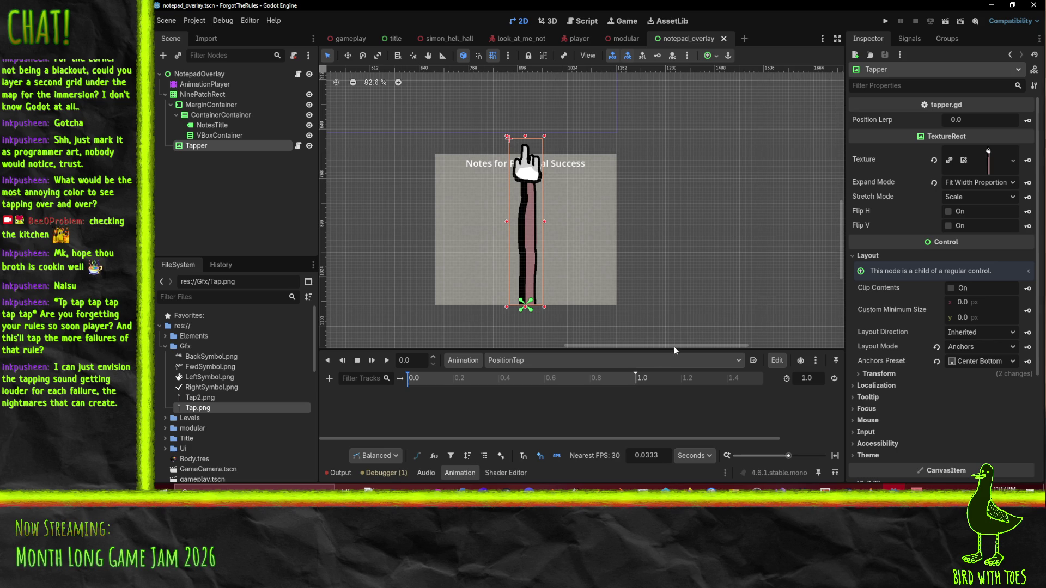
click(1027, 121)
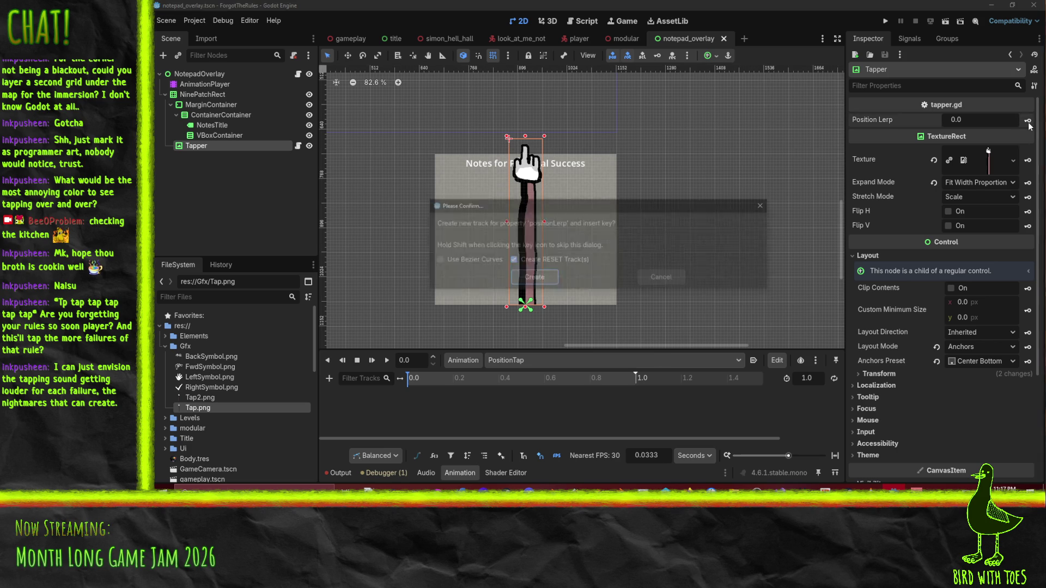
click(525, 280)
click(714, 377)
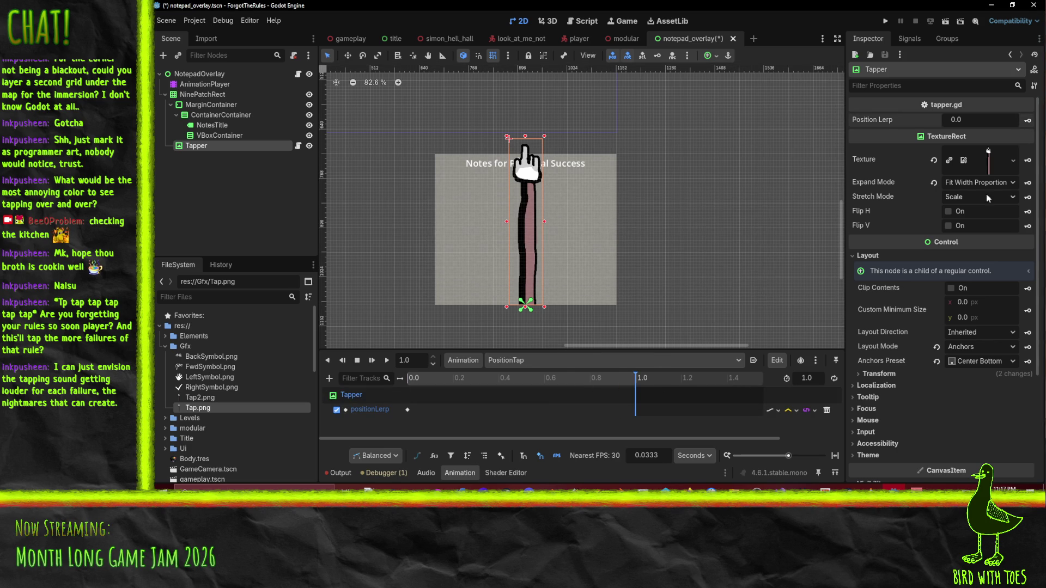
drag(972, 123, 1012, 130)
click(1028, 120)
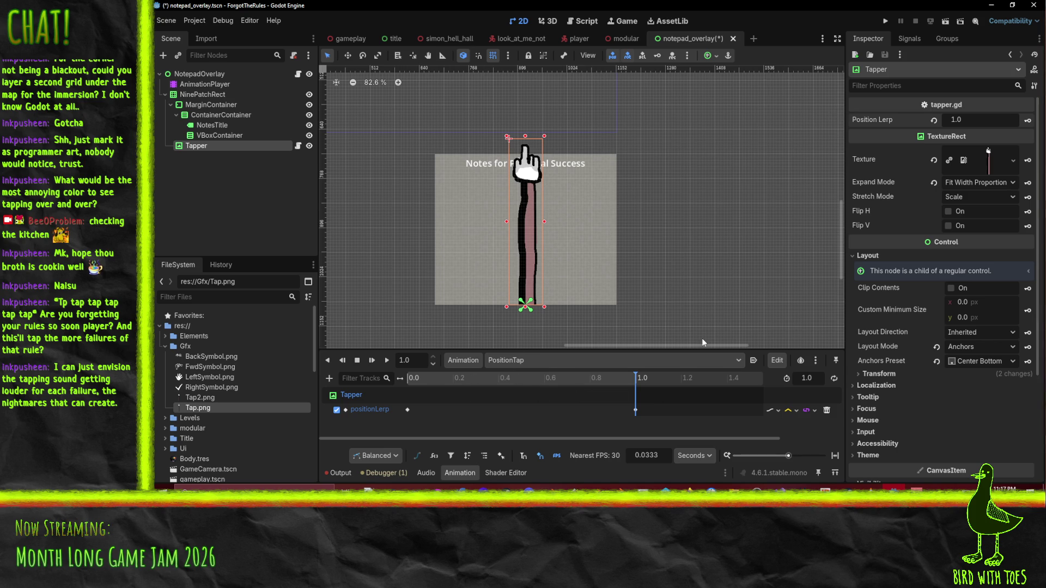
key(ctrl+s)
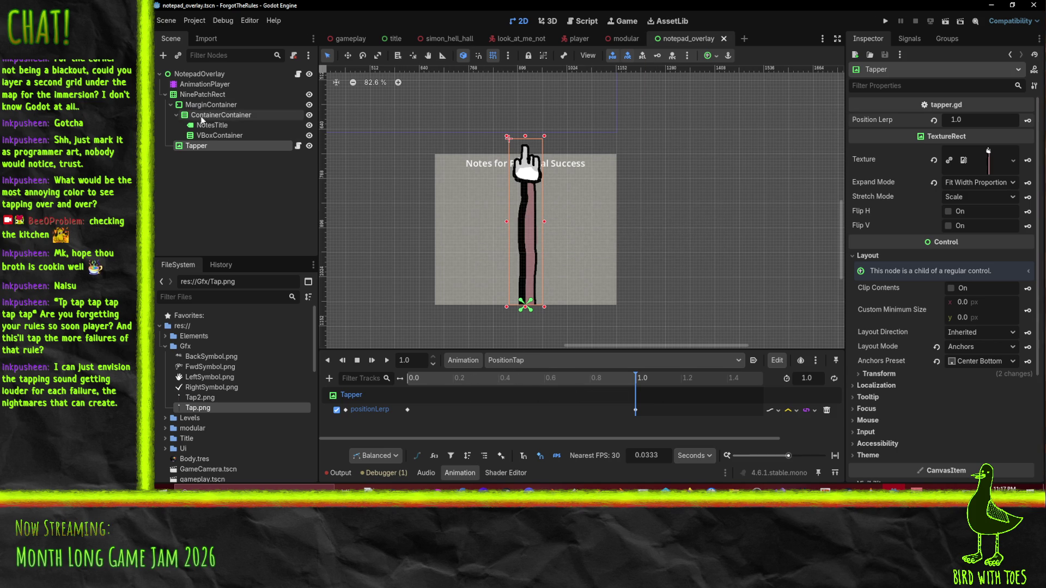
scroll(479, 216, up, 1)
scroll(564, 132, down, 2)
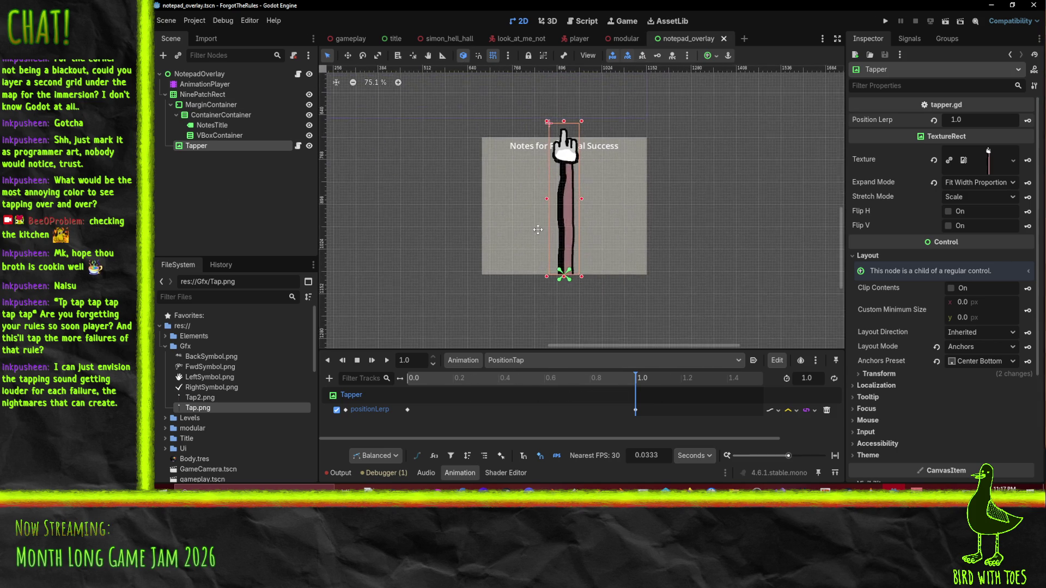
Drag the Tapper hand below the notes panel, discard a trial rotation, and save
mouse_move(563, 163)
mouse_down()
mouse_move(561, 276)
mouse_move(532, 301)
mouse_move(463, 308)
mouse_up()
scroll(501, 272, down, 3)
scroll(506, 263, up, 5)
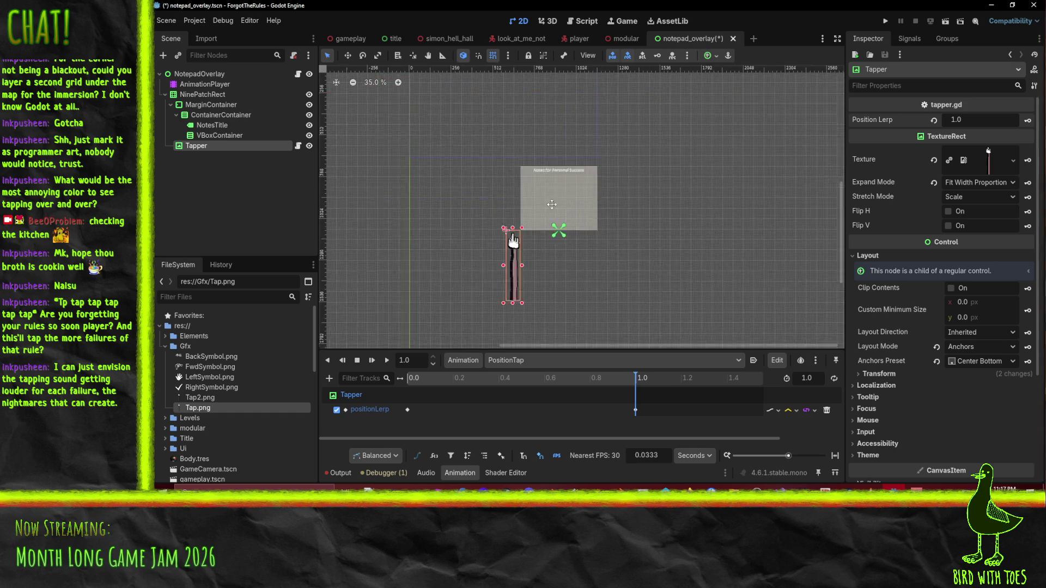
mouse_move(529, 237)
mouse_down()
mouse_move(520, 218)
mouse_move(523, 246)
mouse_up()
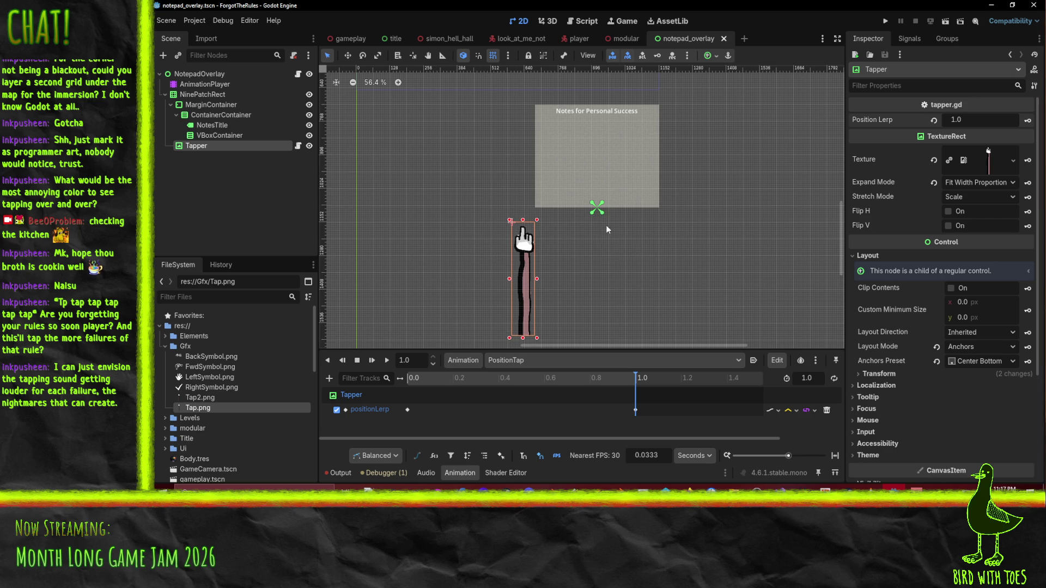
scroll(501, 273, up, 2)
scroll(491, 284, right, 2)
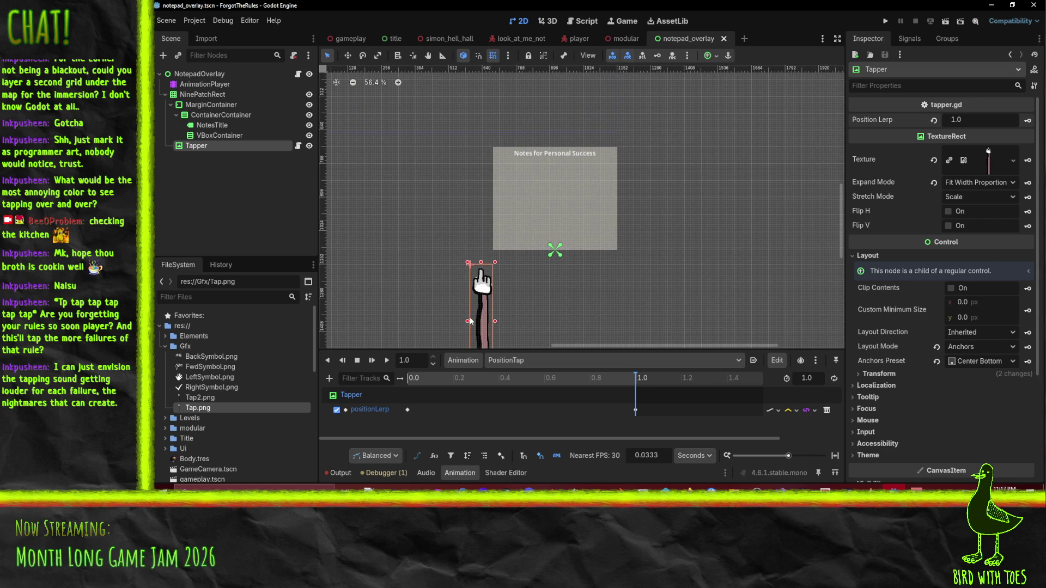
mouse_move(470, 320)
mouse_down()
mouse_move(504, 293)
mouse_move(485, 292)
mouse_move(506, 289)
mouse_up()
key(ctrl+z)
key(ctrl+s)
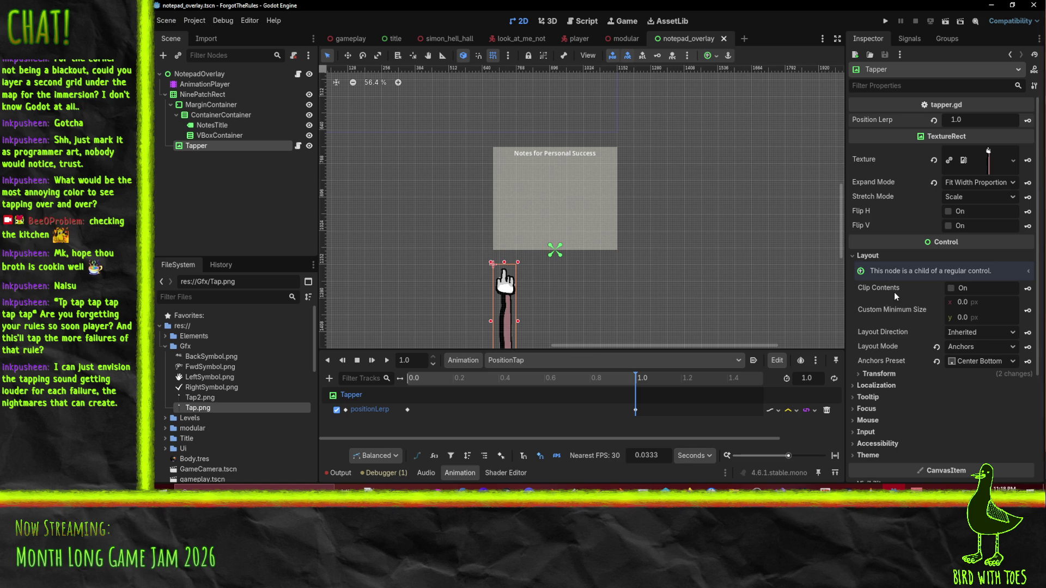
Rewind the PositionTap animation timeline to 0
scroll(921, 296, down, 4)
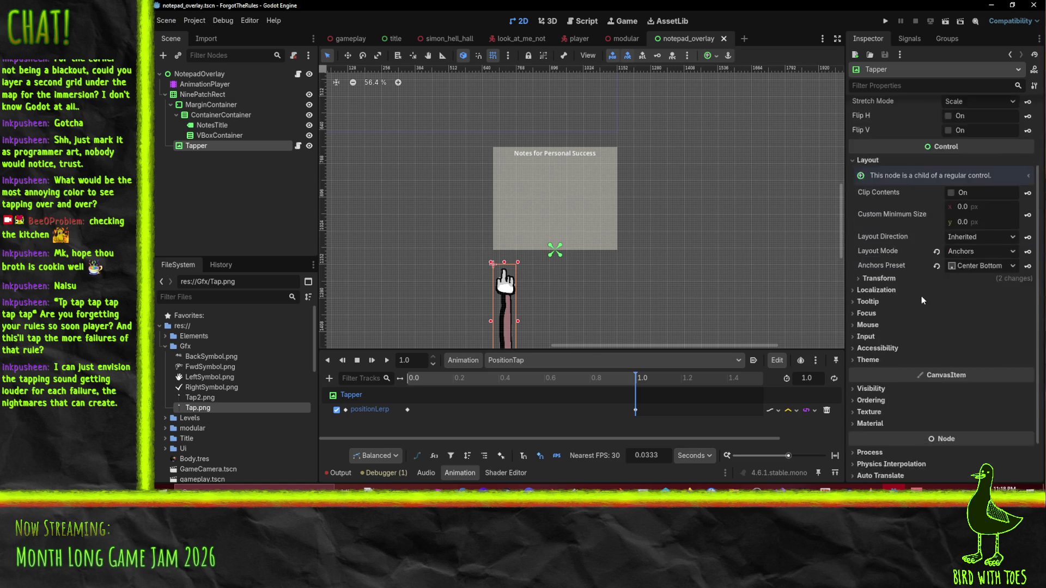
scroll(920, 297, up, 4)
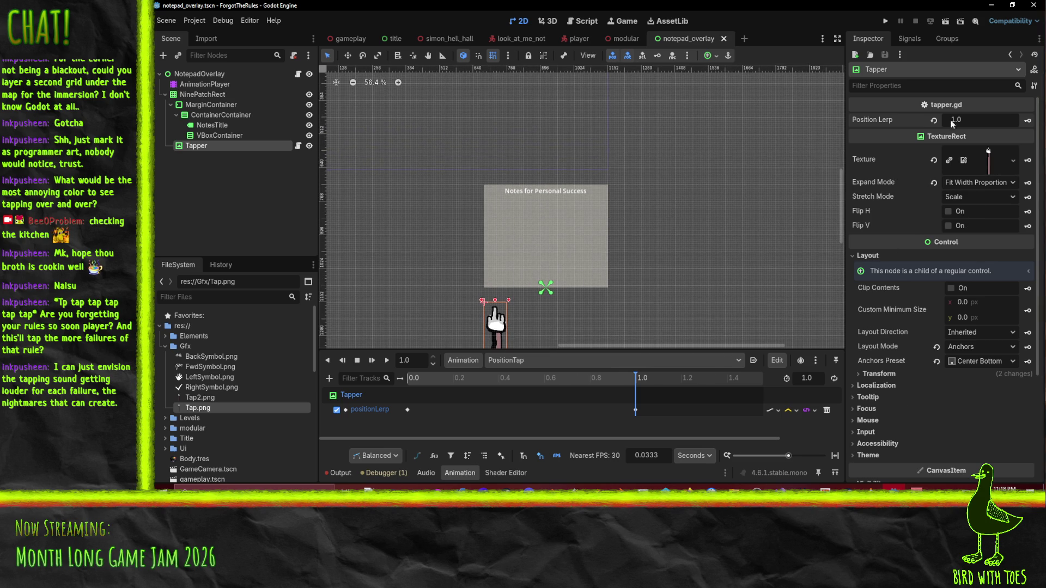
drag(624, 378, 408, 379)
Switch to the Tap animation and play it
click(523, 360)
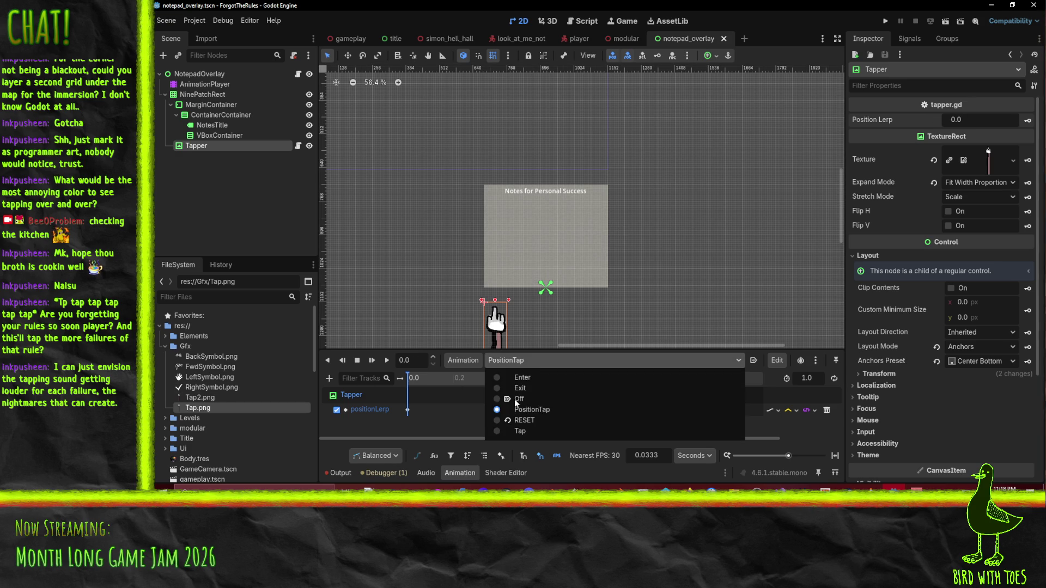
click(531, 433)
click(387, 362)
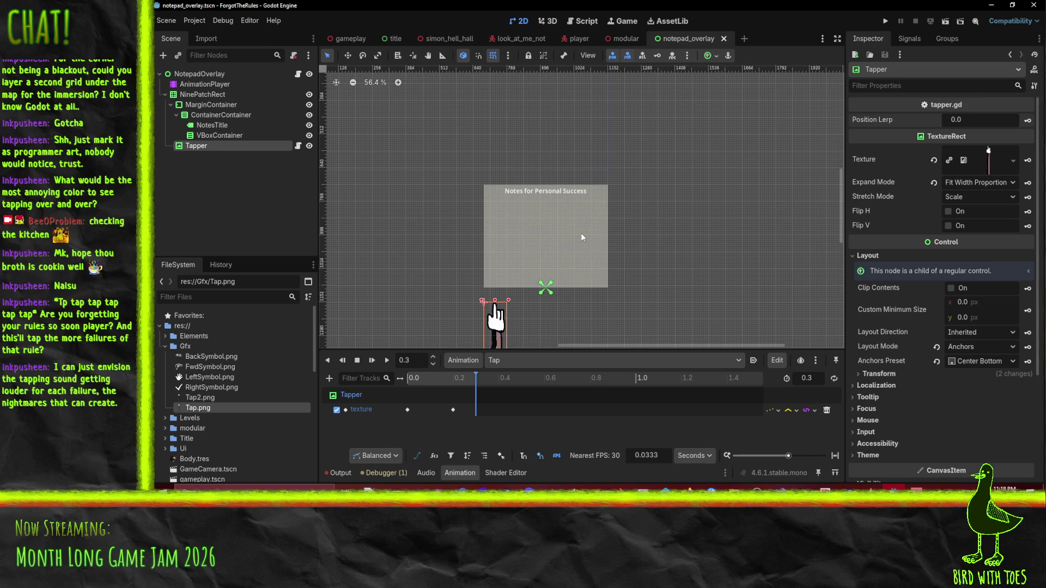
Create a new animation named HideTap
click(533, 362)
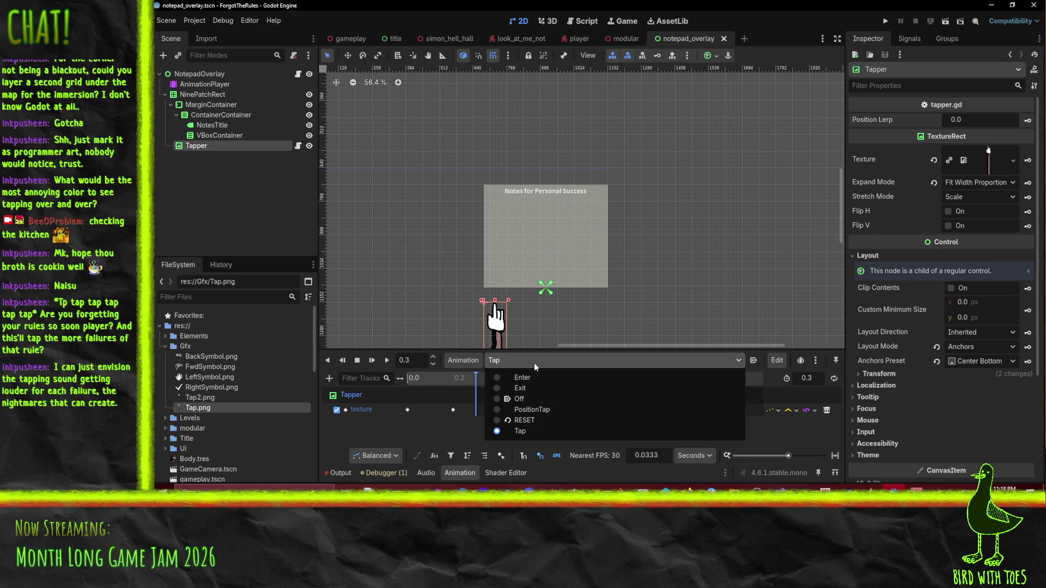
click(534, 363)
click(463, 361)
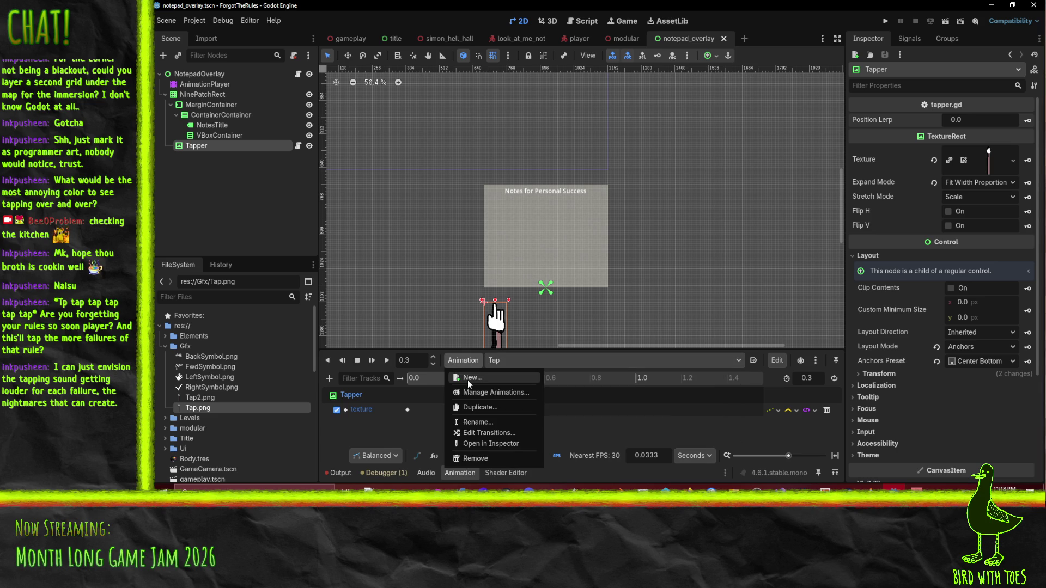
click(468, 379)
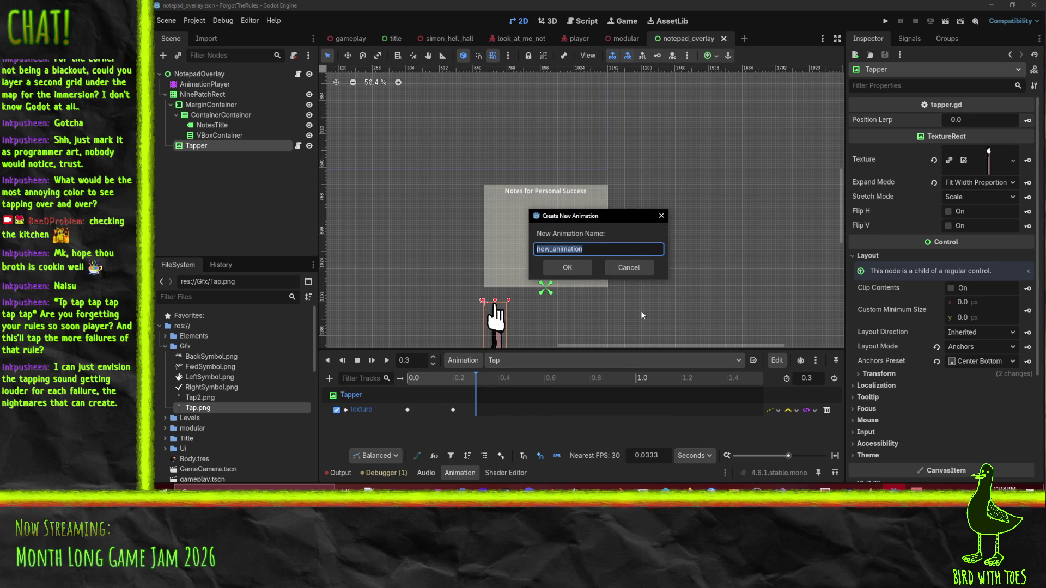
text(Hi)
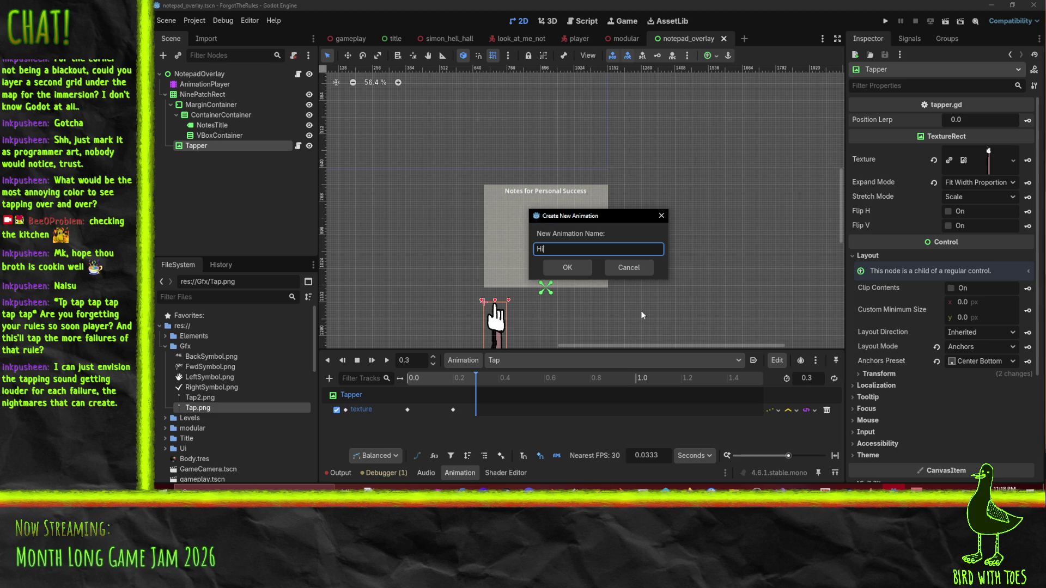
text(deTap)
key(Return)
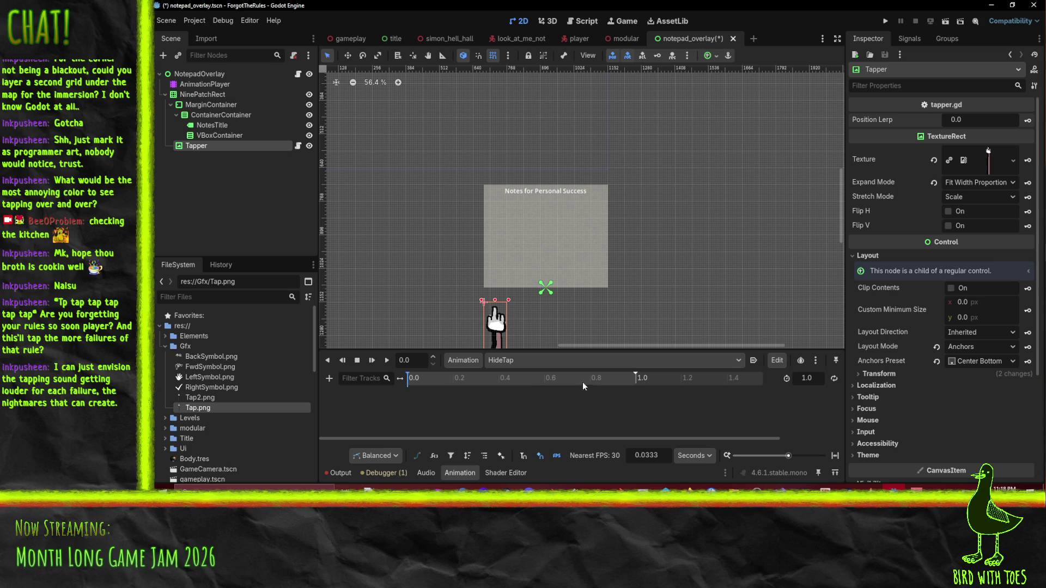
Key Tapper's Position Lerp in HideTap at 0.6 and 1.0 seconds
click(545, 382)
click(421, 361)
key(BackSpace)
key(BackSpace)
key(Return)
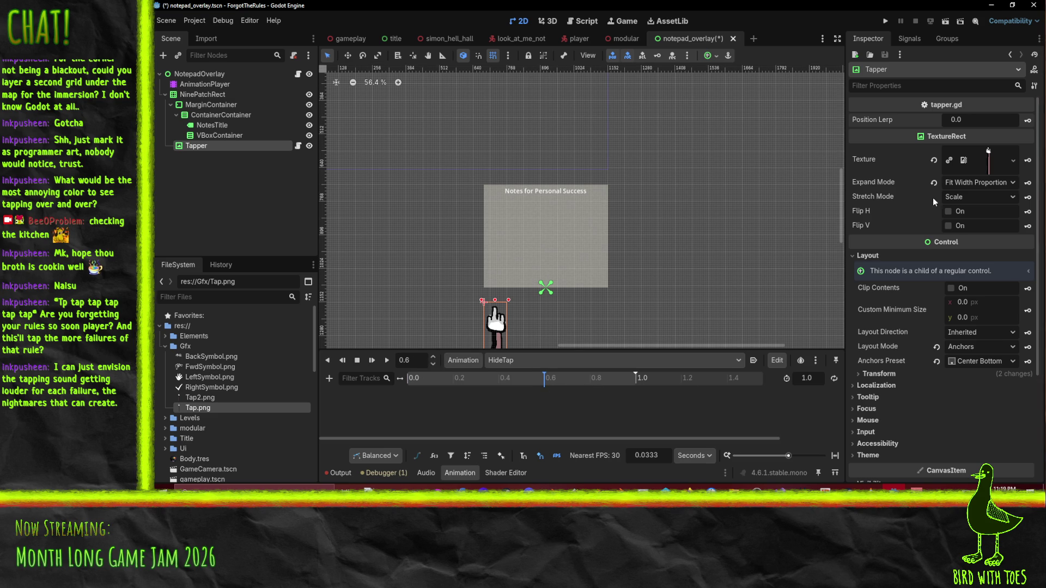
click(1028, 120)
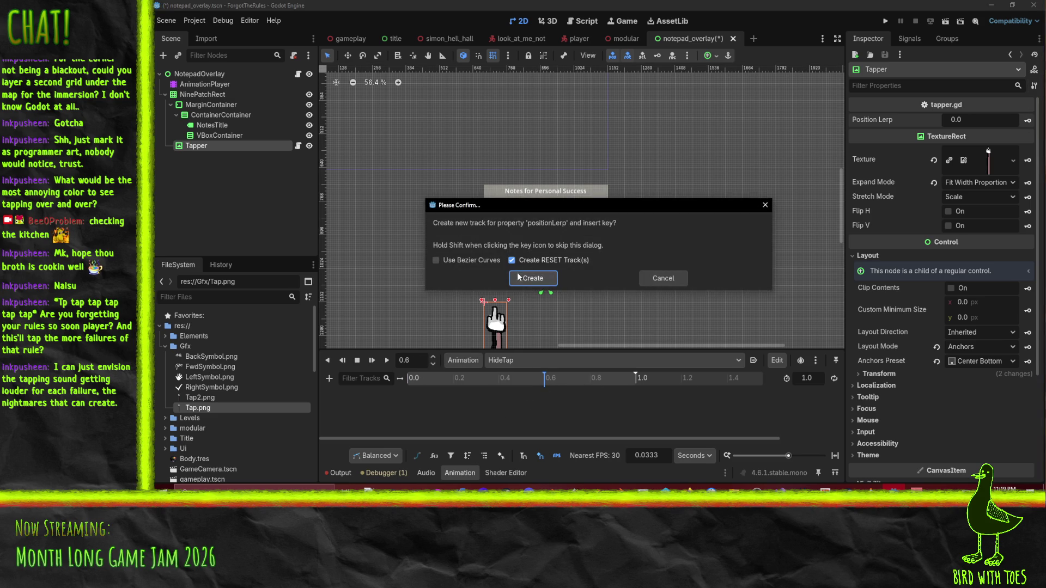
click(531, 275)
click(635, 378)
click(1028, 120)
Set the 0.6-second positionLerp key's value to 1
click(544, 410)
click(985, 103)
click(971, 136)
text(1)
key(Return)
Add a positionLerp key at 0.0 seconds and save the overlay scene
key(a)
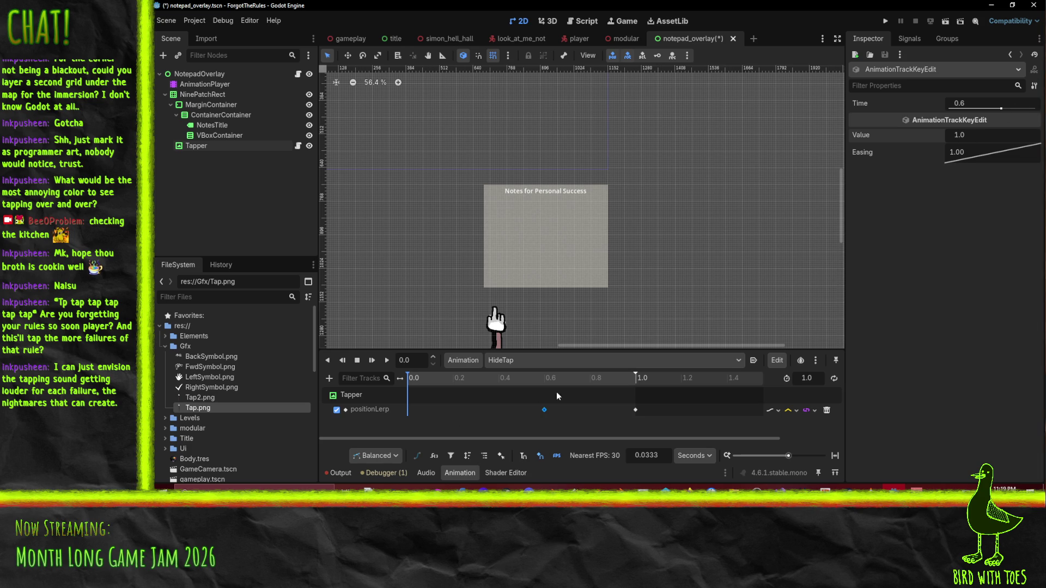
right_click(421, 417)
click(469, 424)
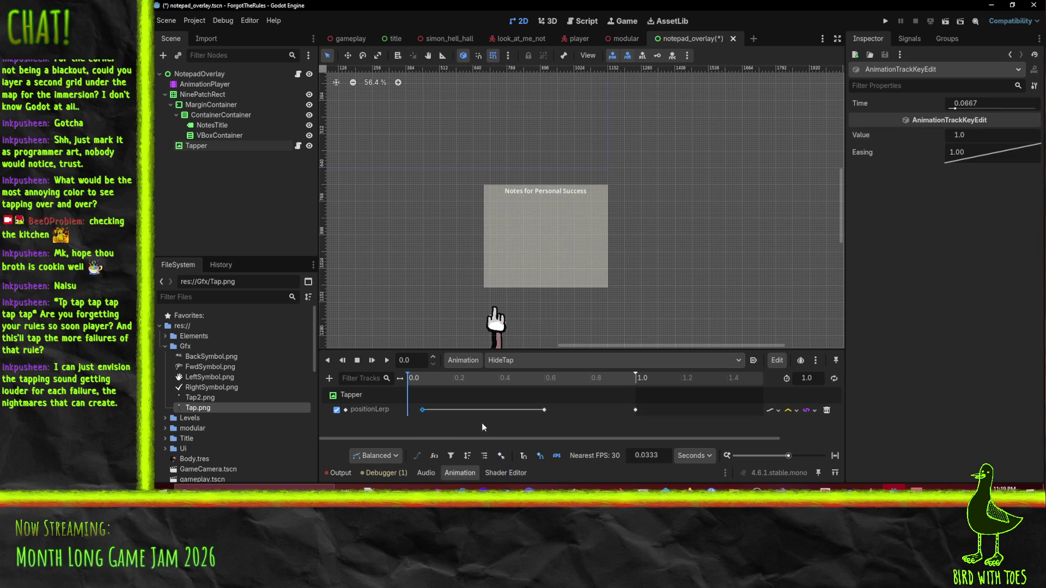
drag(423, 413, 408, 413)
key(ctrl+s)
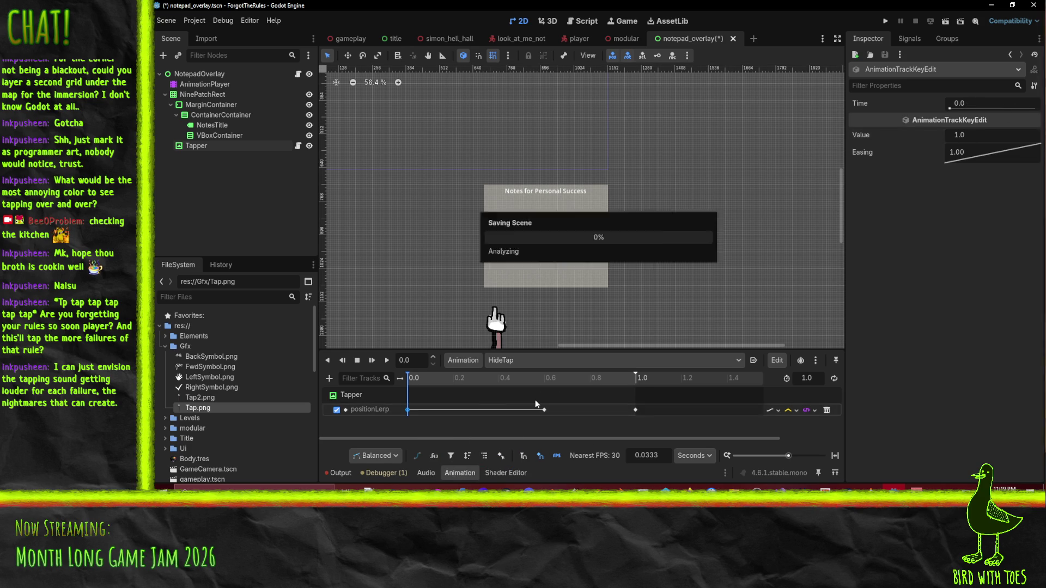
drag(610, 229, 636, 193)
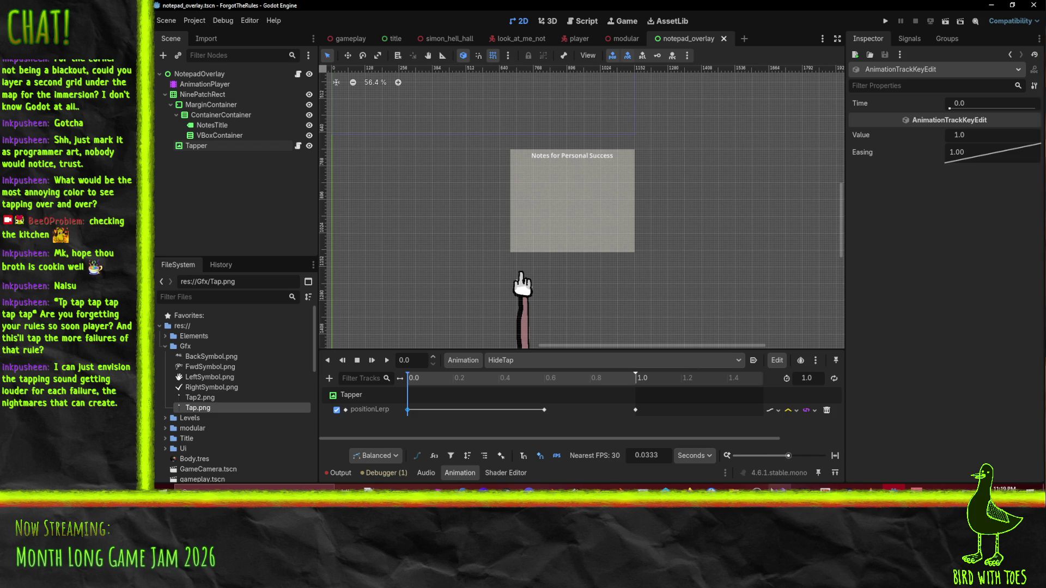
click(625, 21)
In notepad_overlay.gd's _animation_finished, select the PositionTap animation name for reuse
click(520, 21)
key(ctrl+F3)
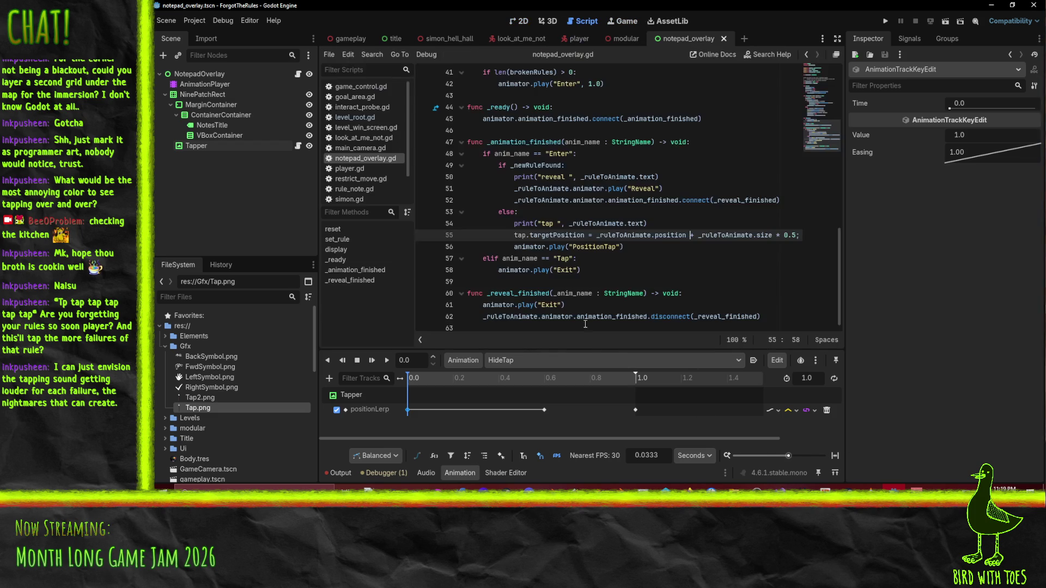
scroll(626, 251, up, 1)
scroll(600, 248, down, 1)
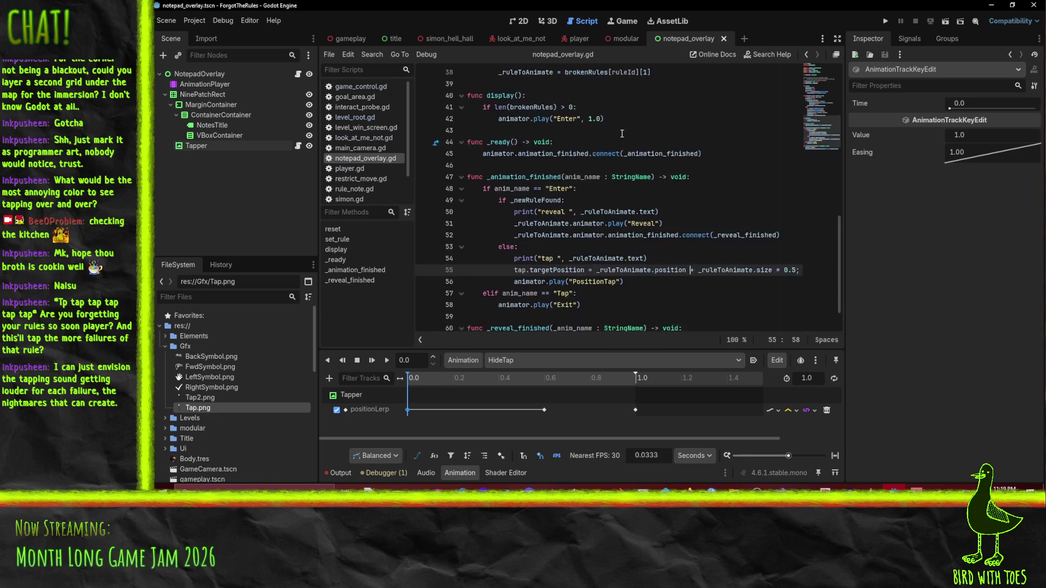
double_click(581, 247)
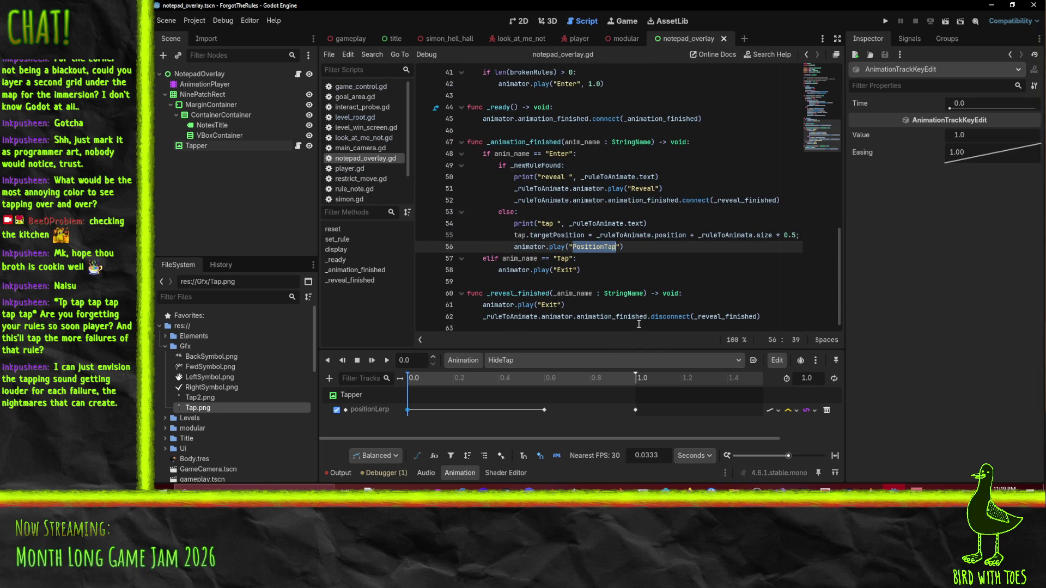
drag(683, 301, 685, 294)
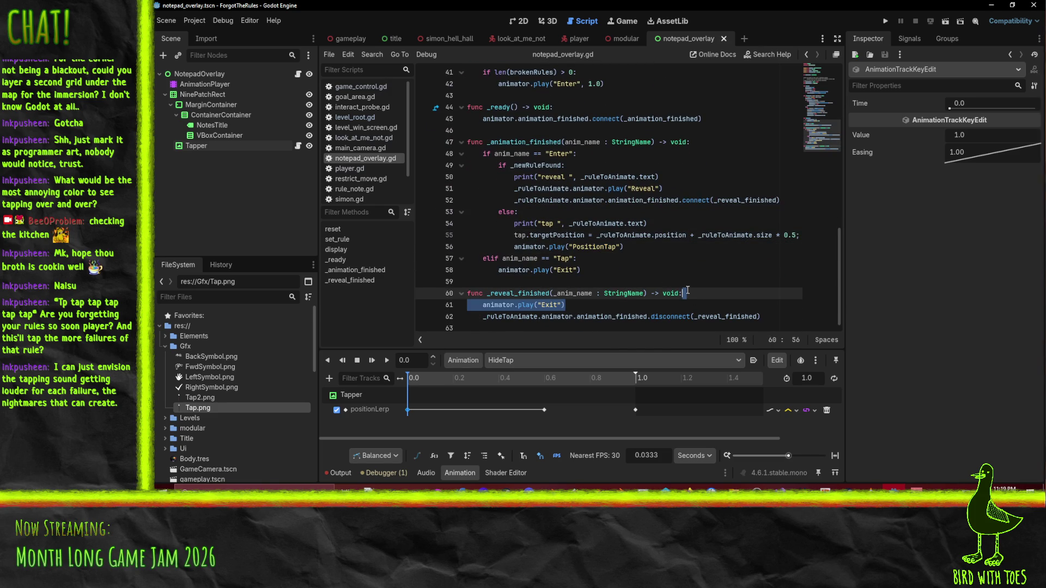
click(645, 248)
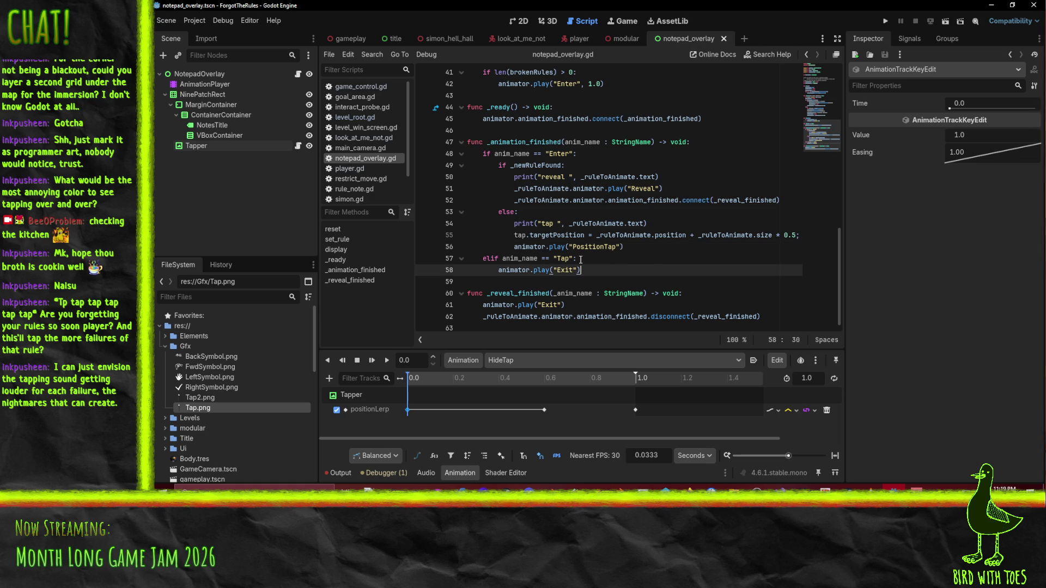
key(Return)
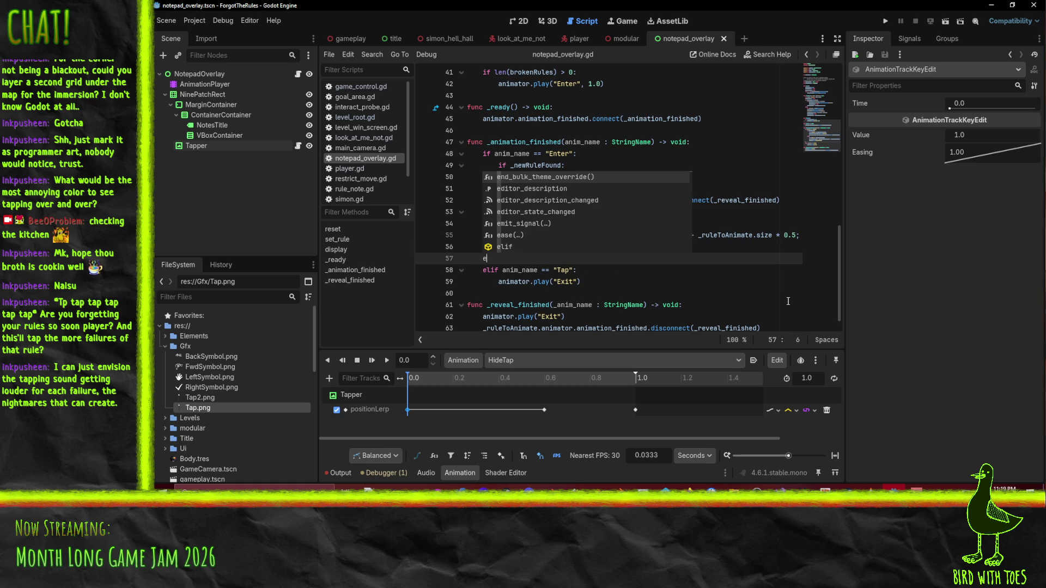
key(BackSpace)
click(489, 286)
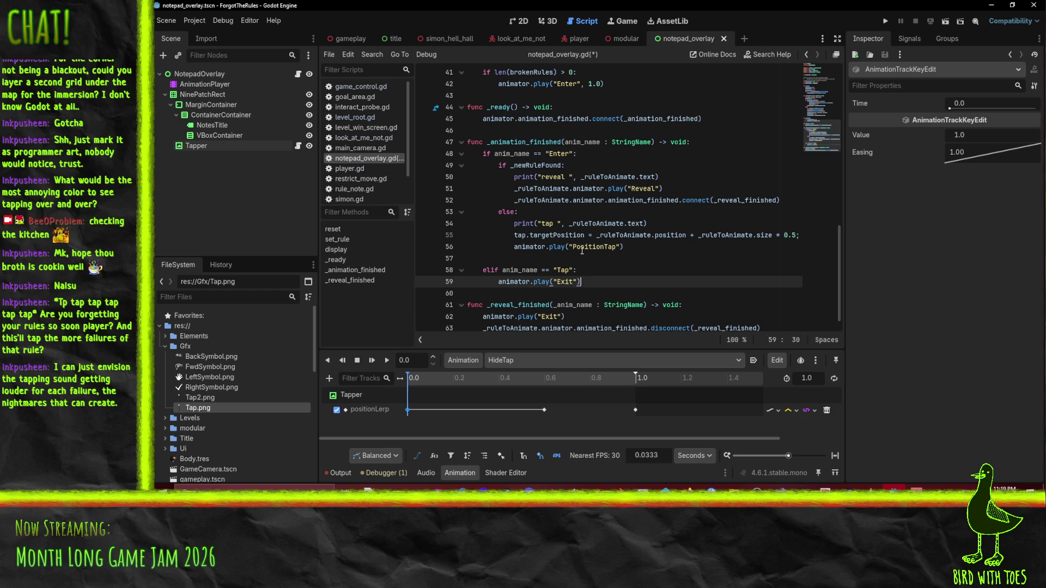
double_click(583, 247)
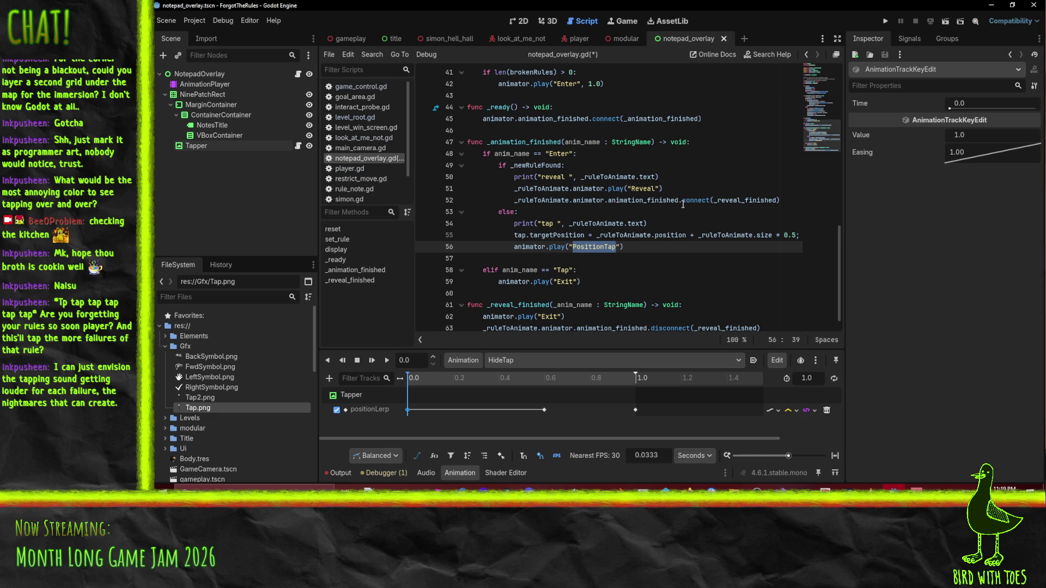
scroll(683, 205, down, 1)
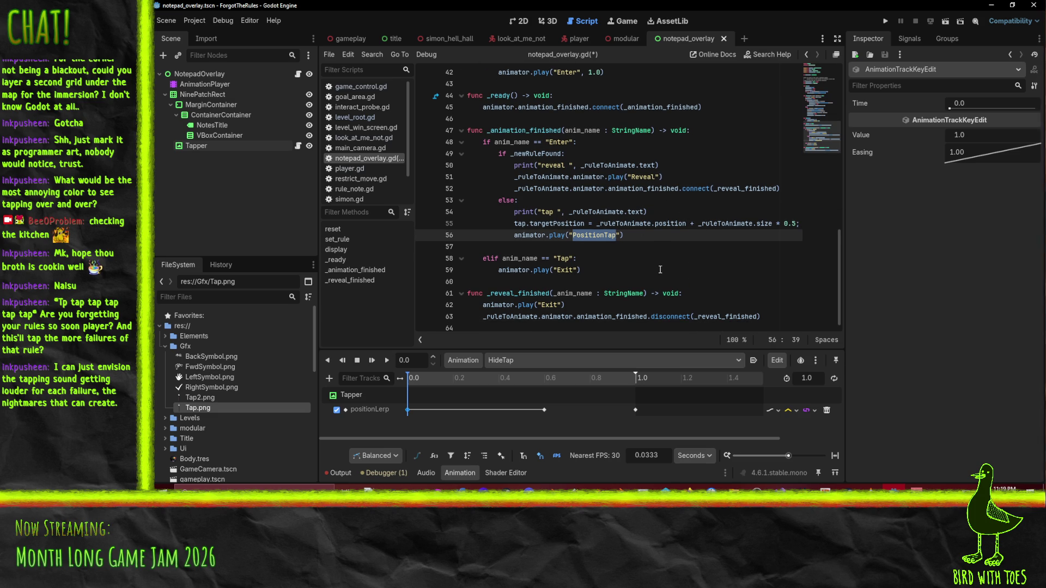
Make the Tap branch play HideTap instead of Exit
double_click(570, 271)
text(HideTap)
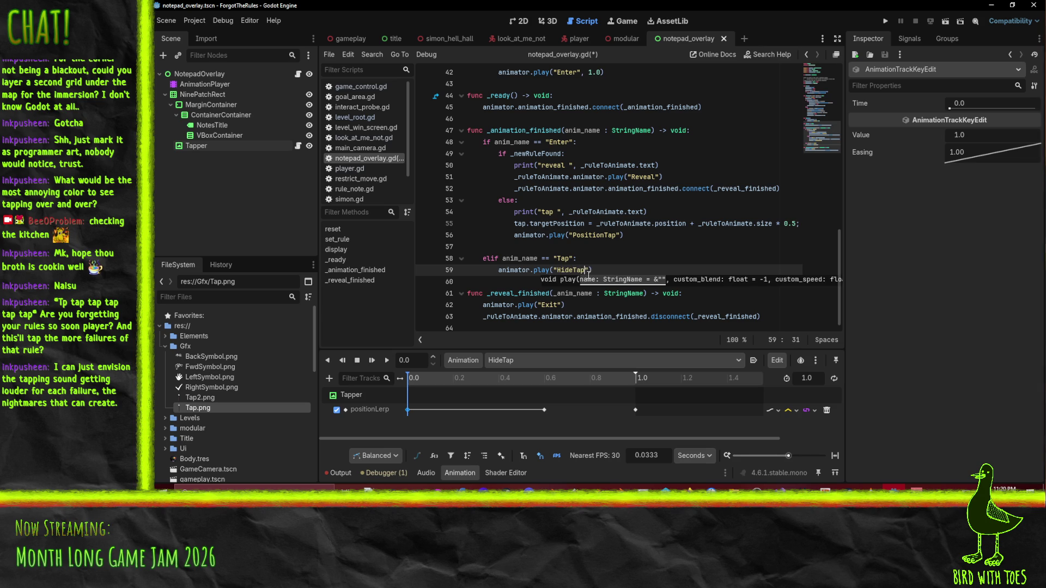
key(End)
key(Up)
key(Down)
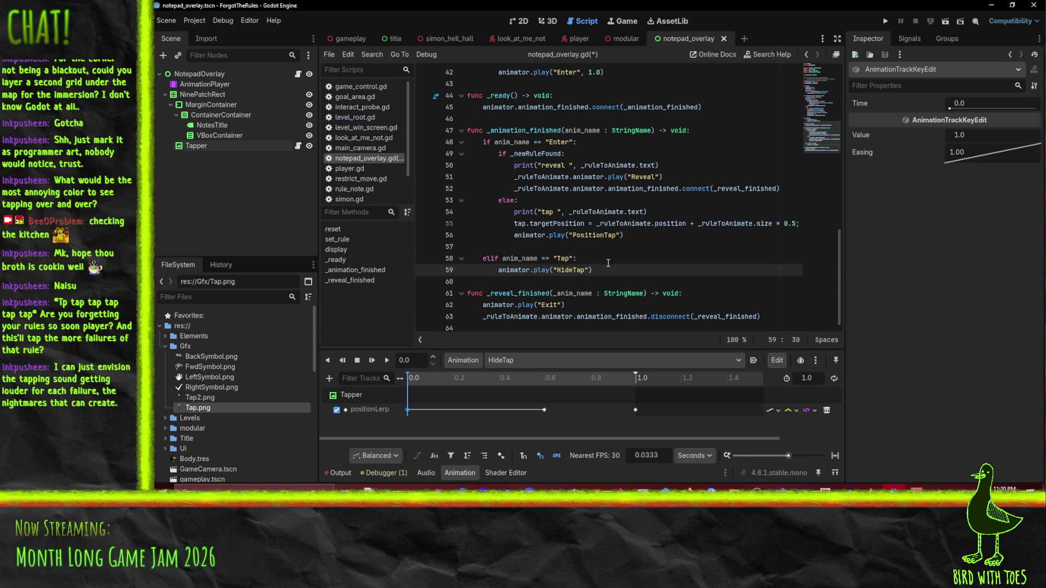
Add an elif anim_name == "PositionTap" branch that plays Tap, and save the script
key(Up)
key(Up)
key(Up)
key(ctrl+d)
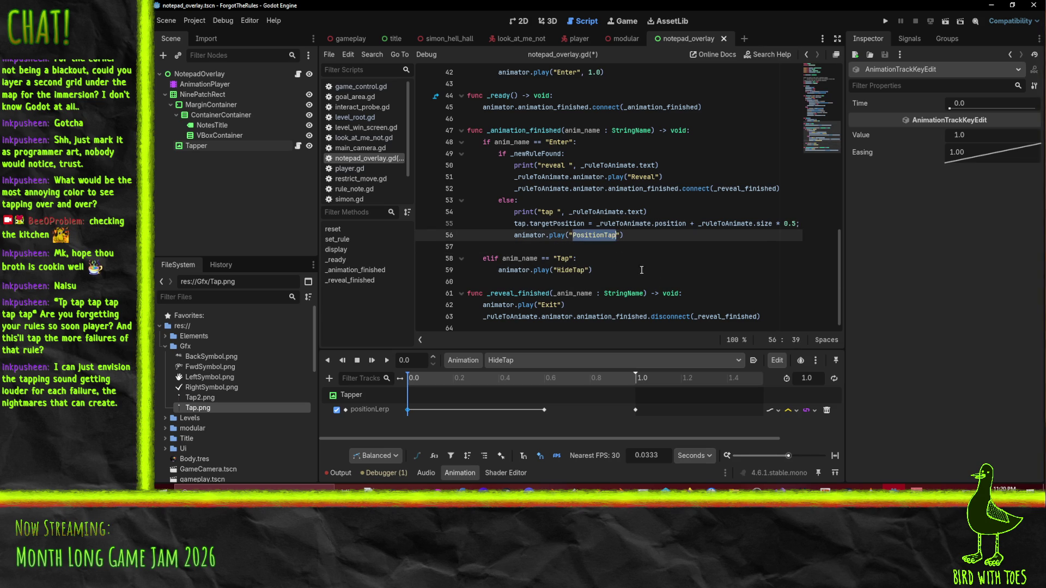
click(539, 250)
double_click(582, 238)
key(ctrl+c)
click(521, 249)
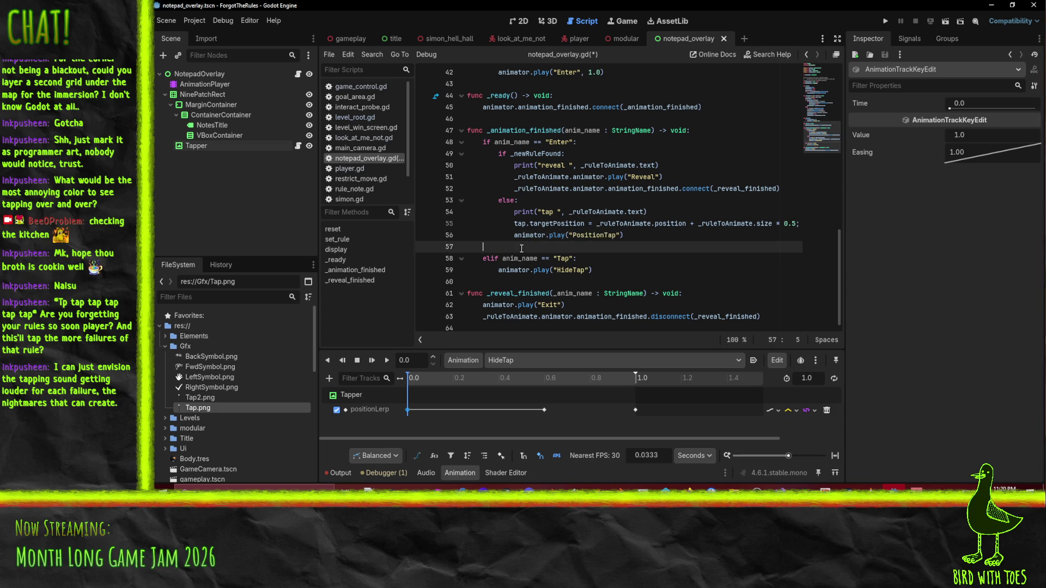
text(anim_name ==)
text( ")
key(ctrl+v)
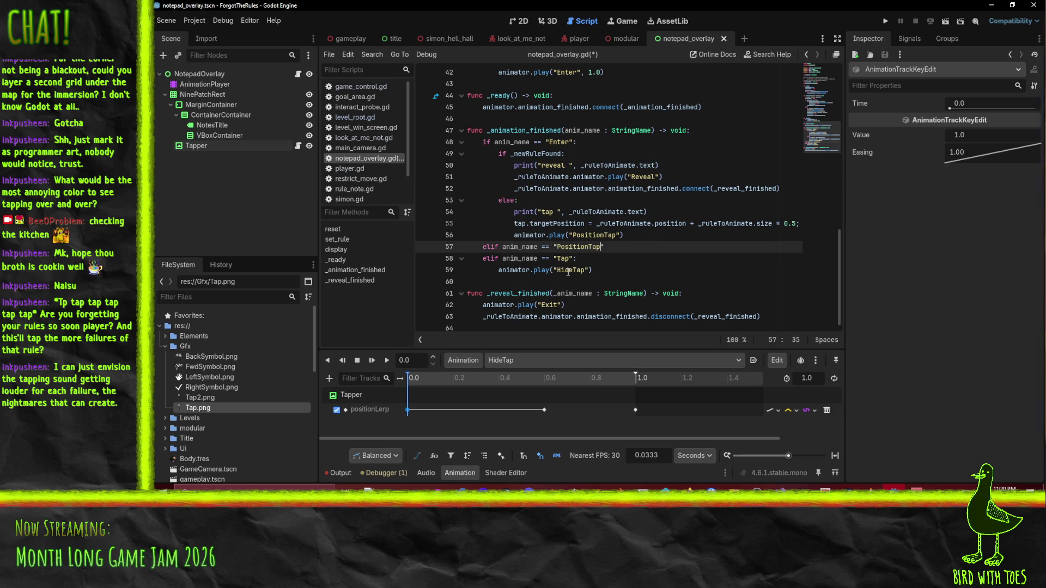
text(:)
key(Return)
text(animator.play)
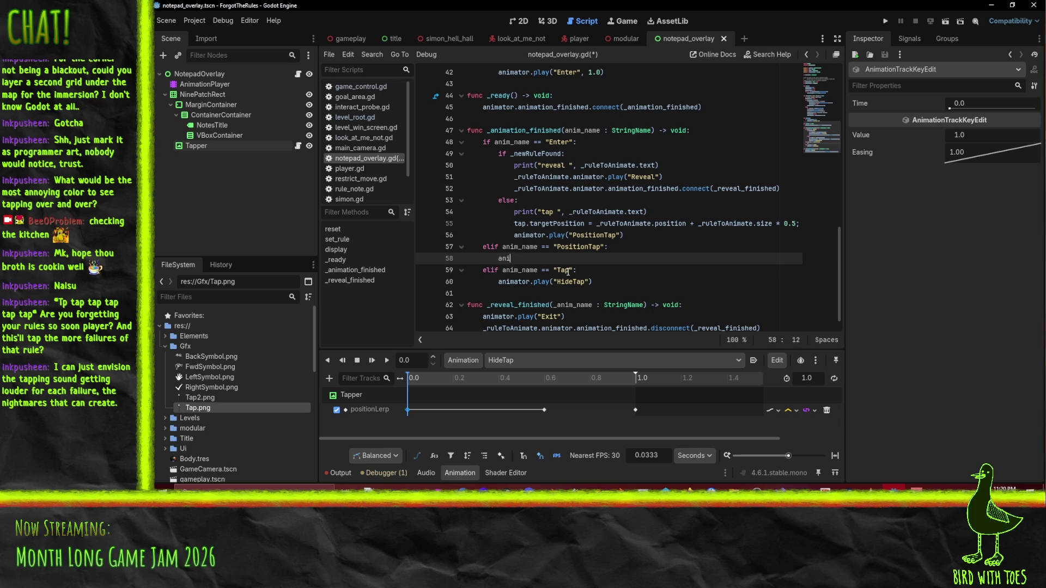
text((")
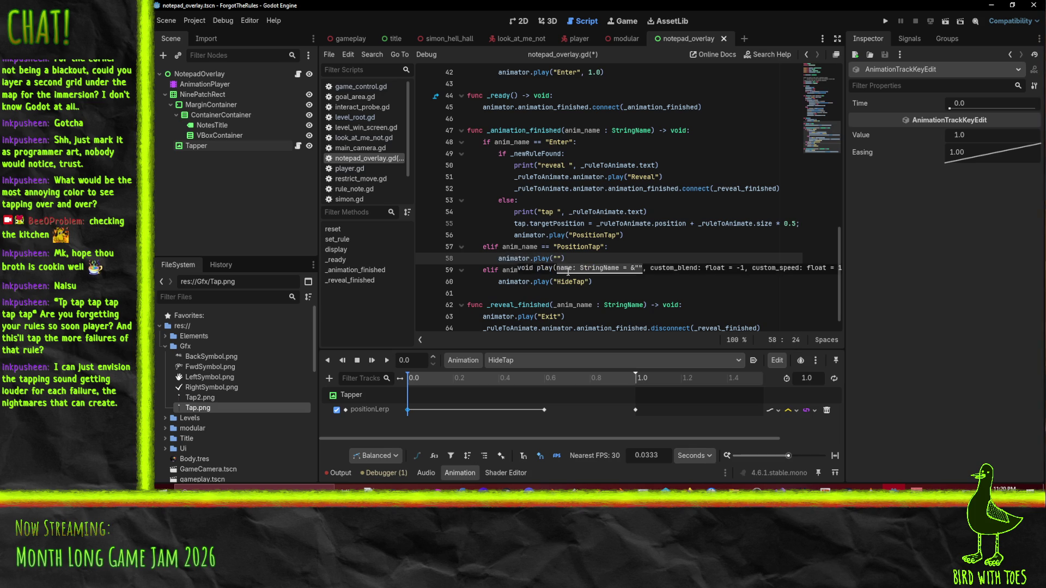
text(Tap)
click(585, 212)
key(ctrl+s)
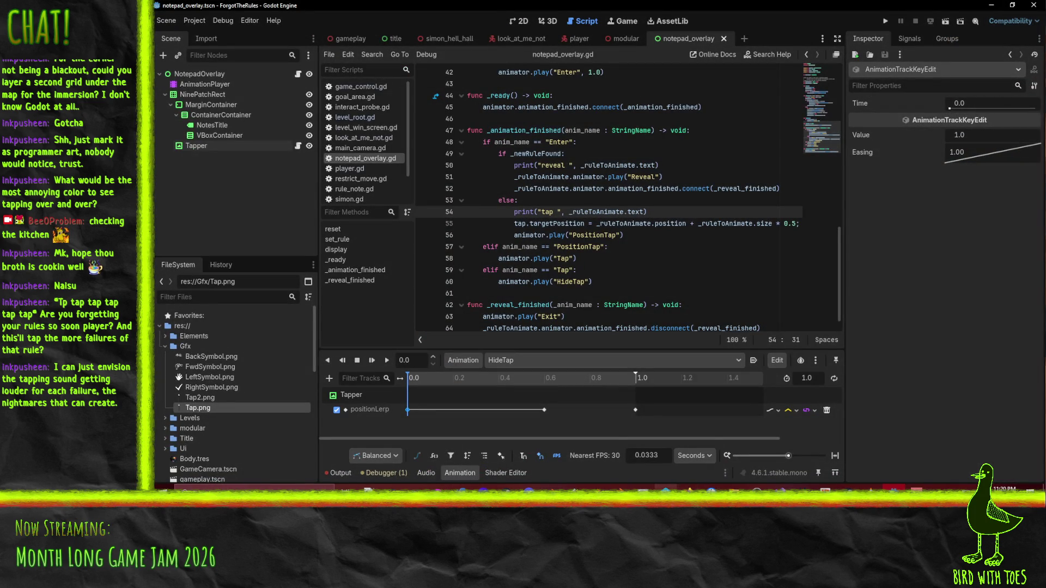
In PositionTap, move the positionLerp end key to about 0.6 s and duplicate it at 1.0
mouse_move(666, 487)
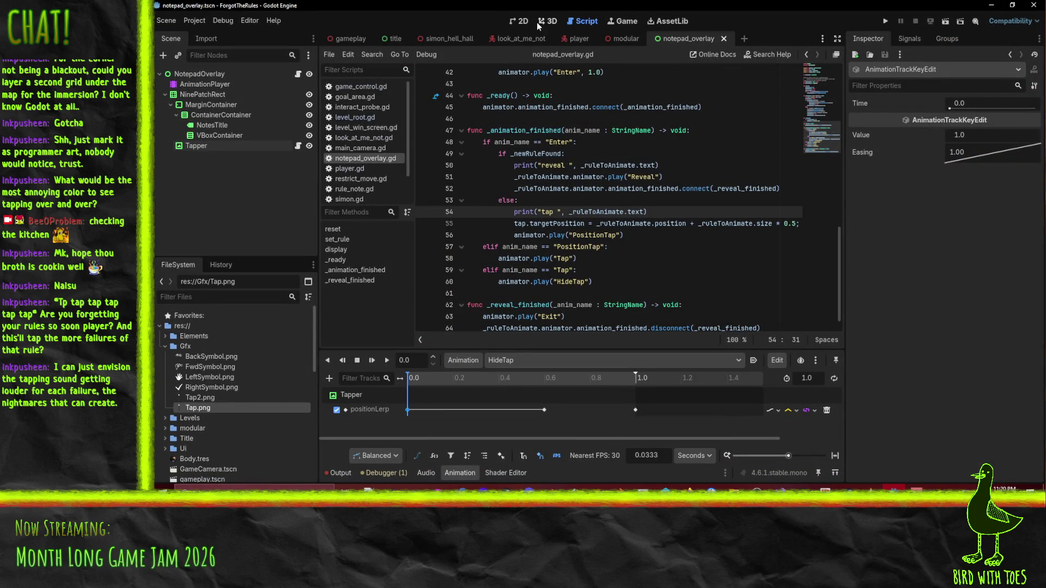
click(532, 22)
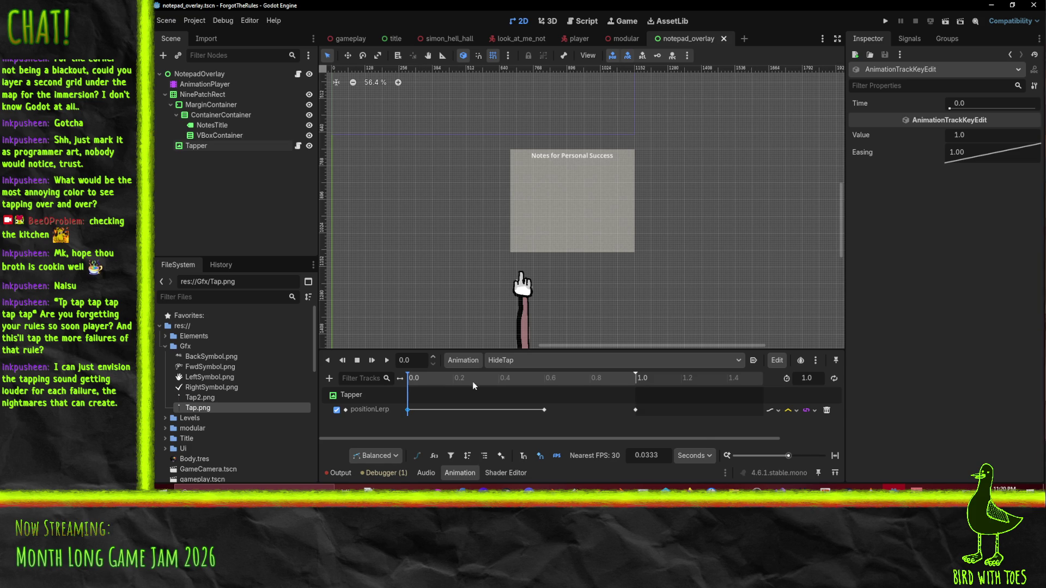
click(500, 362)
click(531, 420)
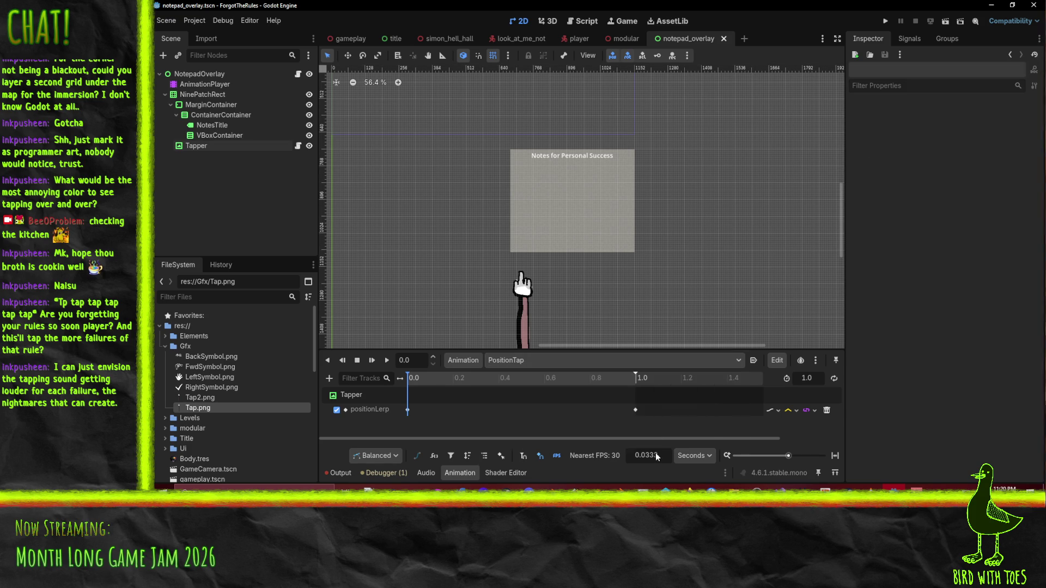
click(636, 410)
mouse_move(635, 410)
mouse_down()
mouse_move(546, 413)
mouse_move(635, 378)
mouse_up()
key(shift+d)
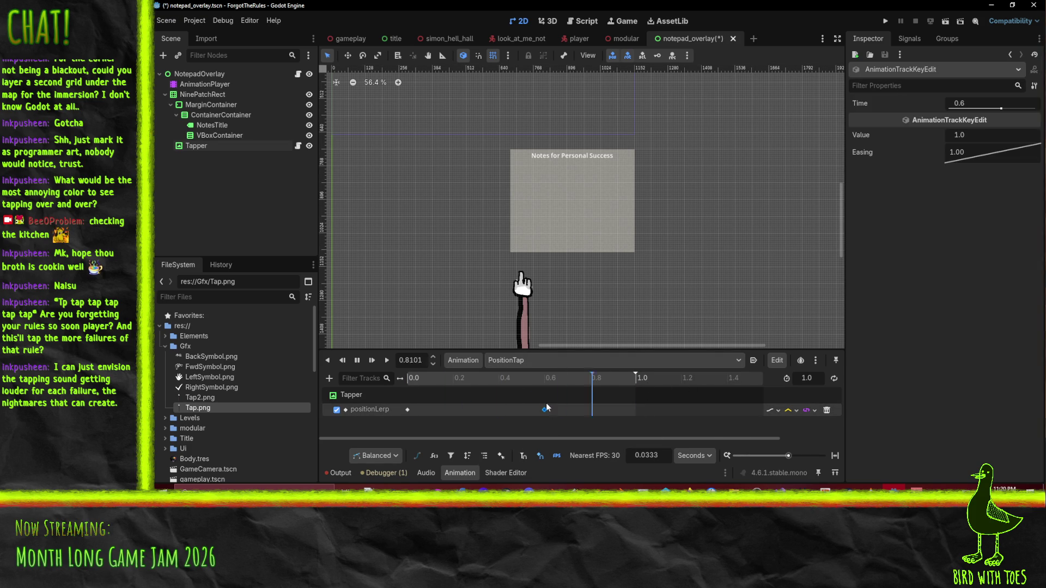
right_click(638, 407)
click(666, 424)
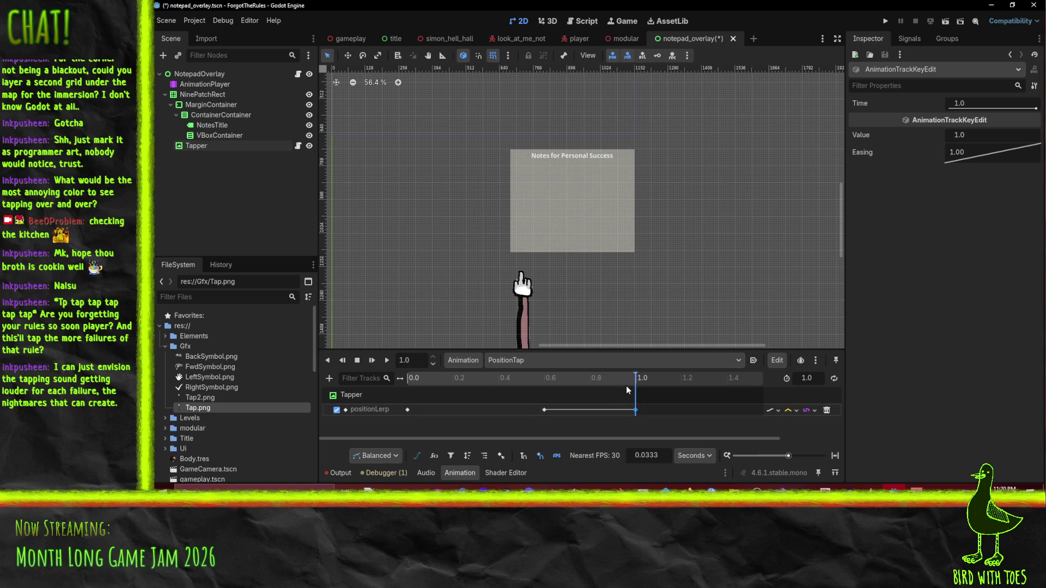
key(ctrl+s)
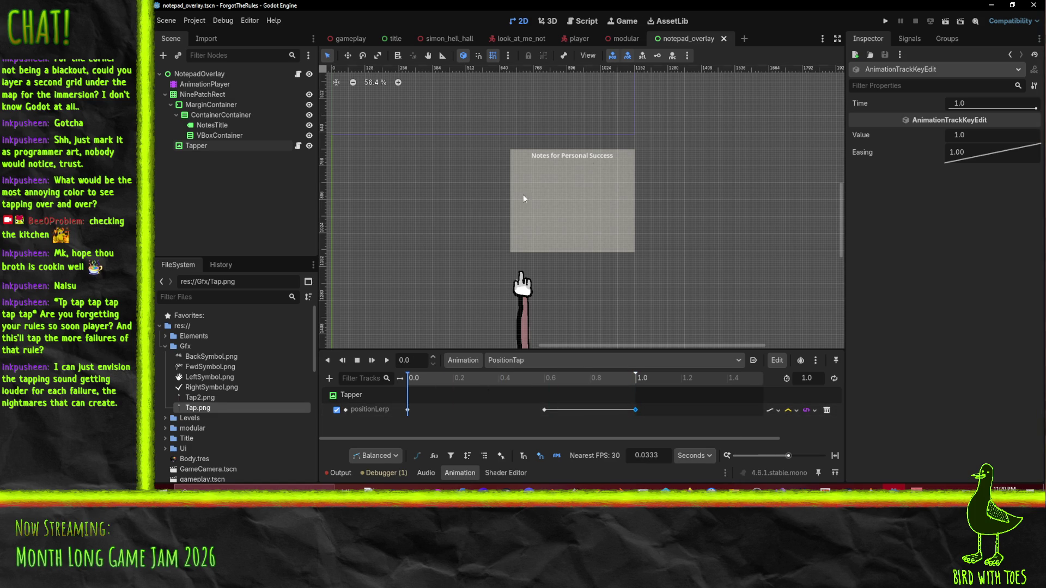
Pull the positionLerp key earlier to 0.4 s, save the scene, and return to the script
click(388, 362)
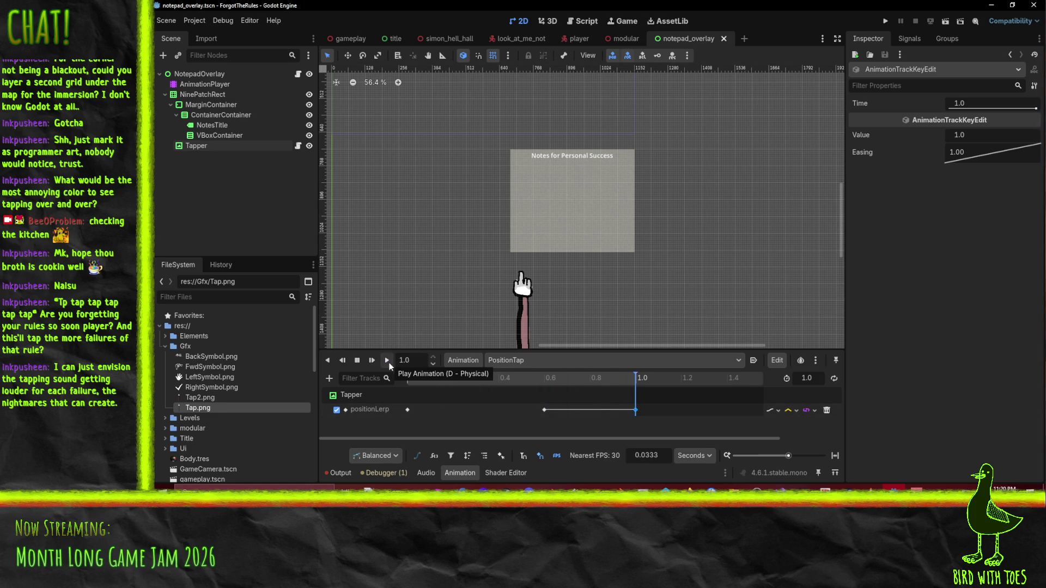
click(545, 410)
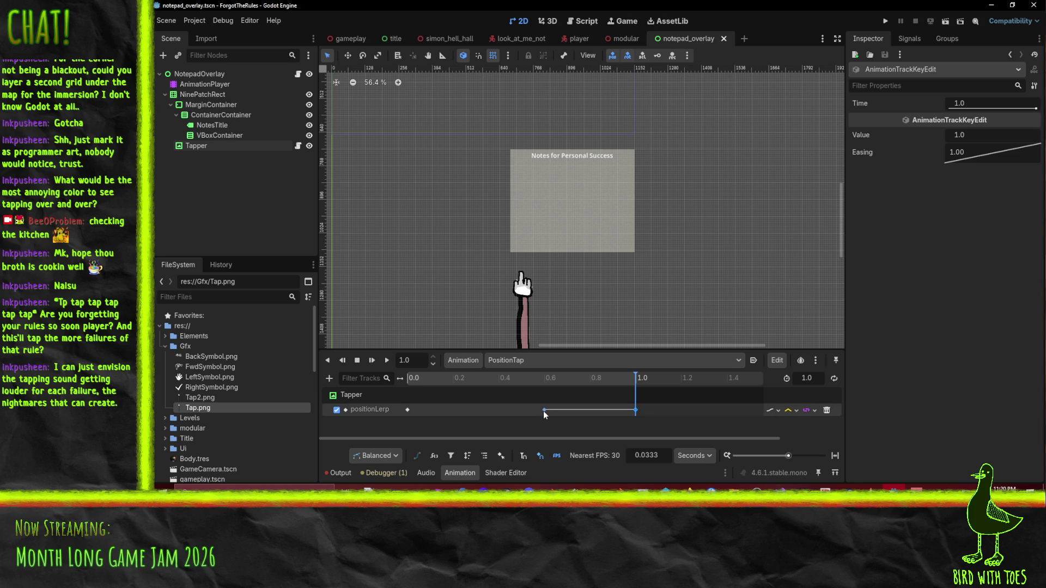
drag(544, 412, 331, 378)
key(ctrl+s)
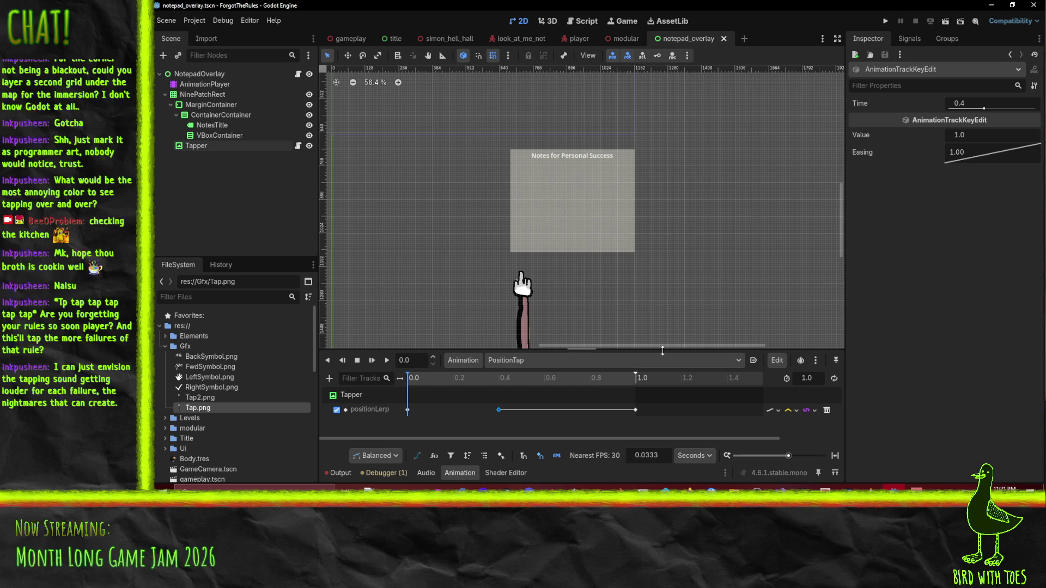
click(583, 21)
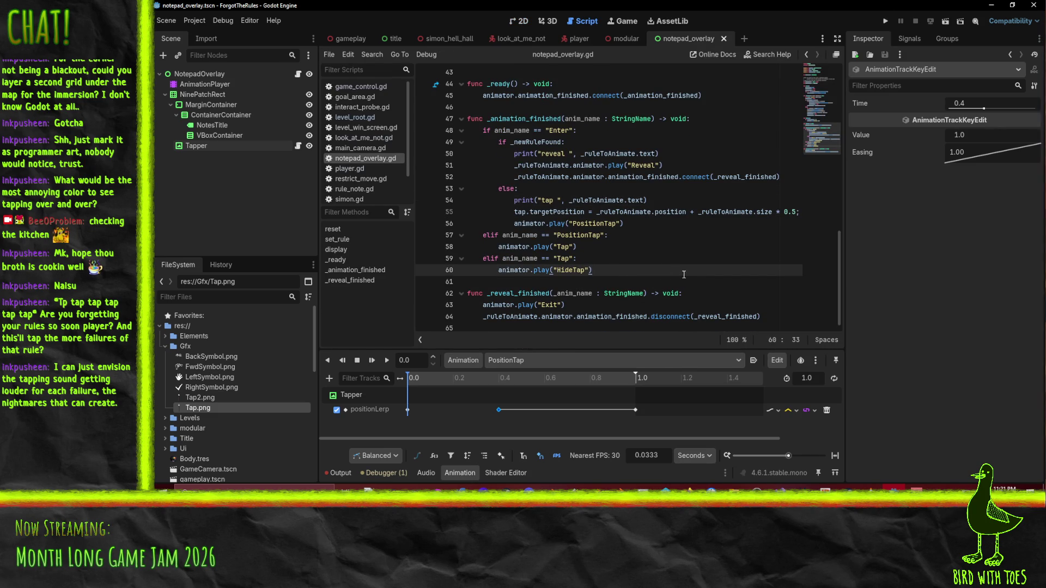
Add an anim_name HideTap branch that plays Exit, save the script, and run the game
key(Return)
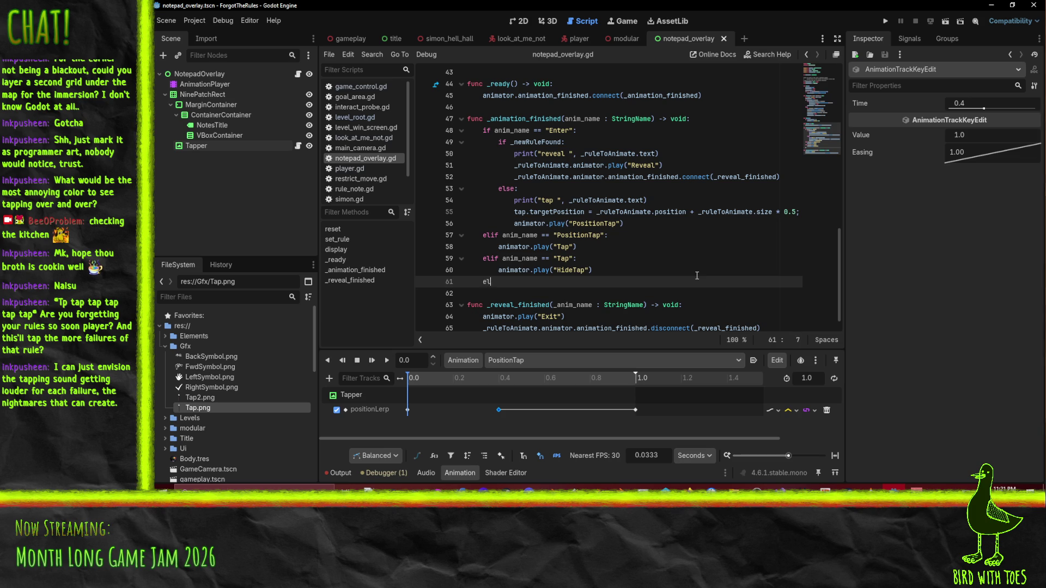
text(if anim_name == "HideTap":)
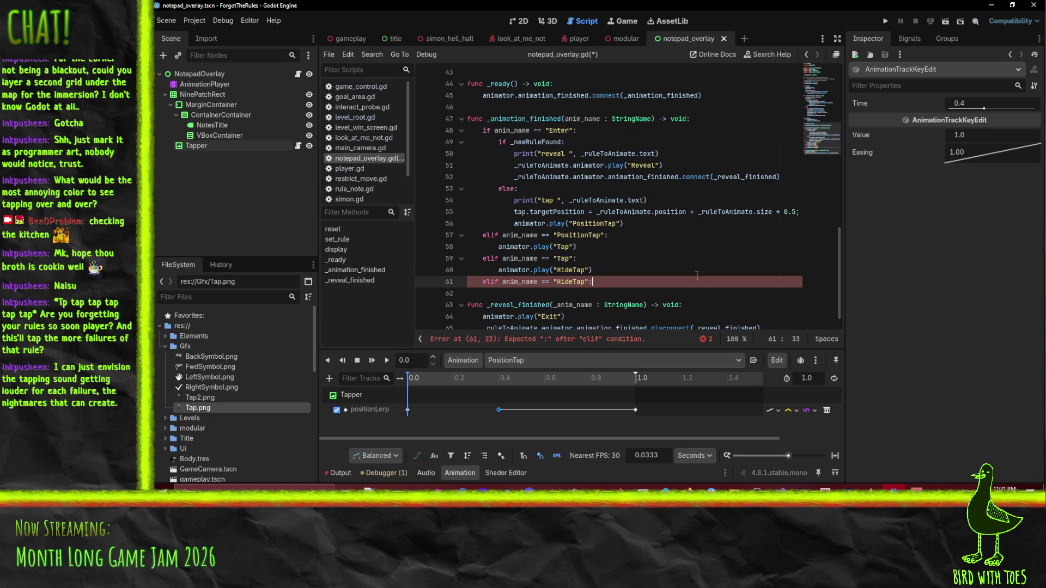
scroll(633, 232, down, 1)
click(537, 299)
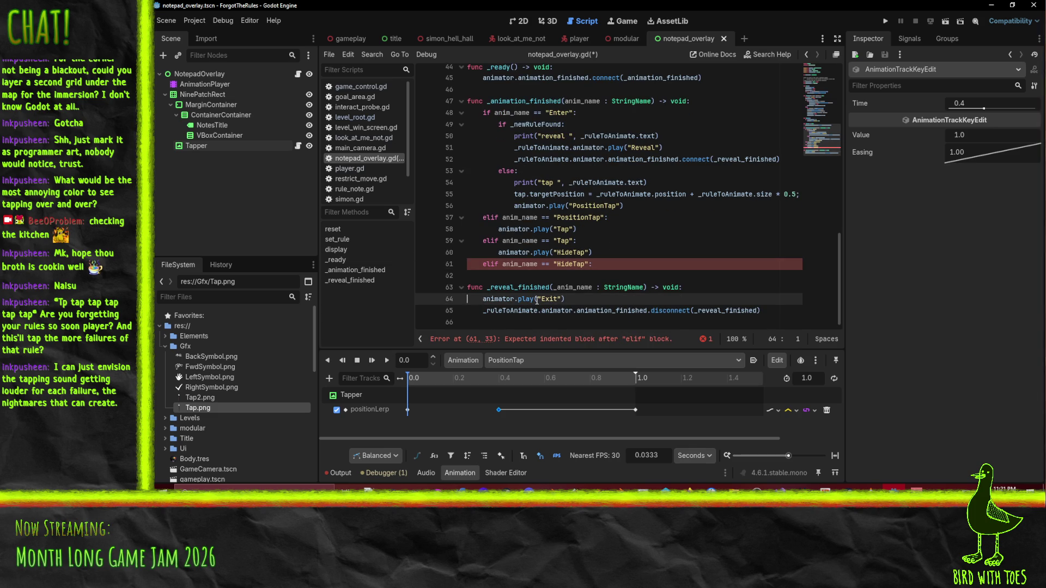
key(Up)
key(Up)
text(animator.play("Exit"))
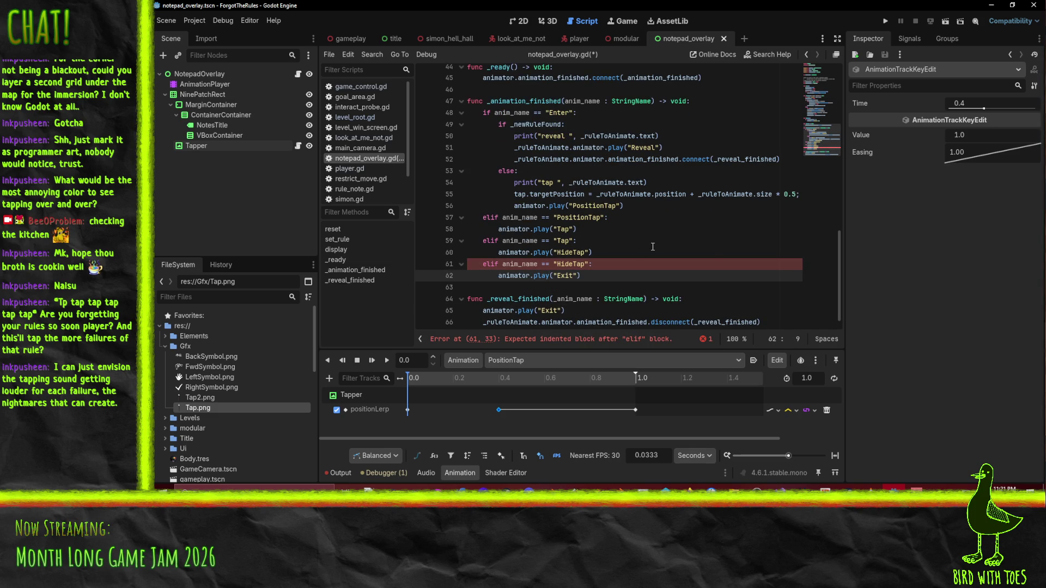
key(ctrl+s)
scroll(653, 247, up, 15)
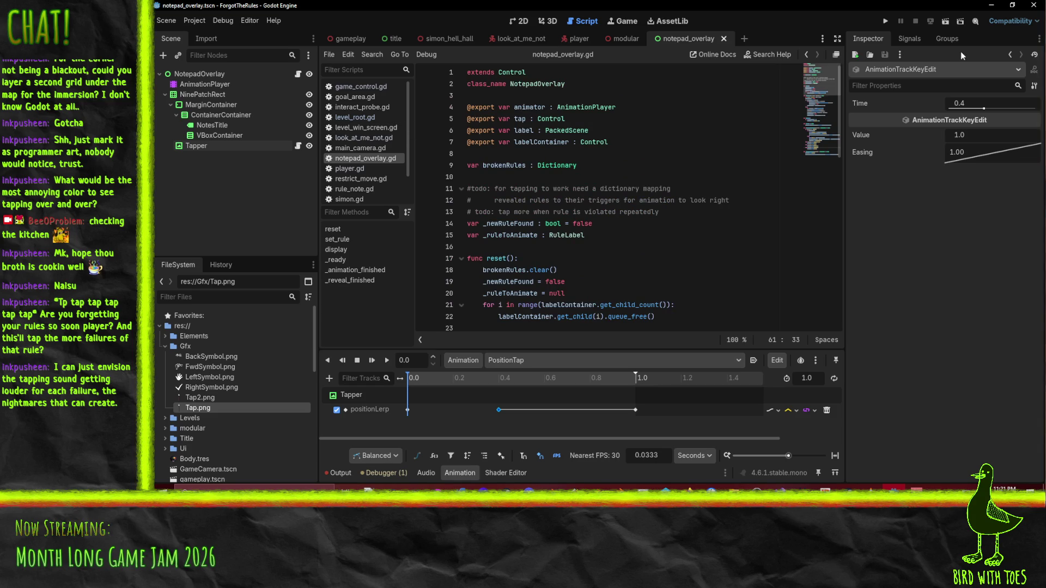
click(886, 22)
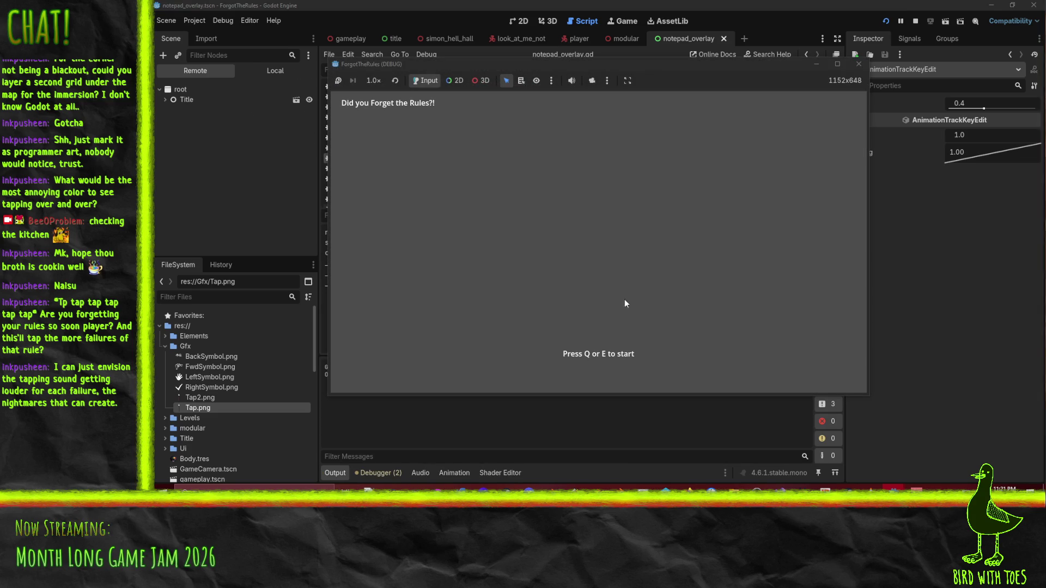
Start with Q, break the E rule, and walk around until the debugger halts at line 55
key(q)
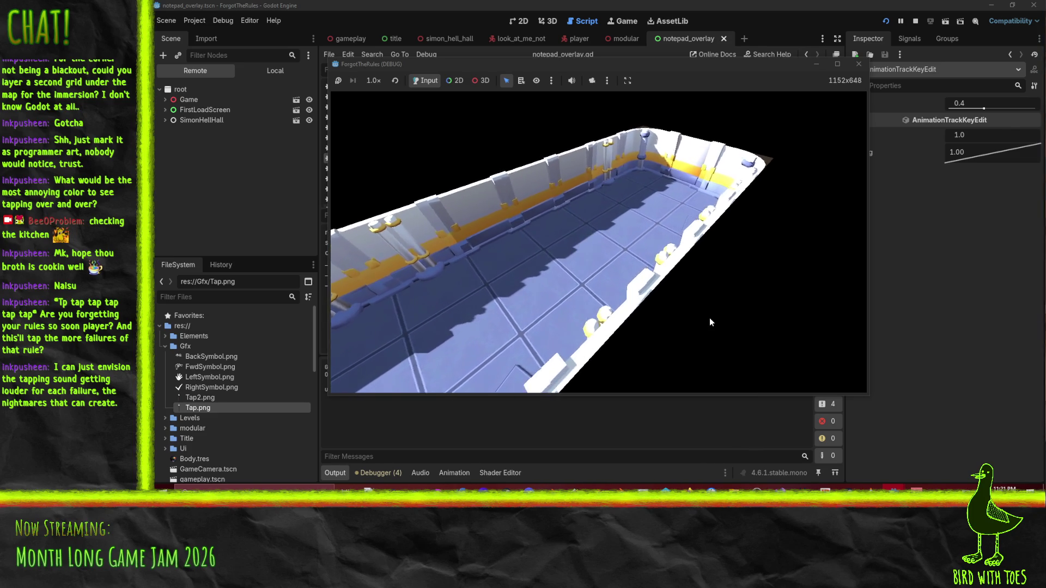
key(e)
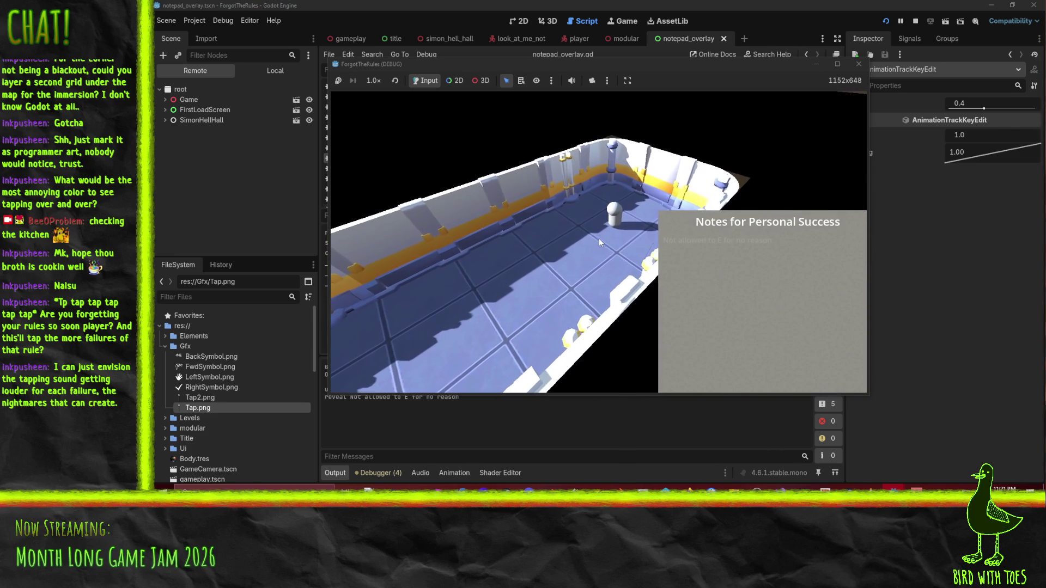
key(s)
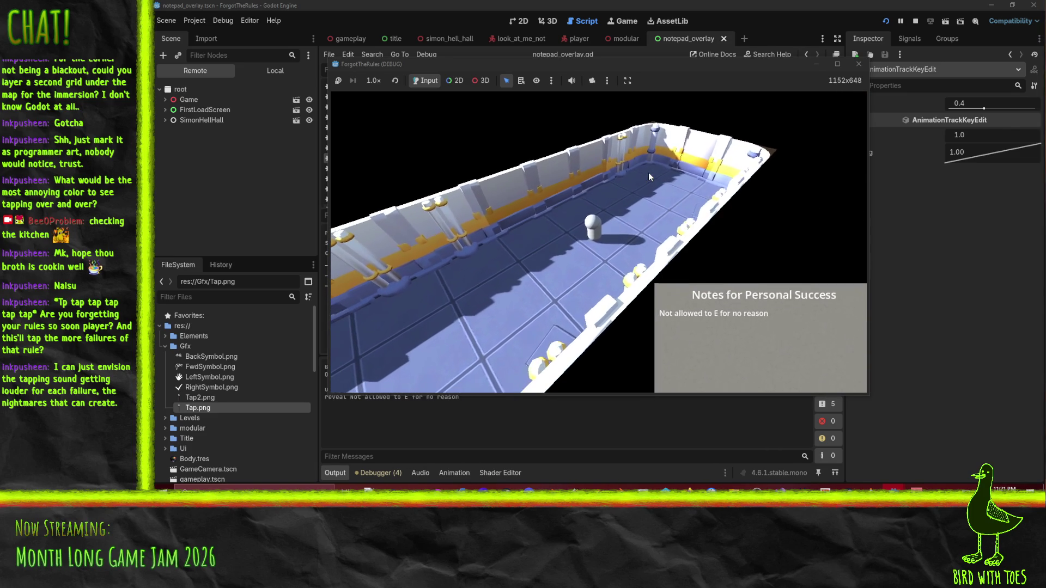
key(w)
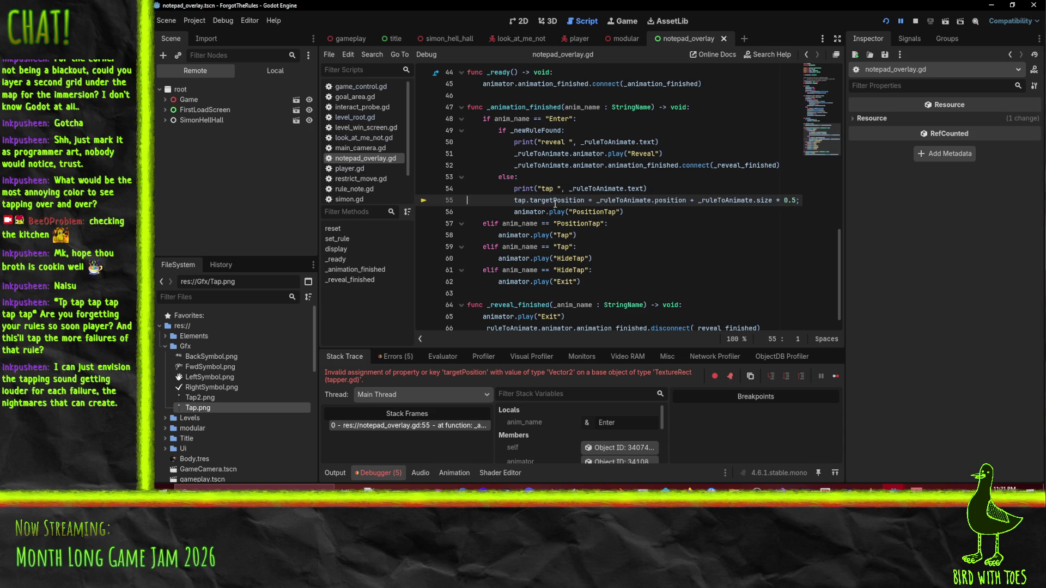
Copy targetPos from tapper.gd over targetPosition on line 55, then stop and relaunch the game
scroll(357, 184, down, 2)
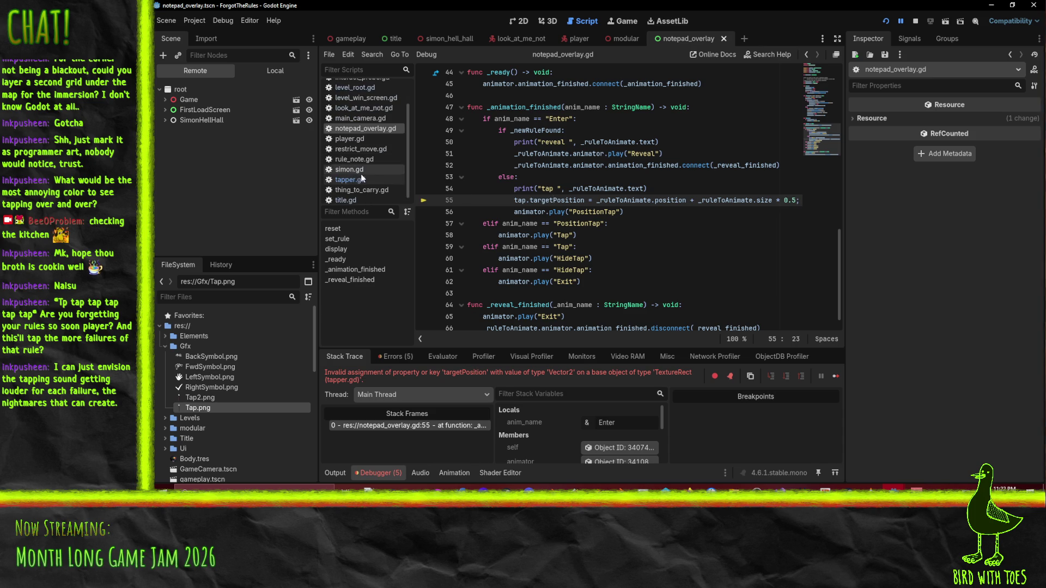
click(360, 179)
double_click(504, 143)
key(ctrl+c)
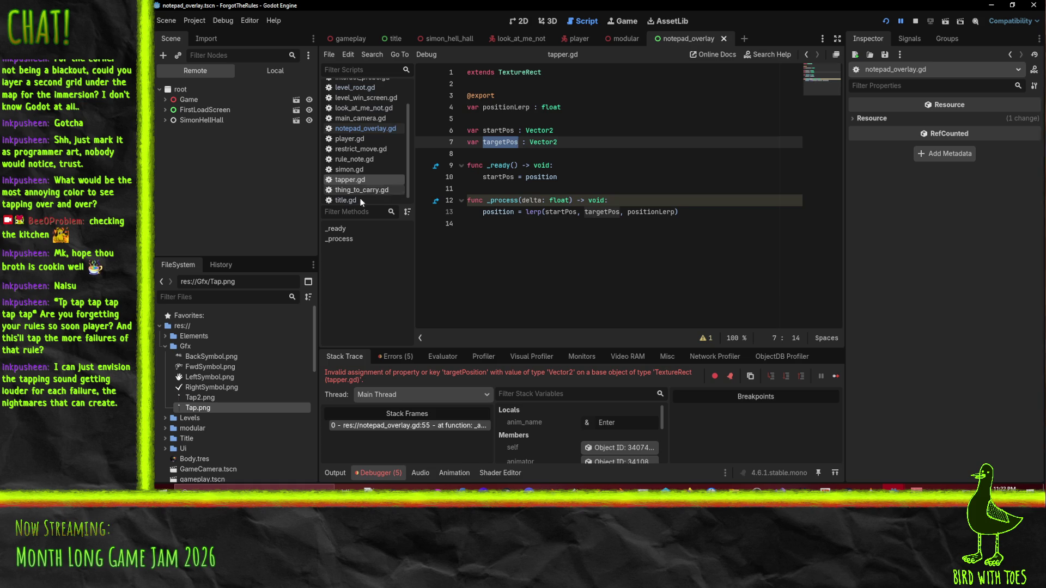
click(378, 129)
key(ctrl+v)
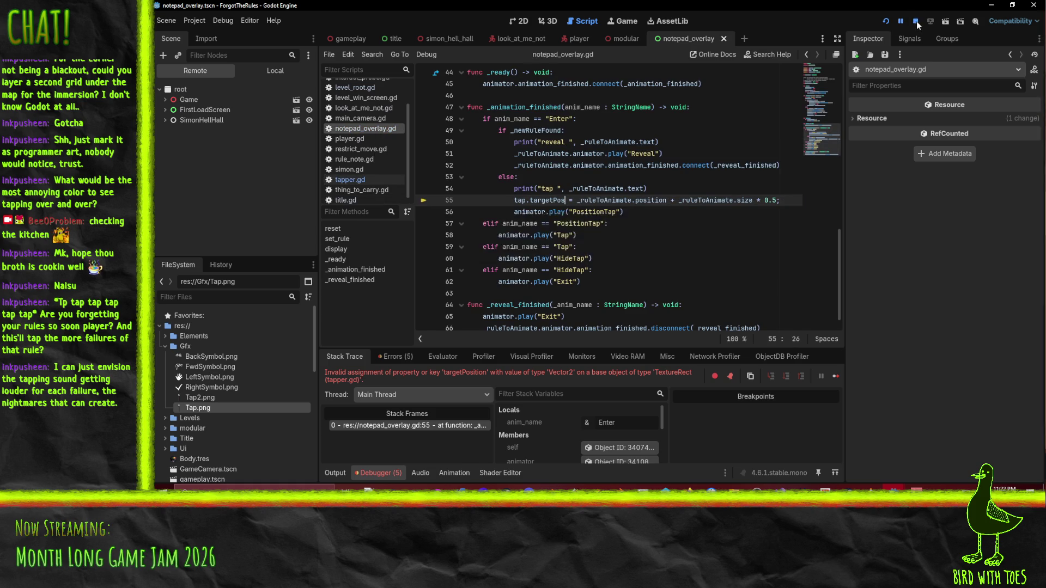
click(916, 22)
click(886, 24)
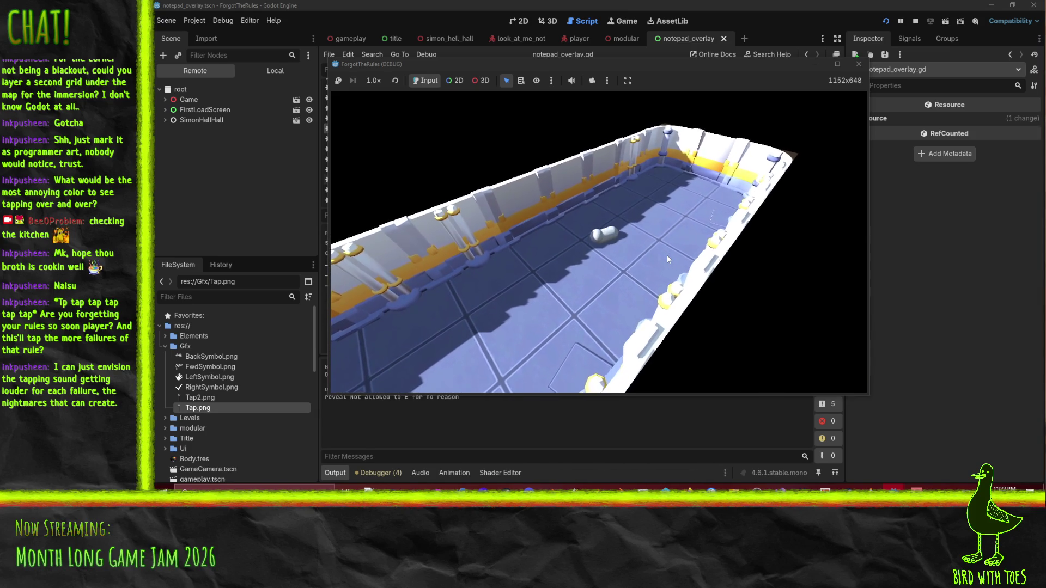
Break the E rule to trigger the tapper, walk with S and W, then stop the game
key(e)
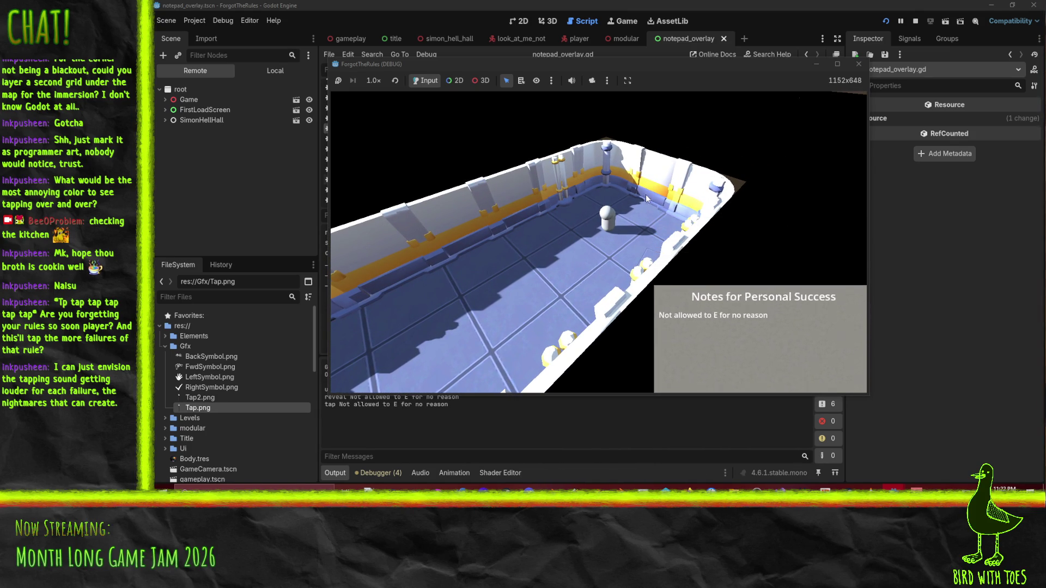
key(s)
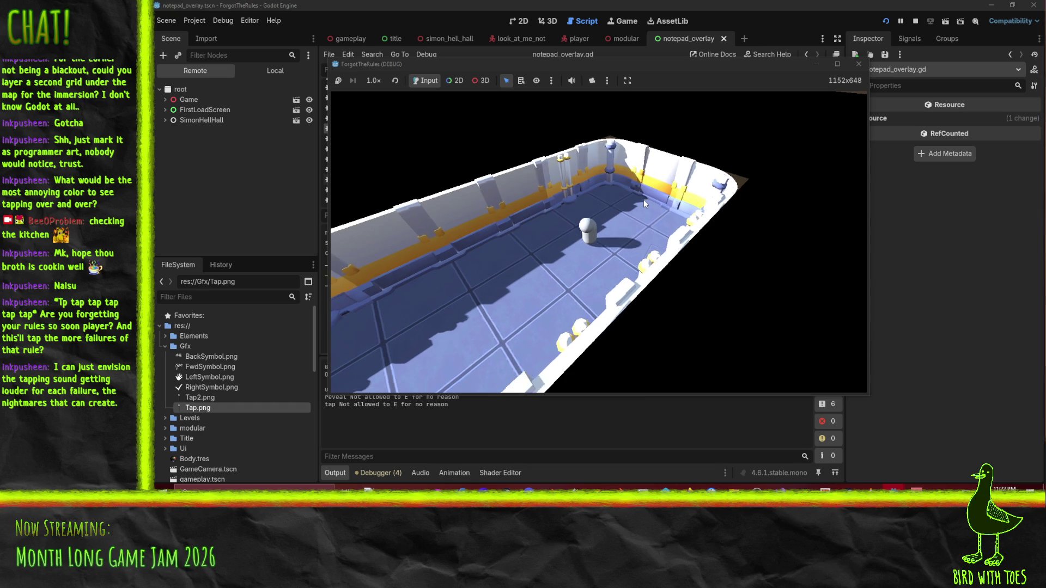
key(w)
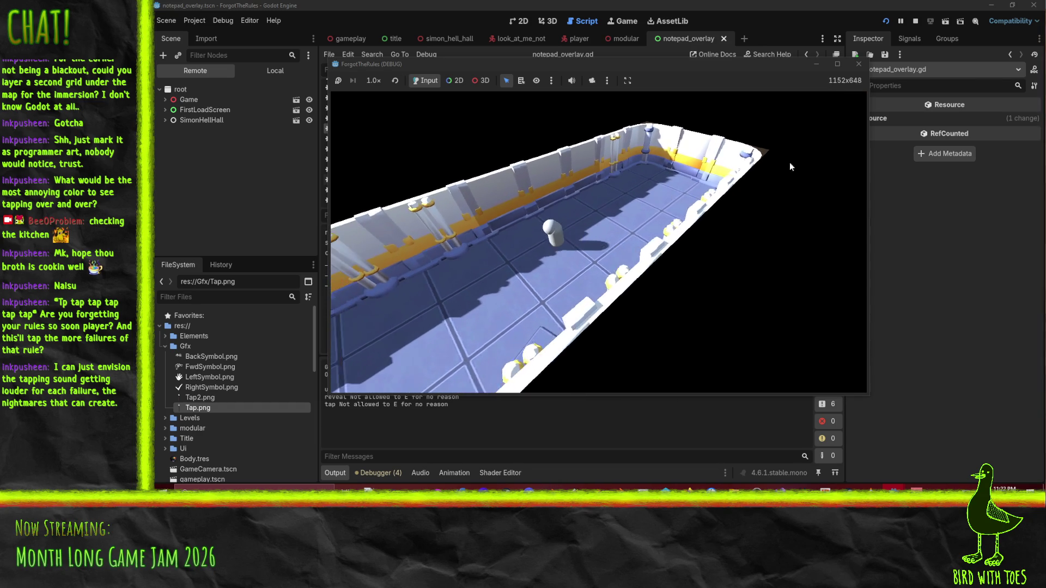
key(w)
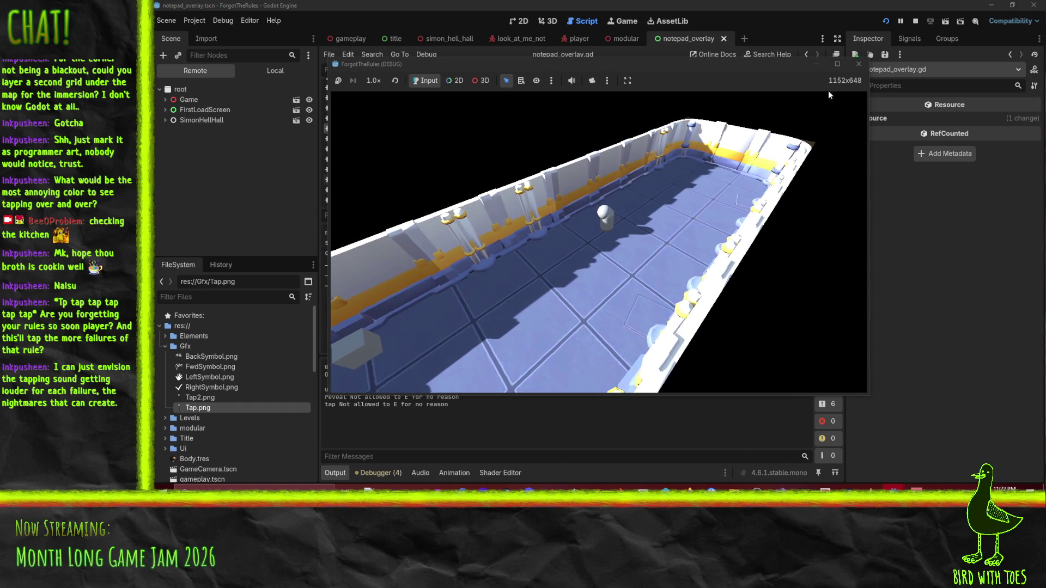
click(917, 22)
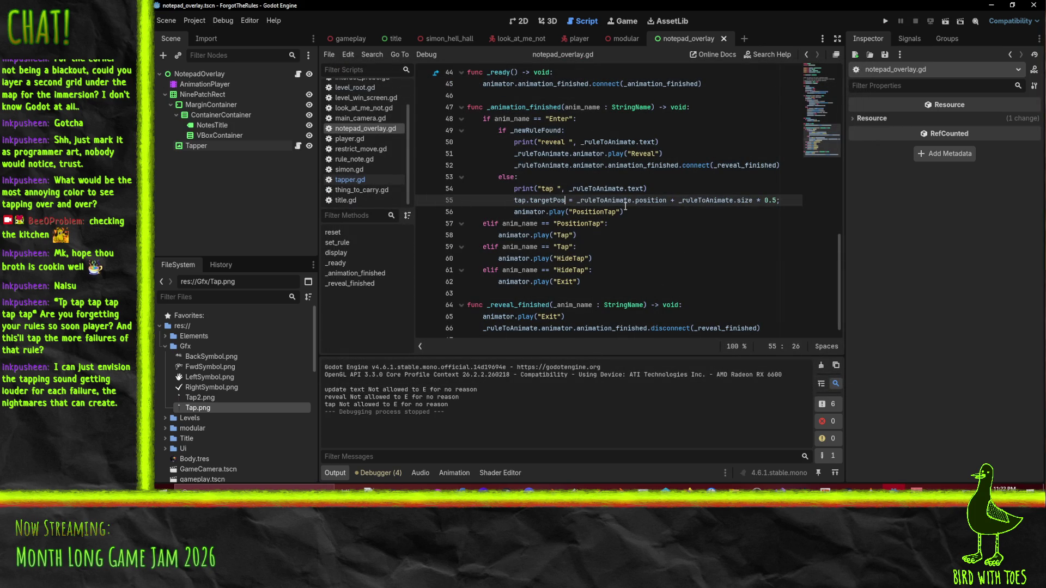
Start line 55's target as Vector2(_ruleToAnimate.position.x + the rule width term
click(680, 210)
click(588, 200)
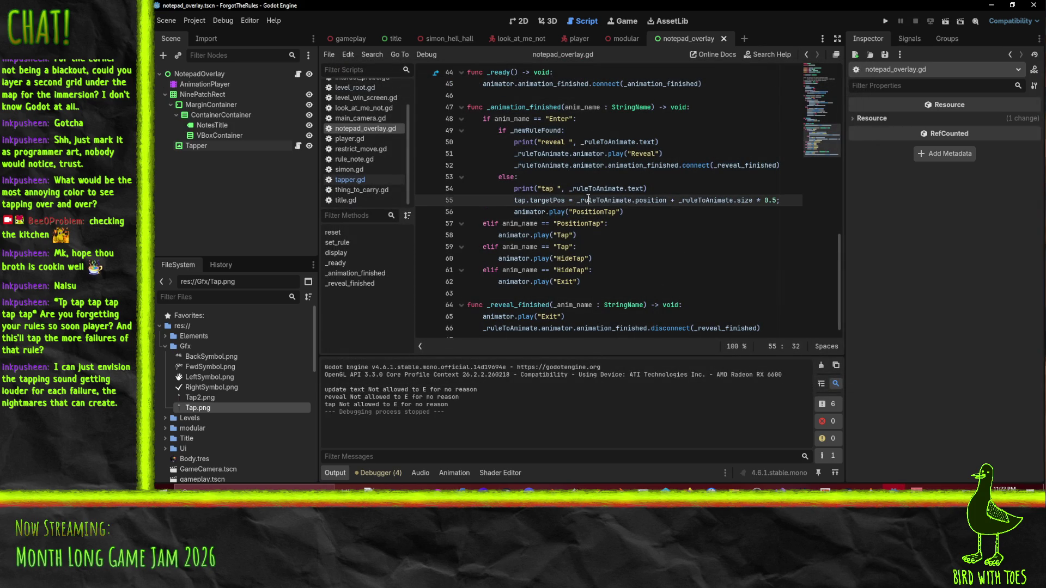
mouse_move(650, 205)
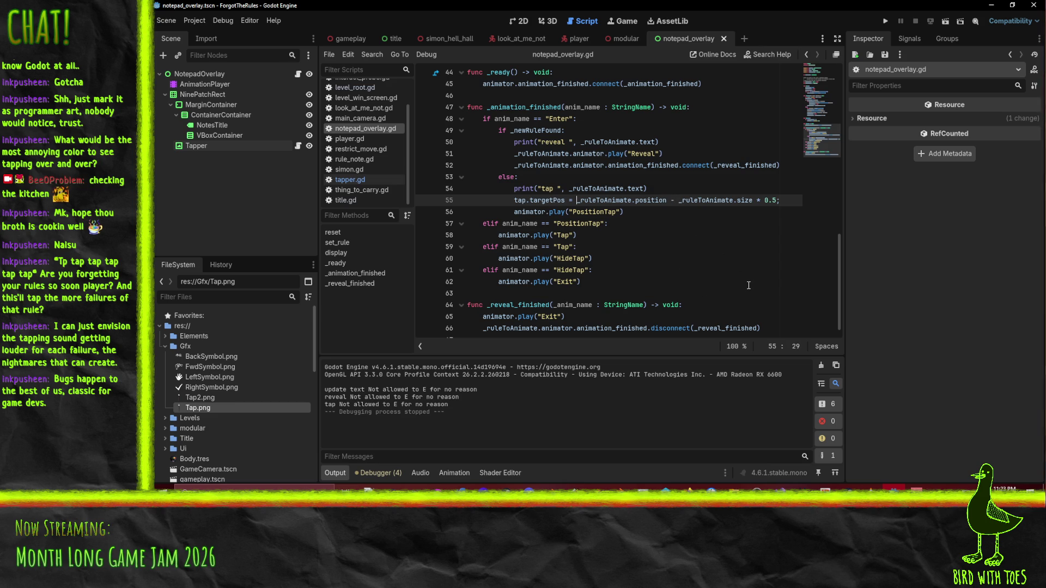
text(Vector2()
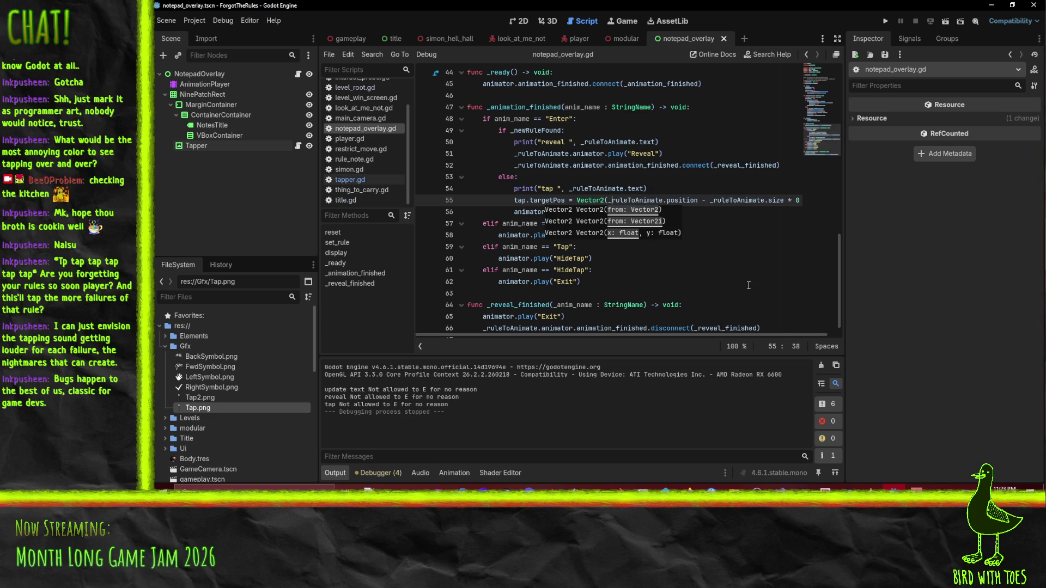
key(ctrl+Right)
key(ctrl+Right)
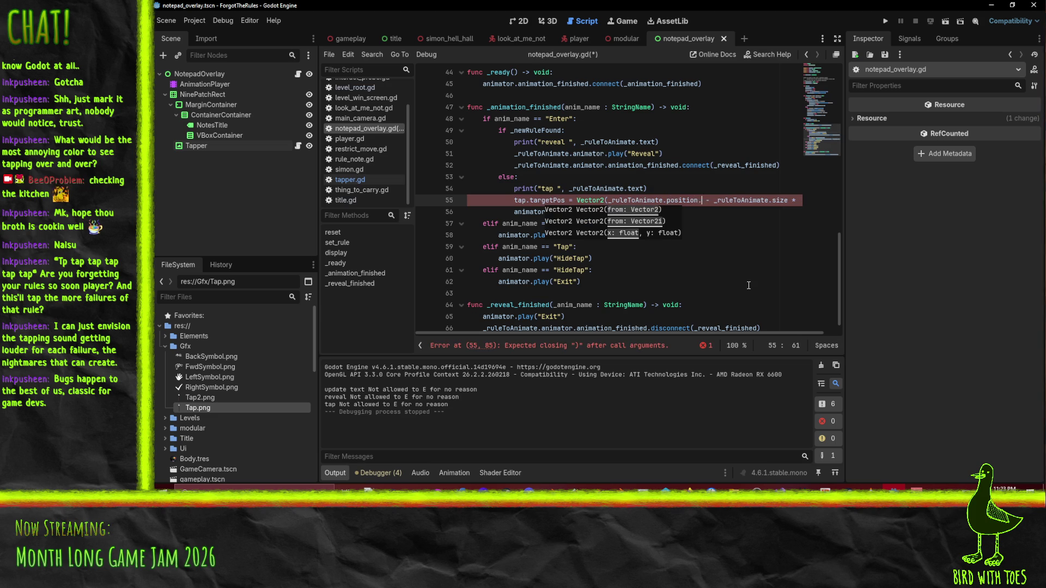
text(x)
key(Delete)
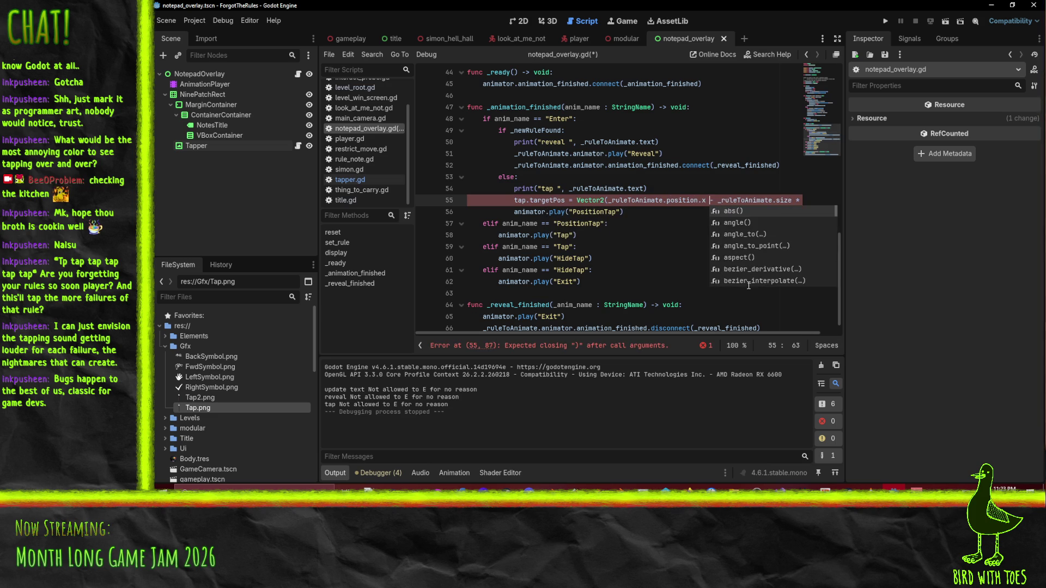
text(+)
Finish it with the 0.25 width factor and _ruleToAnimate.position.y minus half its height, then run
key(End)
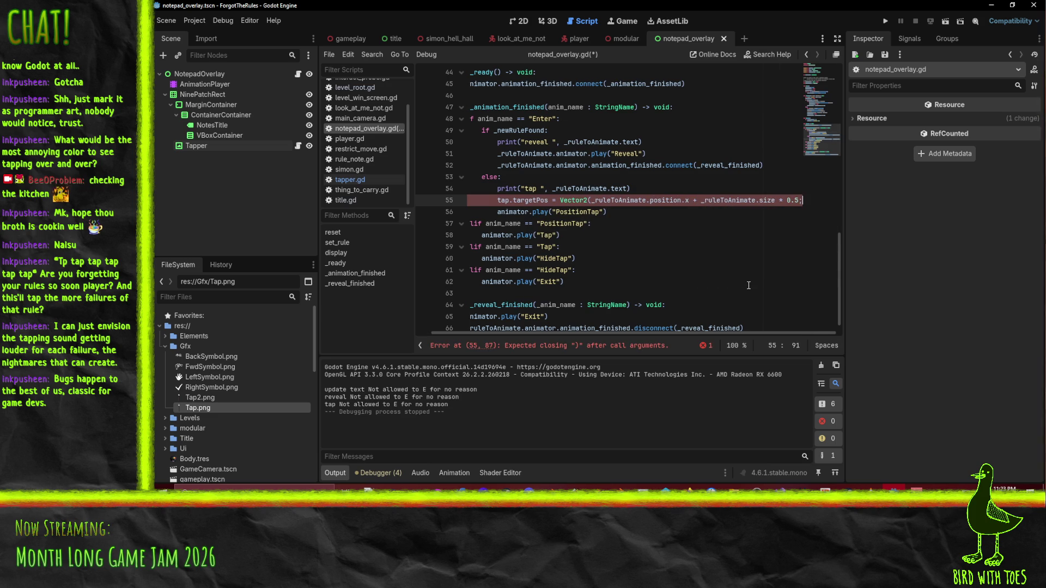
text(25)
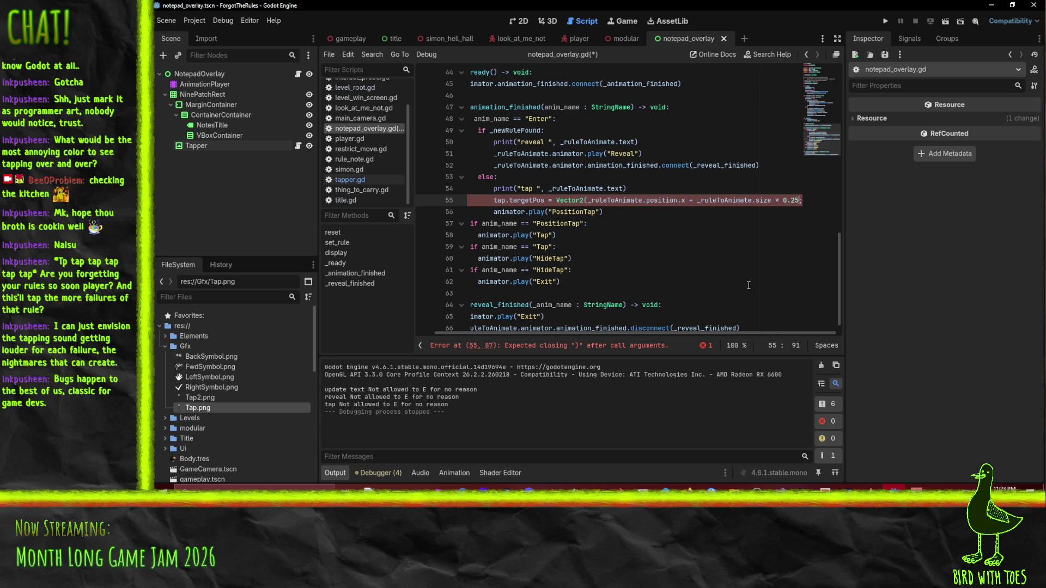
text(, _ru)
key(BackSpace)
key(Return)
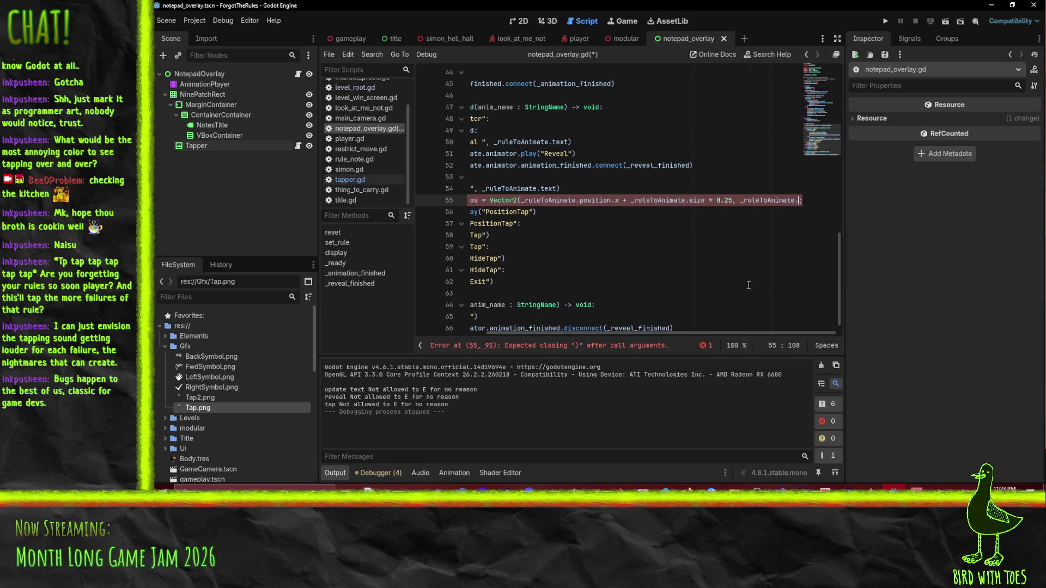
text(.position.)
text(y +)
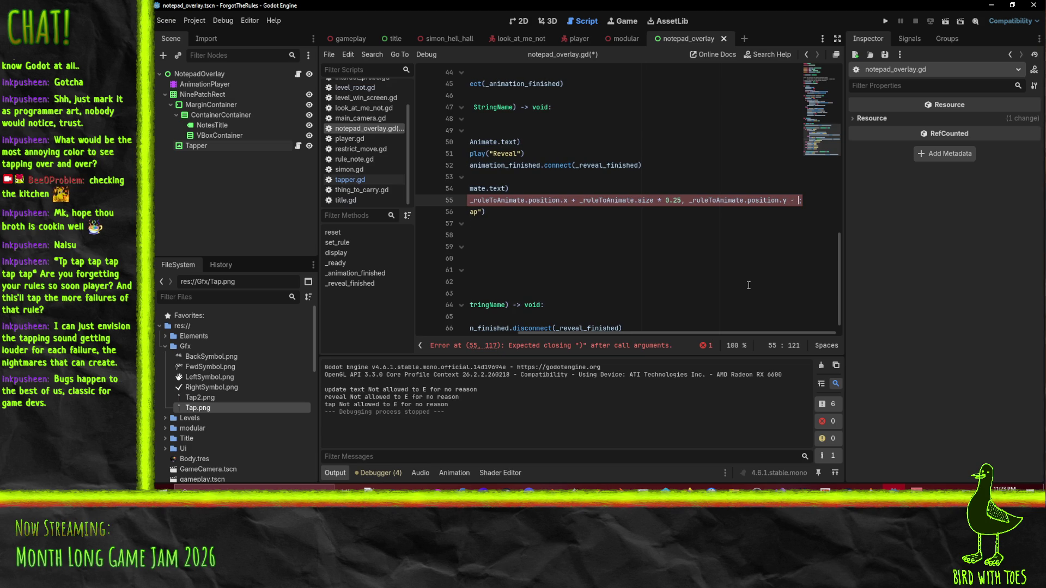
text( ))
text(ruleToAnimate.size.y)
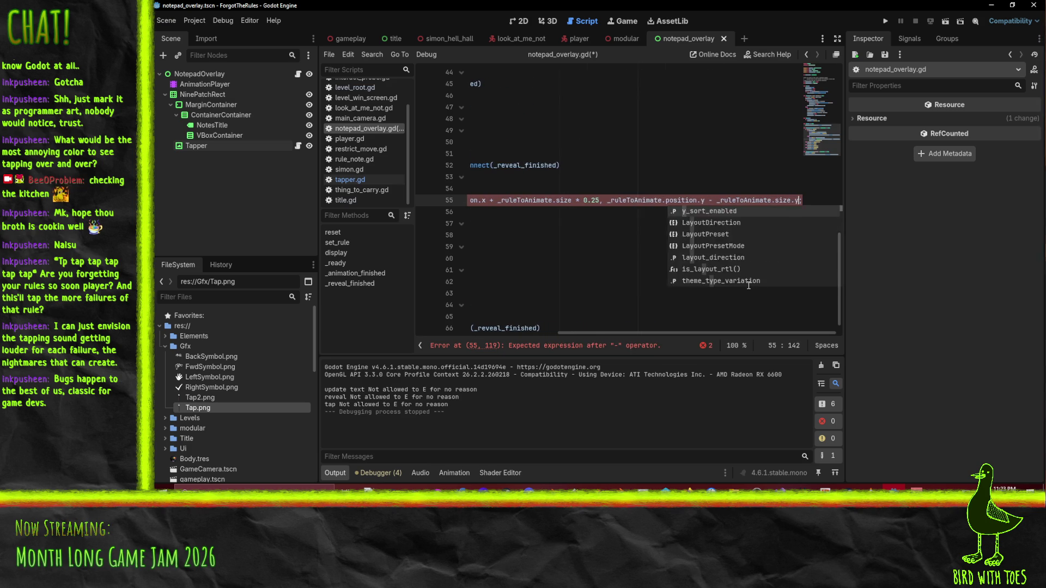
text( * 0.5))
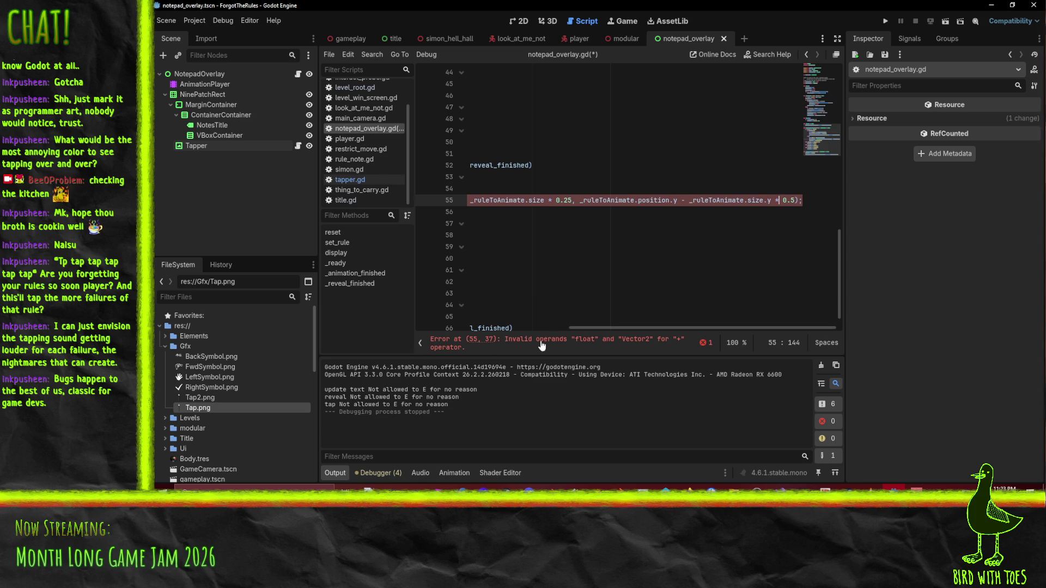
drag(607, 325, 531, 327)
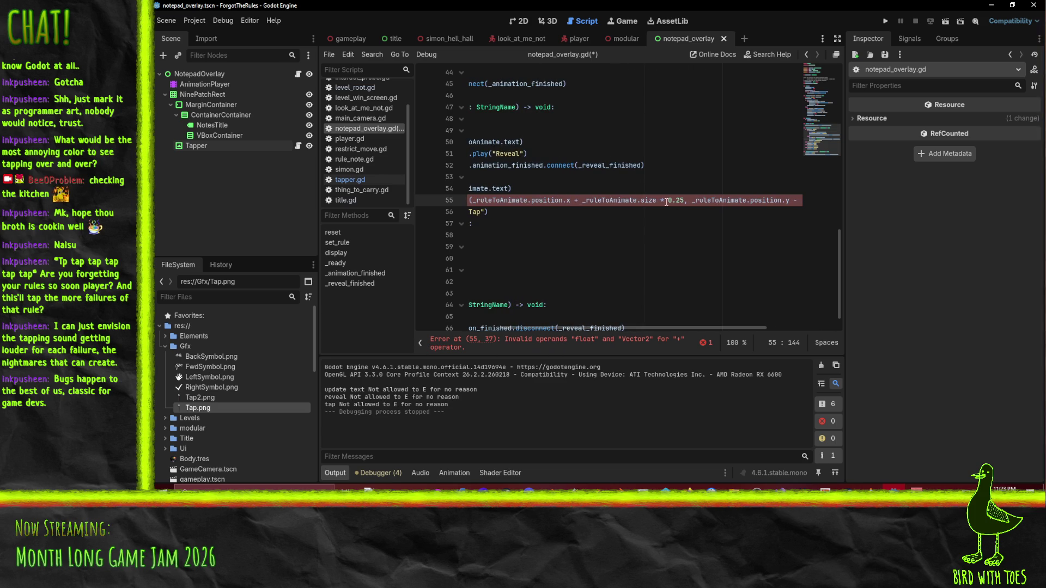
key(Home)
key(Home)
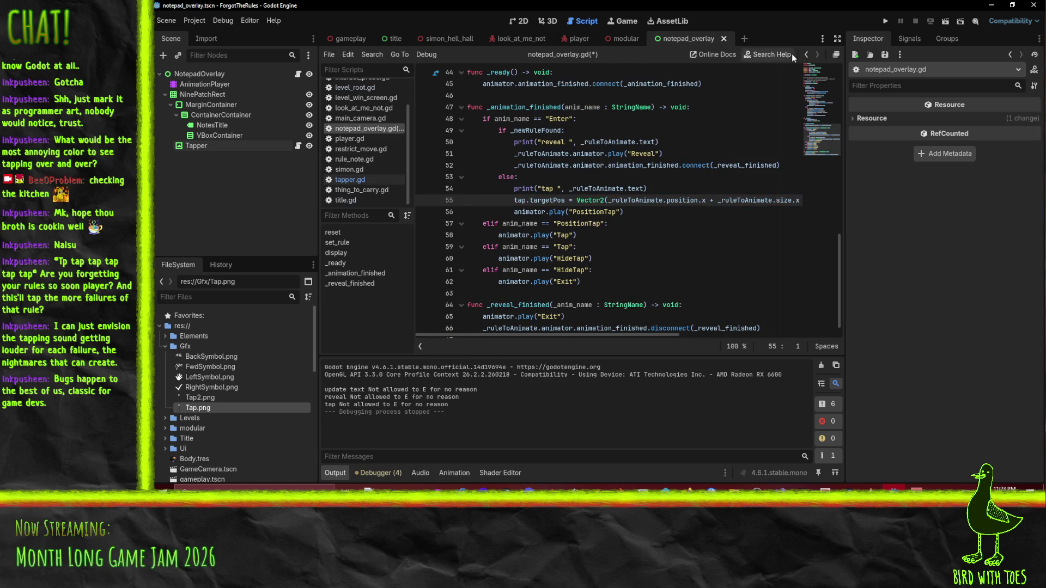
click(887, 22)
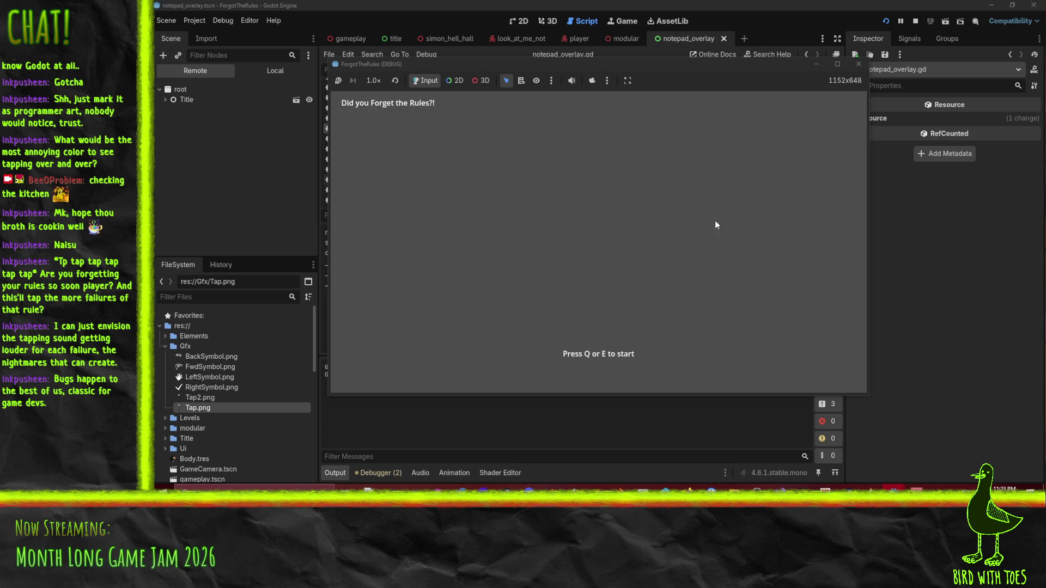
Start the game with Q, restart it, and break the E rule to show the notes panel
key(q)
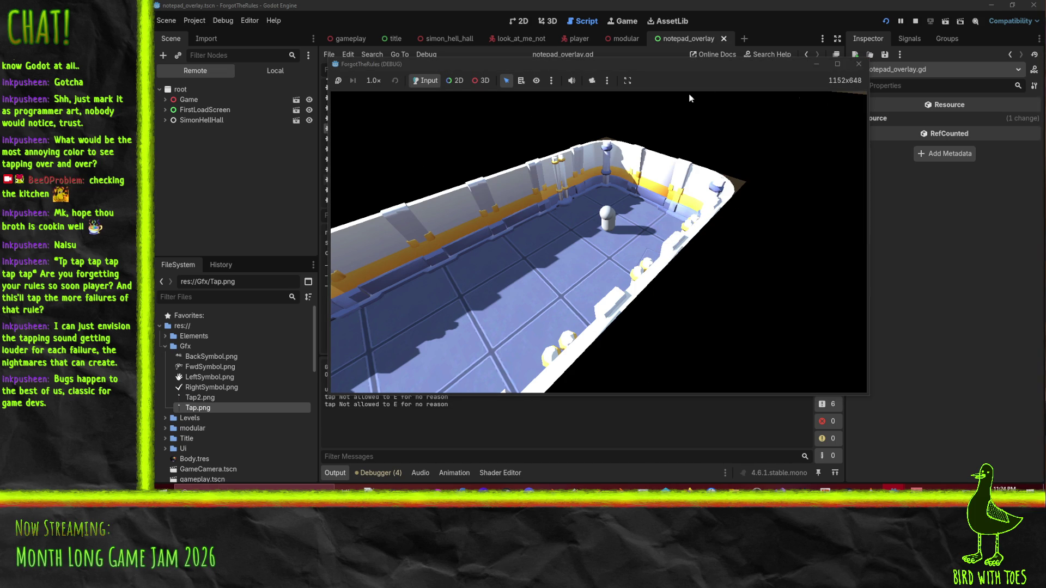
click(886, 22)
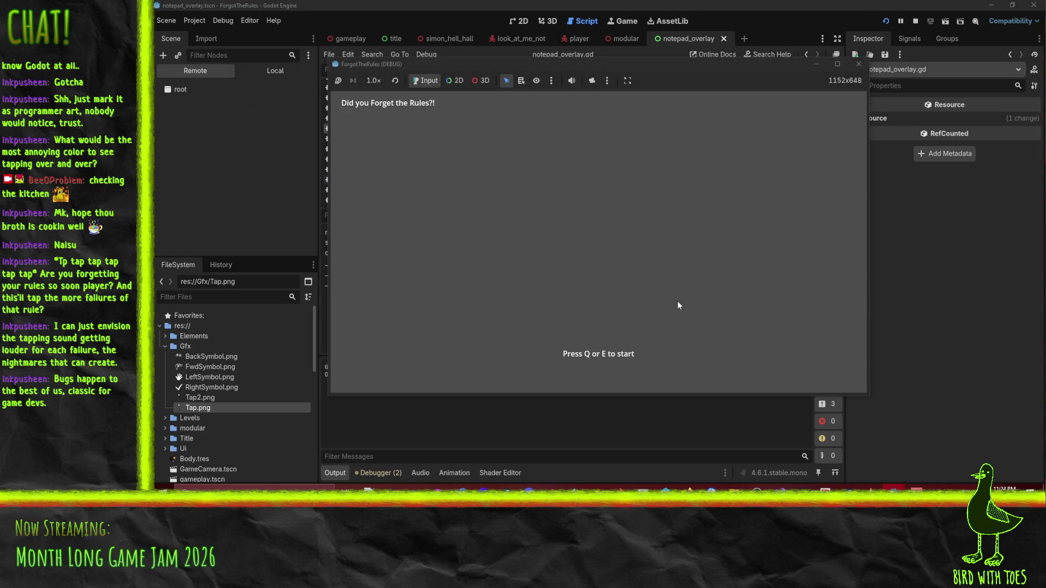
key(q)
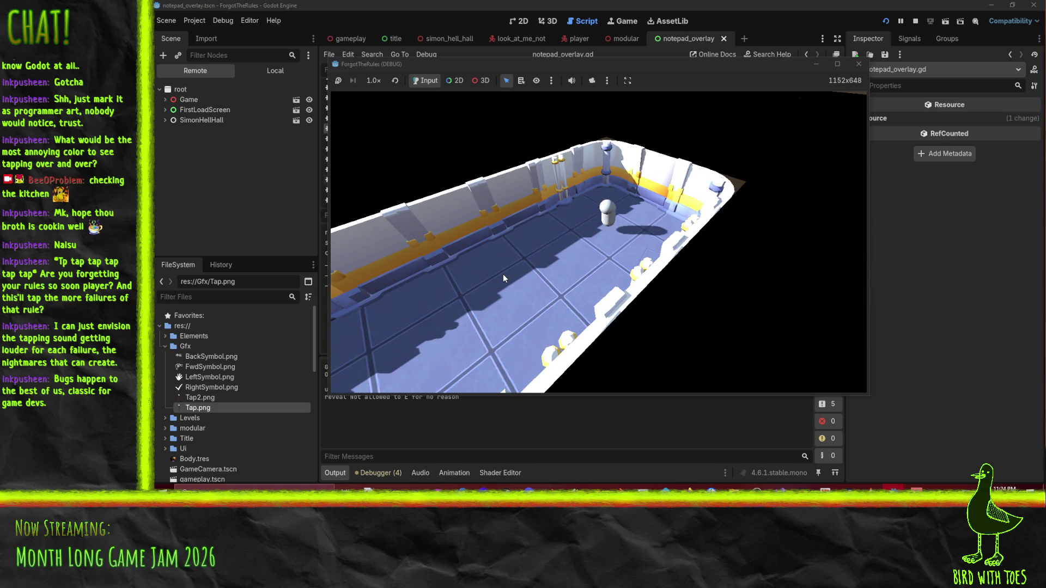
key(e)
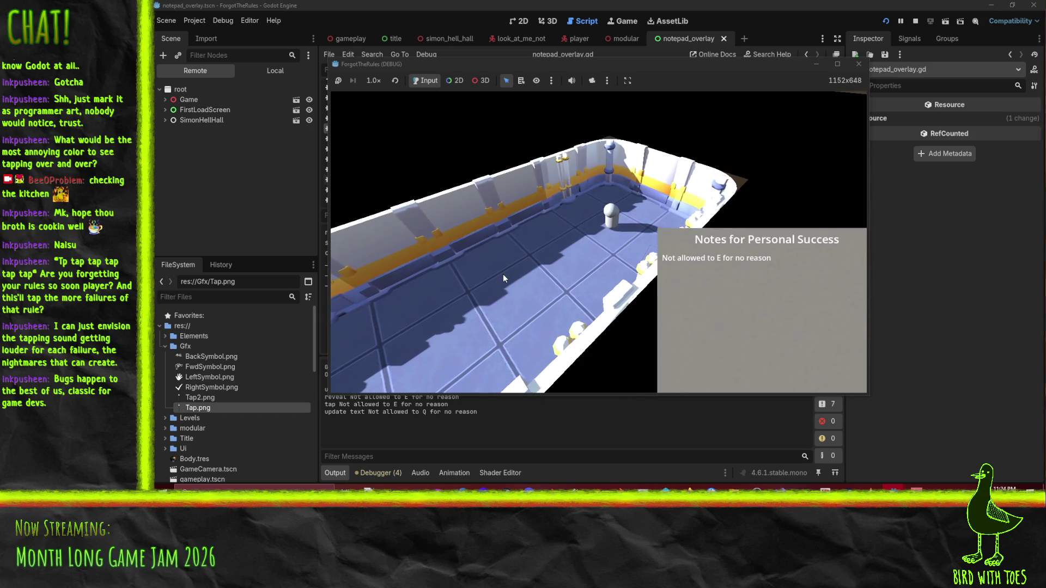
Walk through the room, break the Q rule to reveal it, then stop the game
key(s)
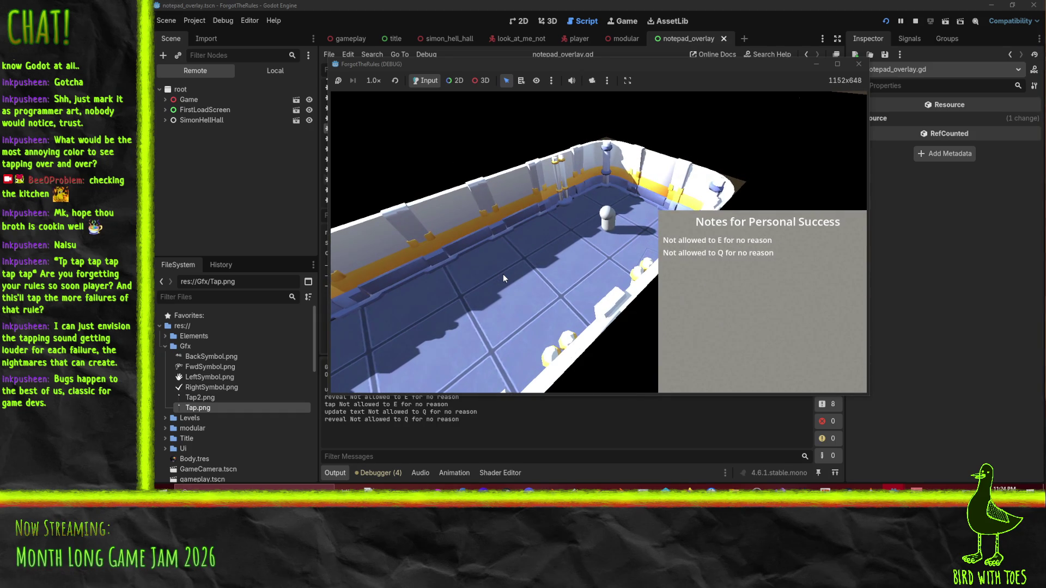
key(s)
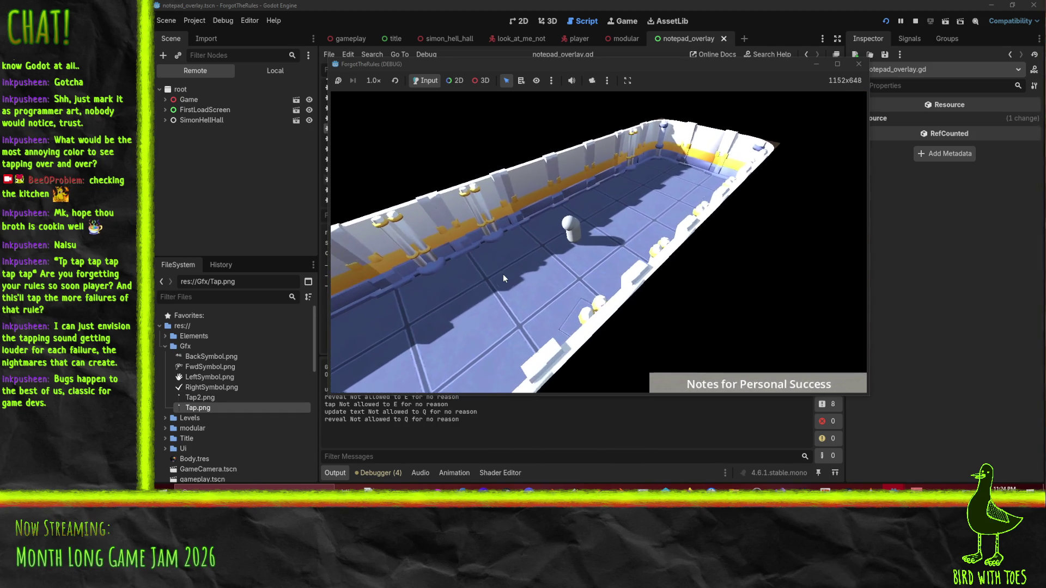
key(s)
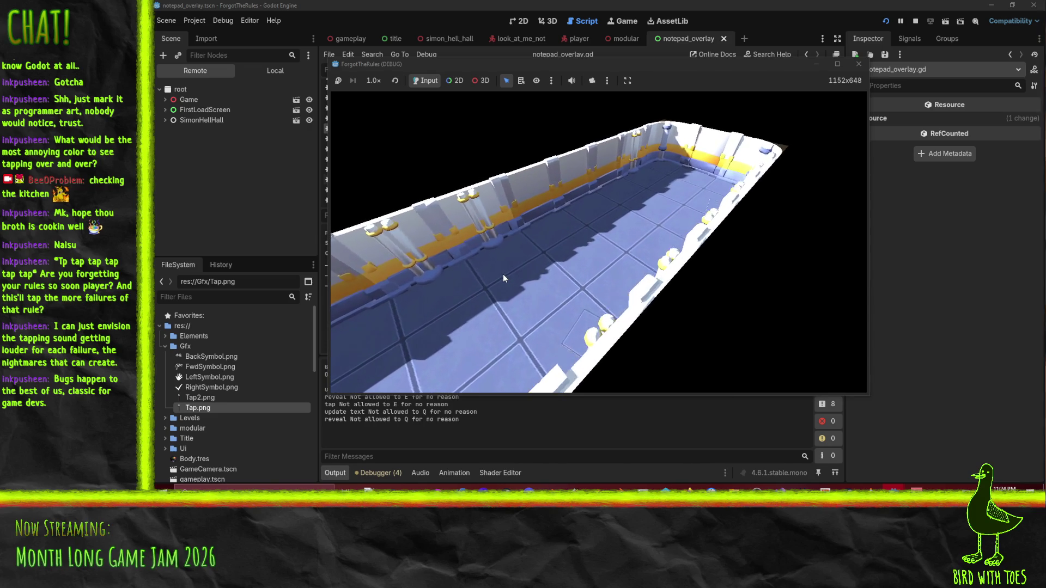
key(q)
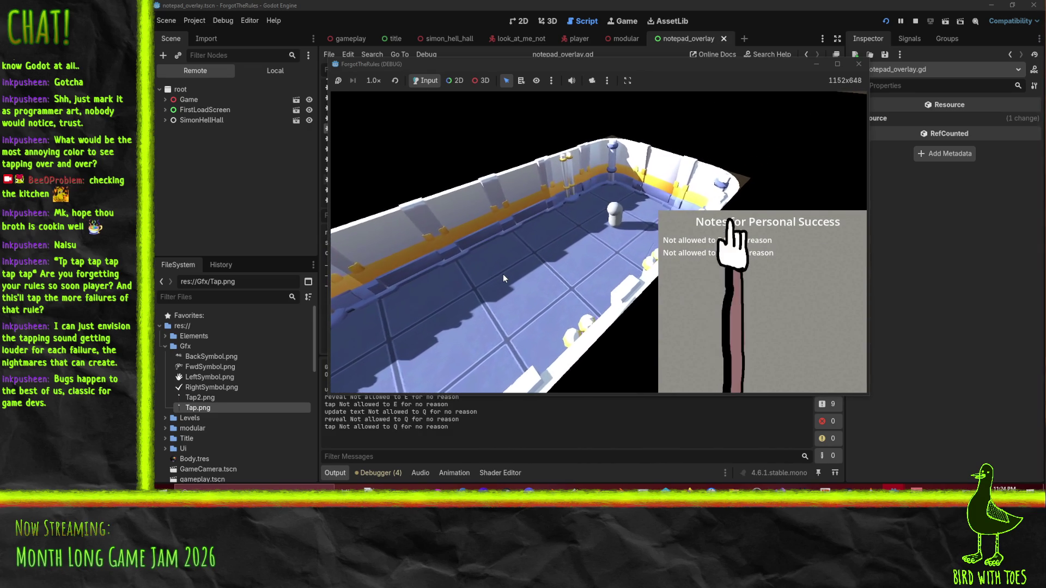
key(s)
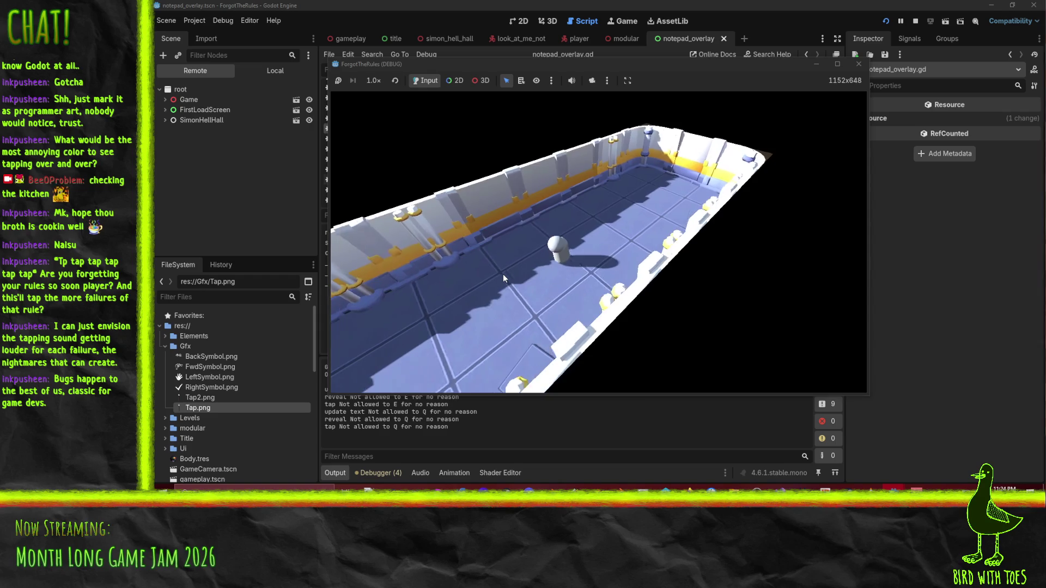
key(w)
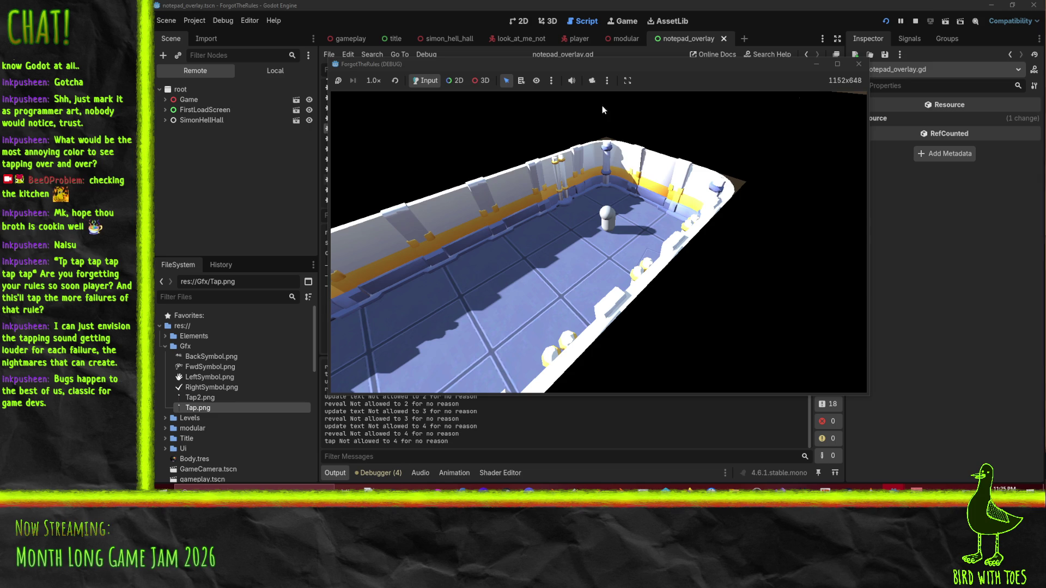
click(916, 20)
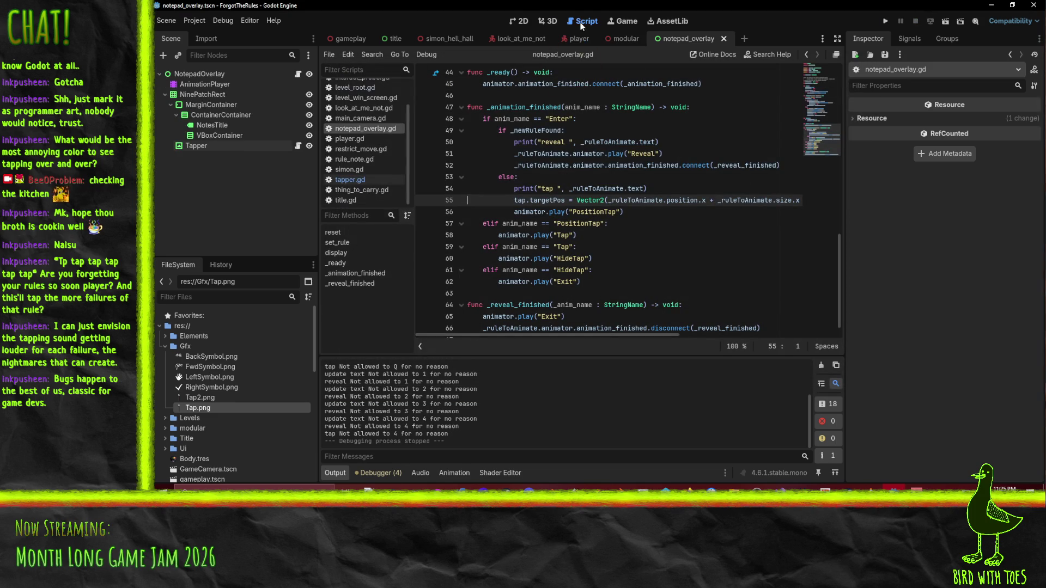
Inspect the overlay's VBoxContainer via Add Child Node, cancel the chooser, and return to notepad_overlay.gd
click(512, 20)
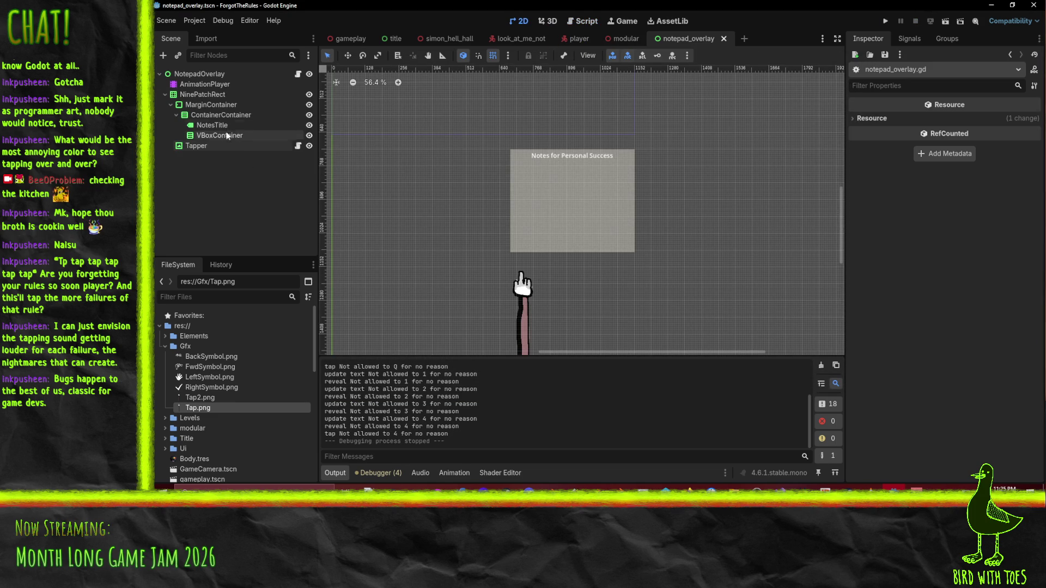
click(219, 136)
right_click(228, 134)
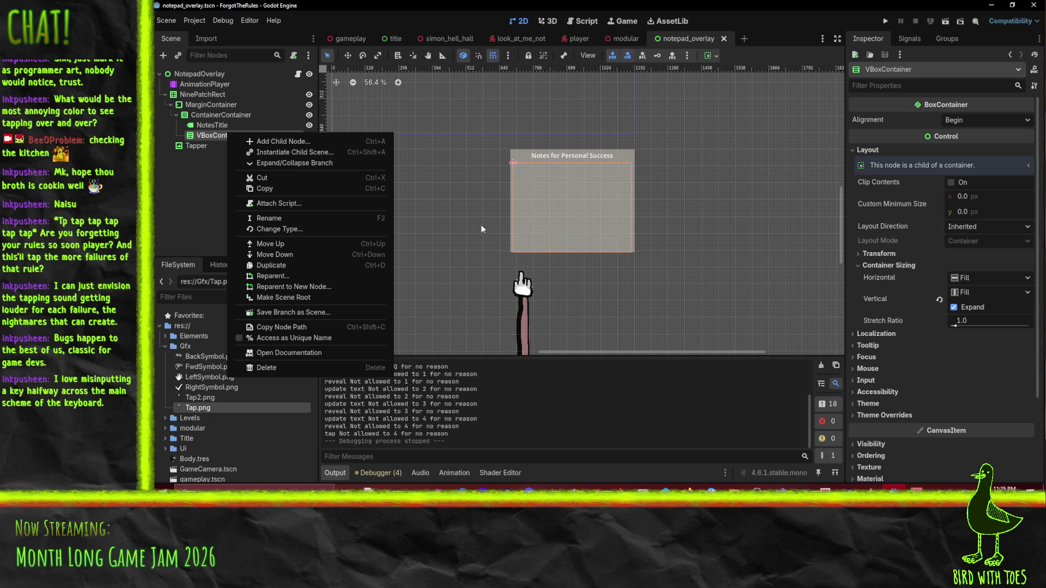
click(298, 142)
click(691, 399)
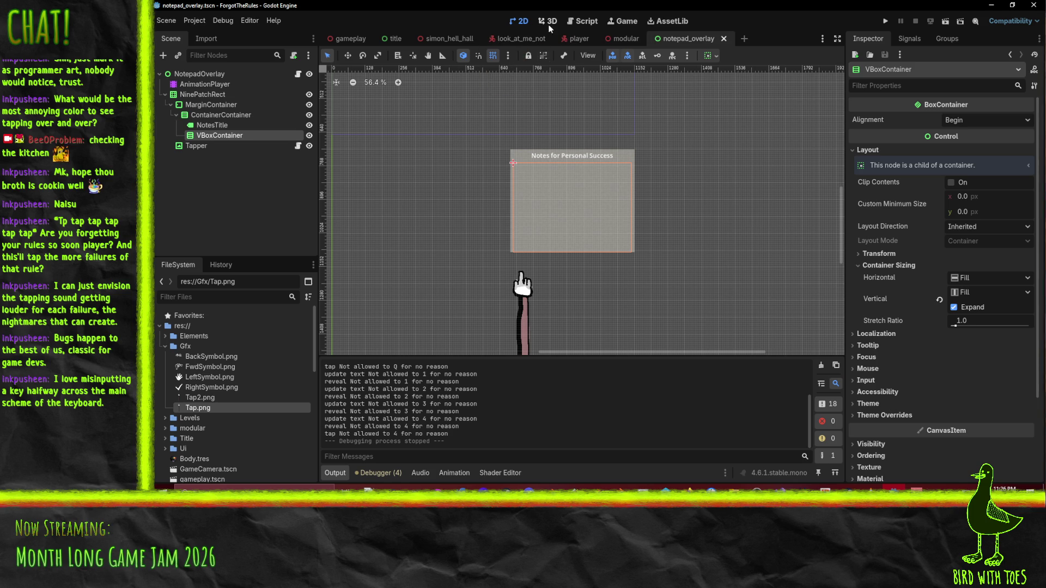
click(582, 23)
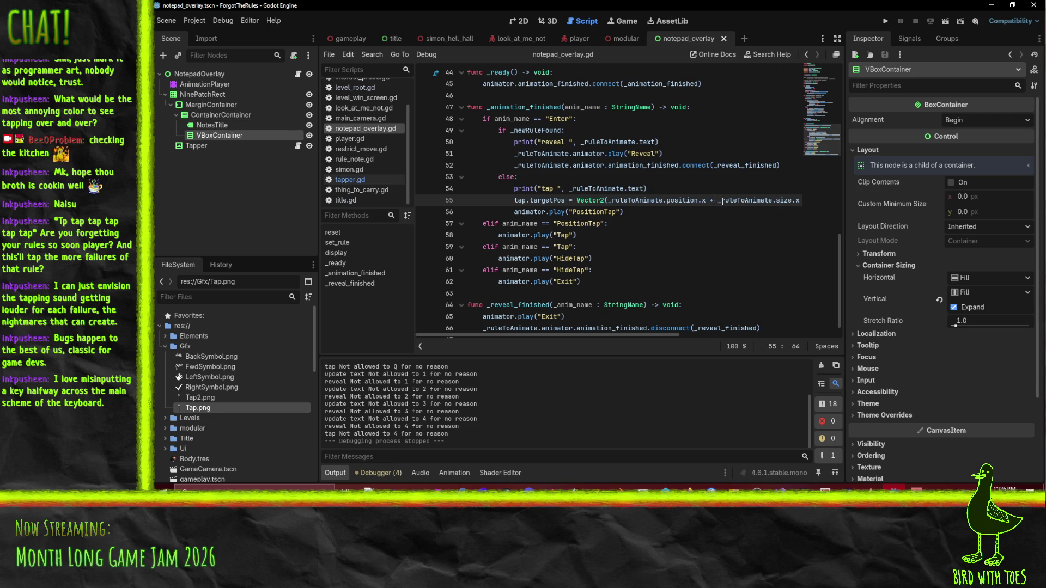
Append + labelContainer.position to line 55's targetPos, save, and run the game
key(End)
text(+ cont)
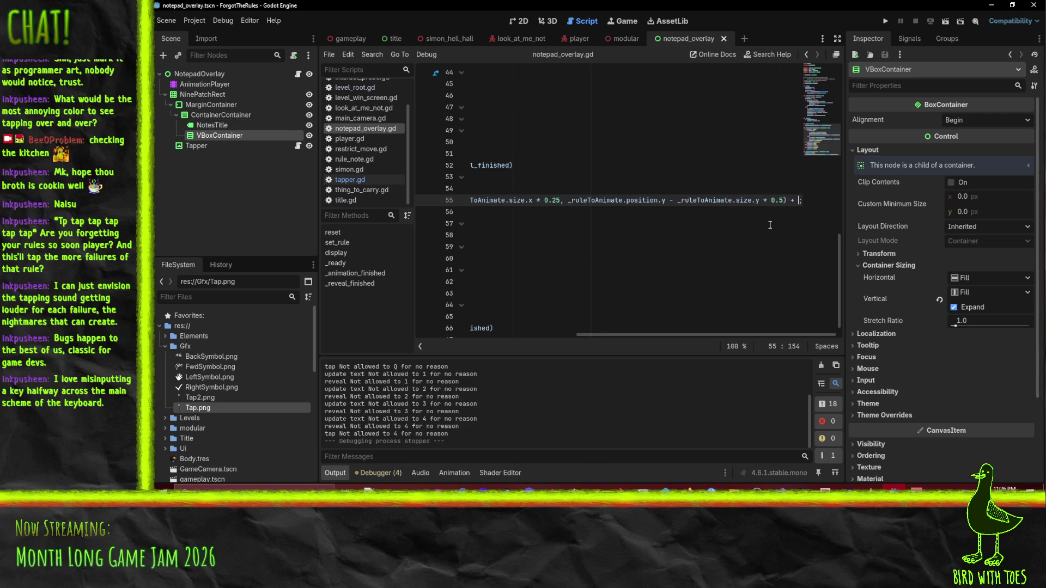
text(ain)
key(Down)
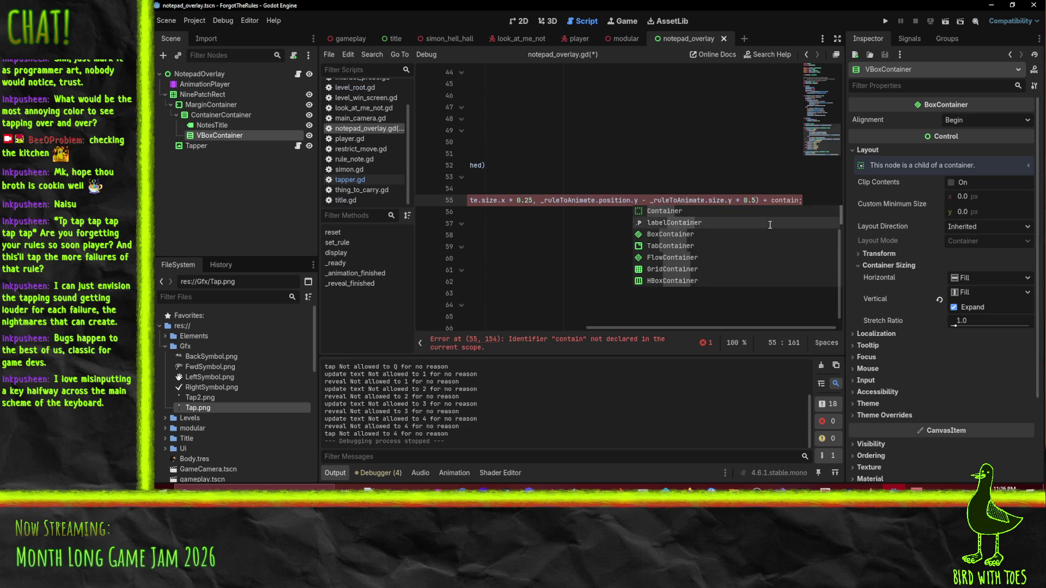
key(Return)
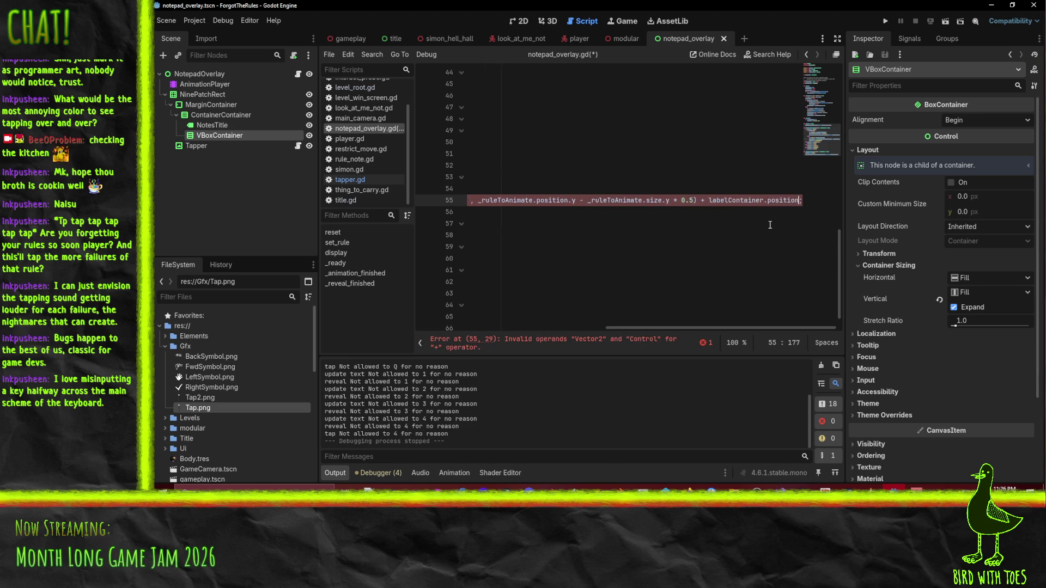
key(ctrl+s)
click(885, 21)
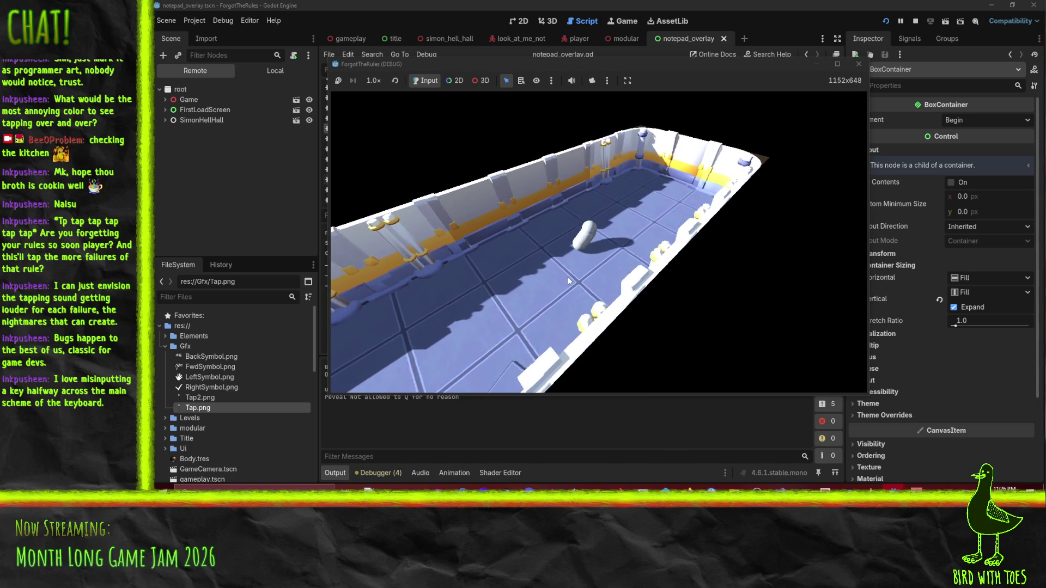
Break the Q rule, then move the player to break the 4 rule, revealing both in the notes panel
key(q)
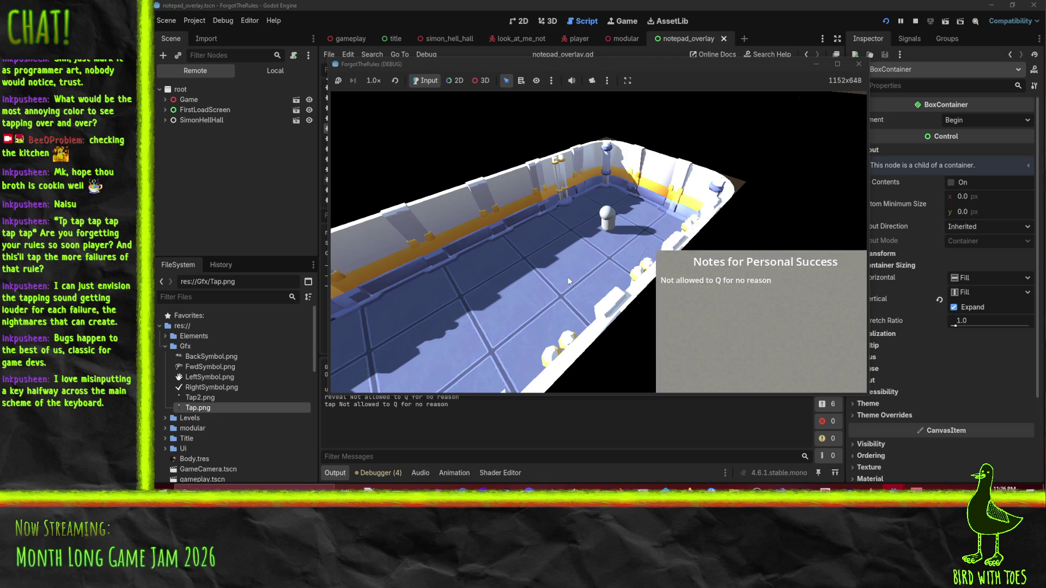
key(s)
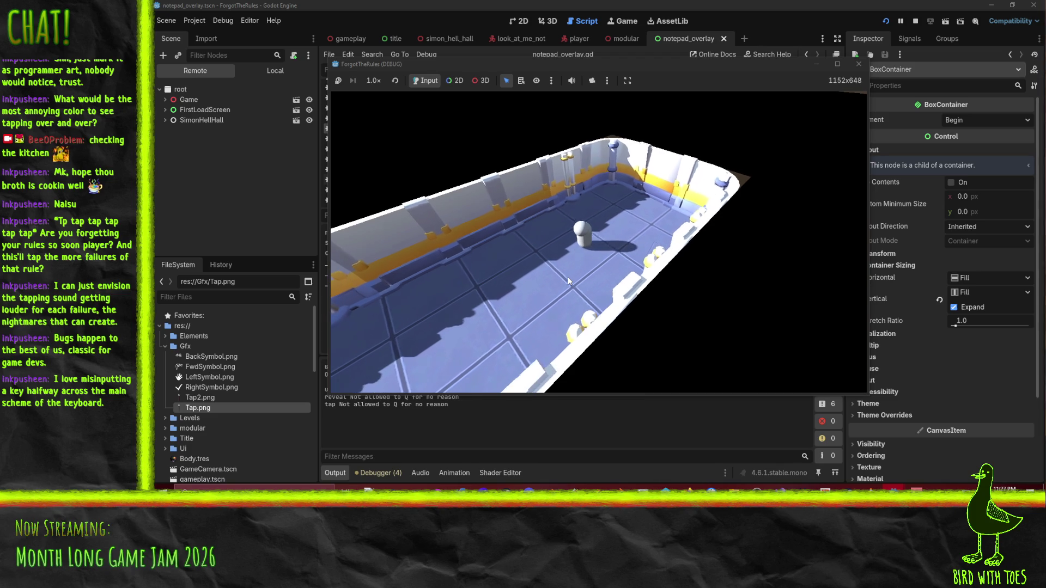
key(w)
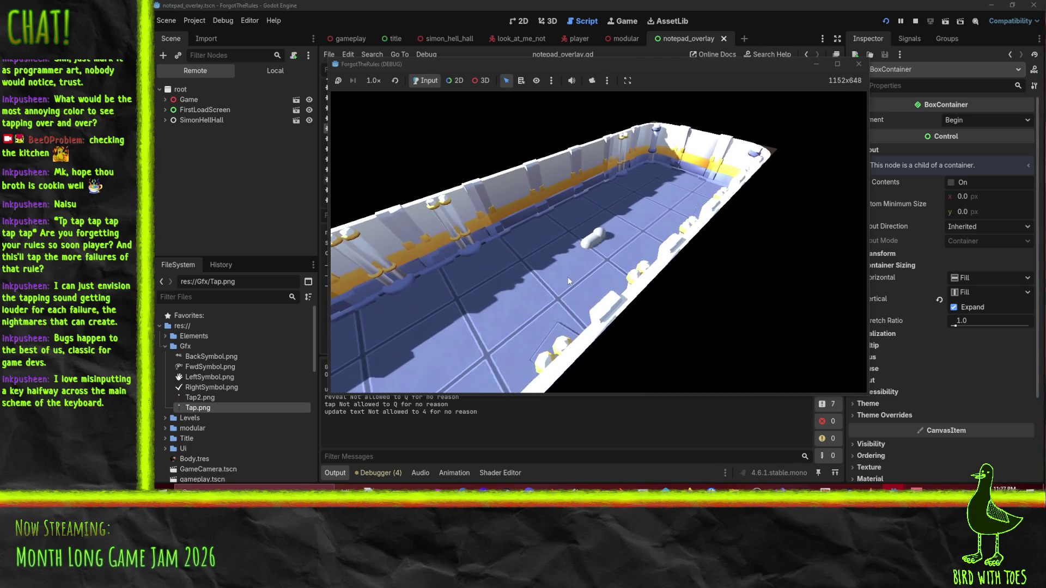
key(s)
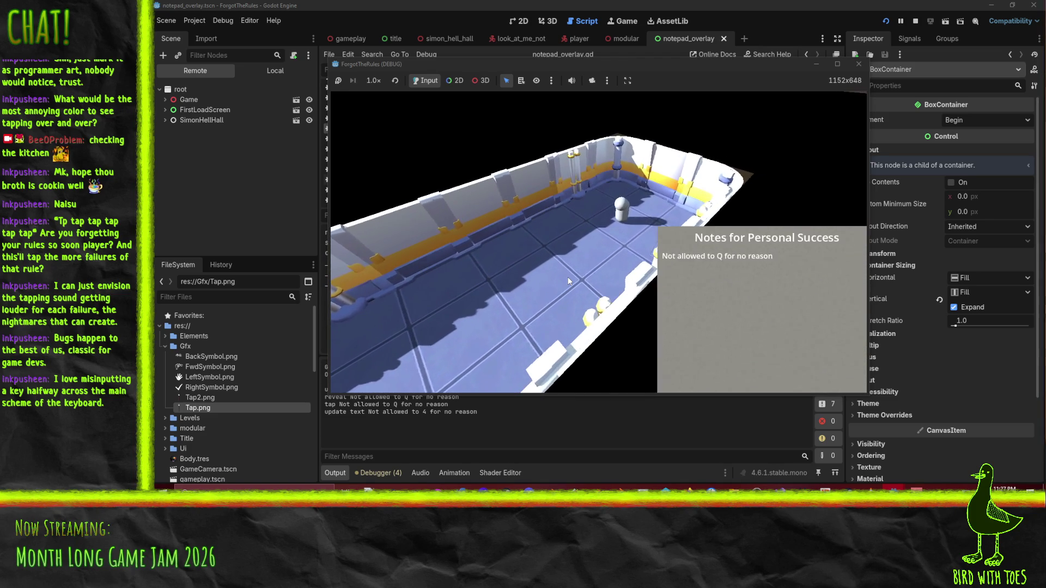
Walk the player out of the room and into the shybot's sight trigger
key(s)
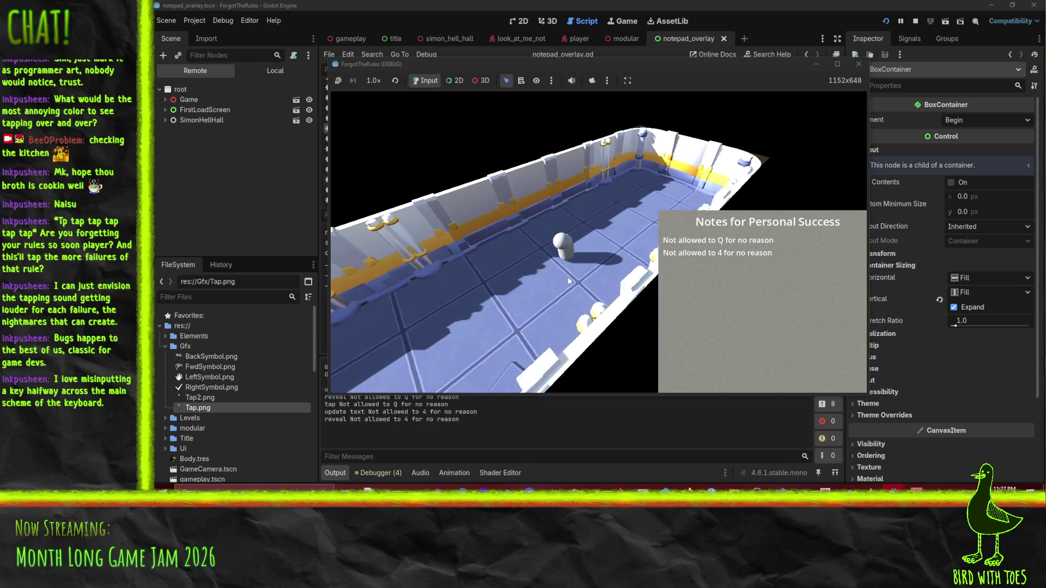
key(d)
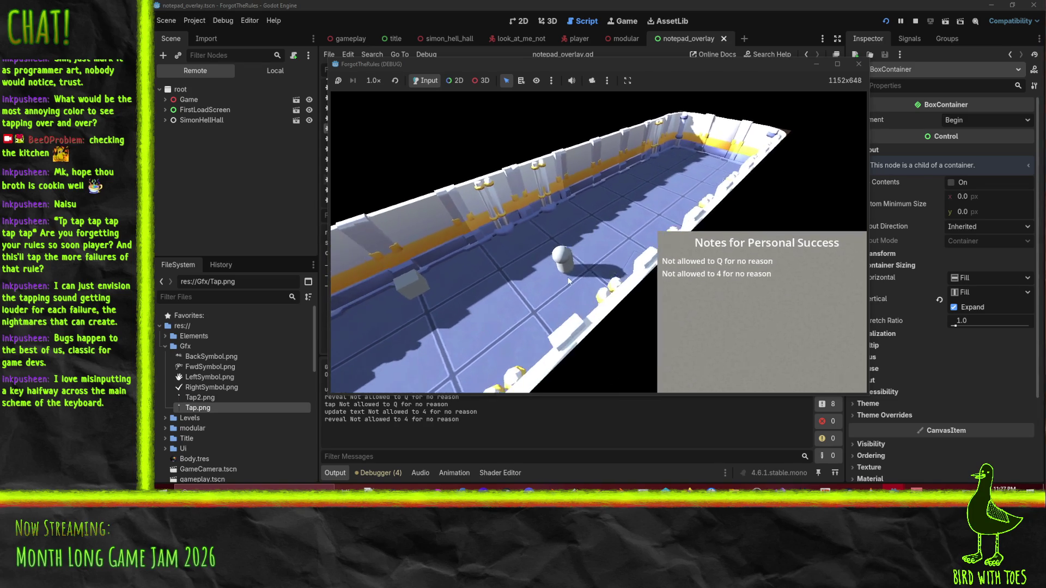
key(a)
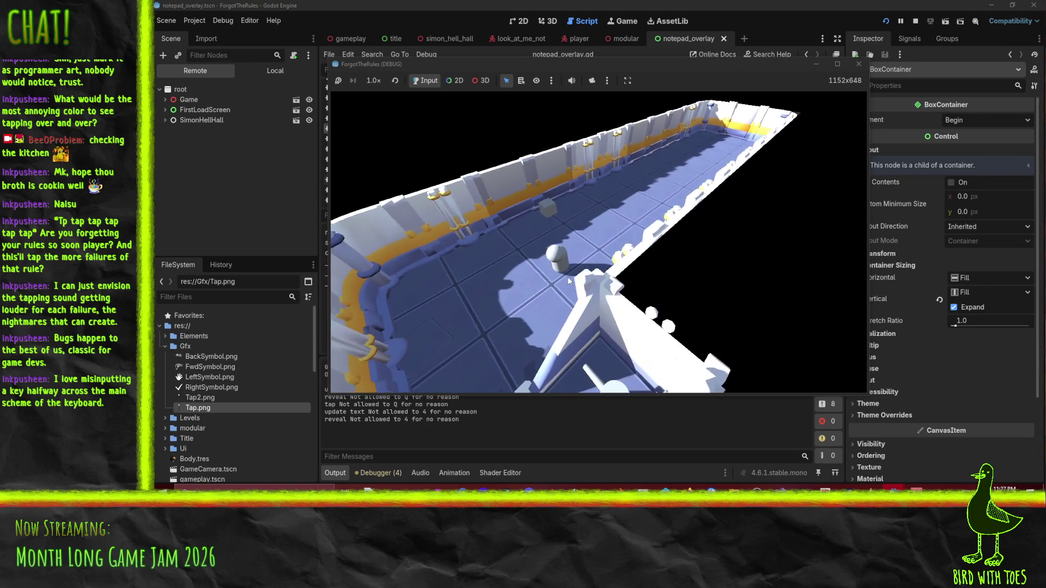
key(s)
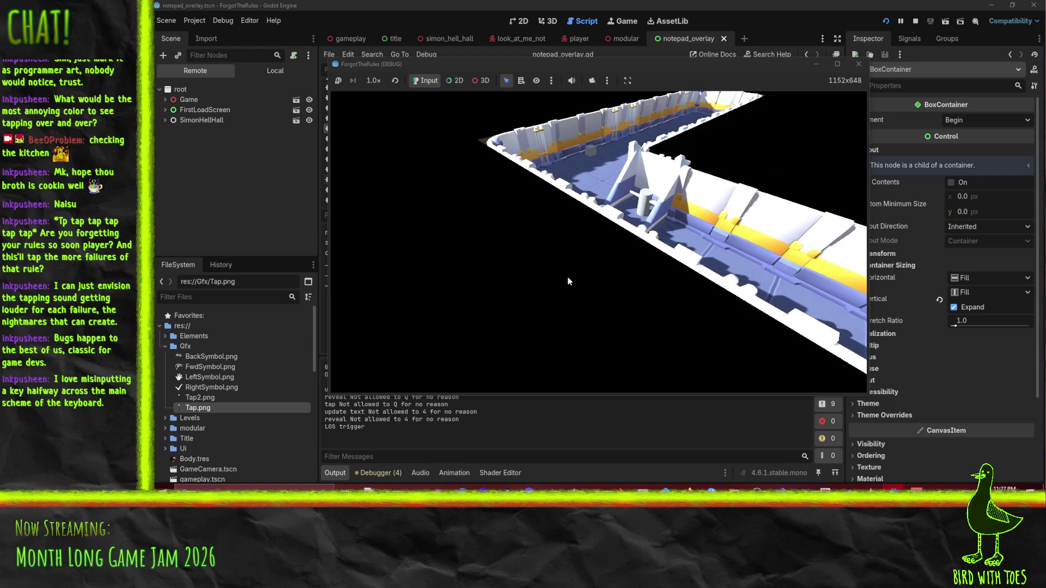
key(w)
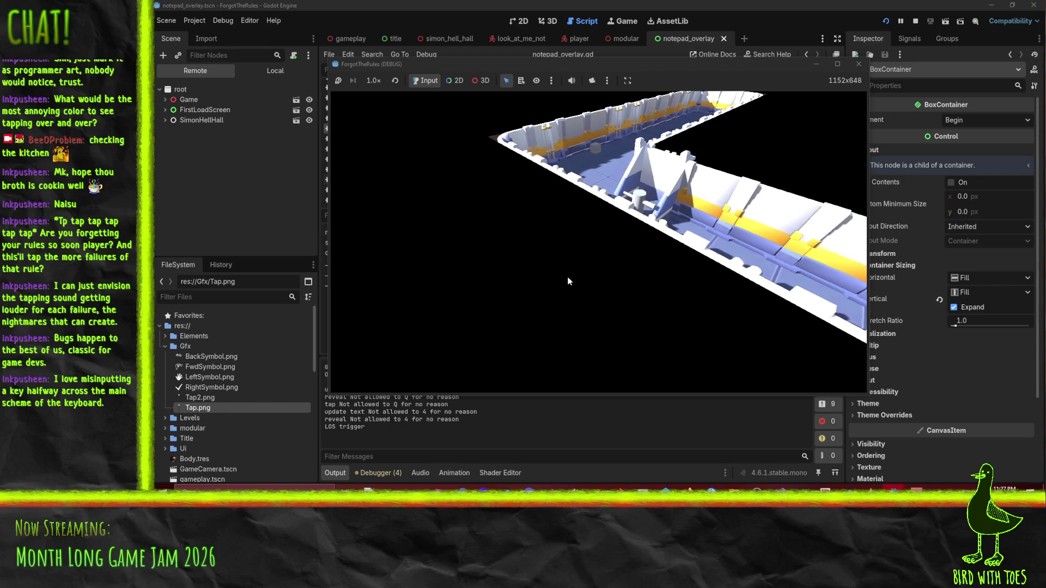
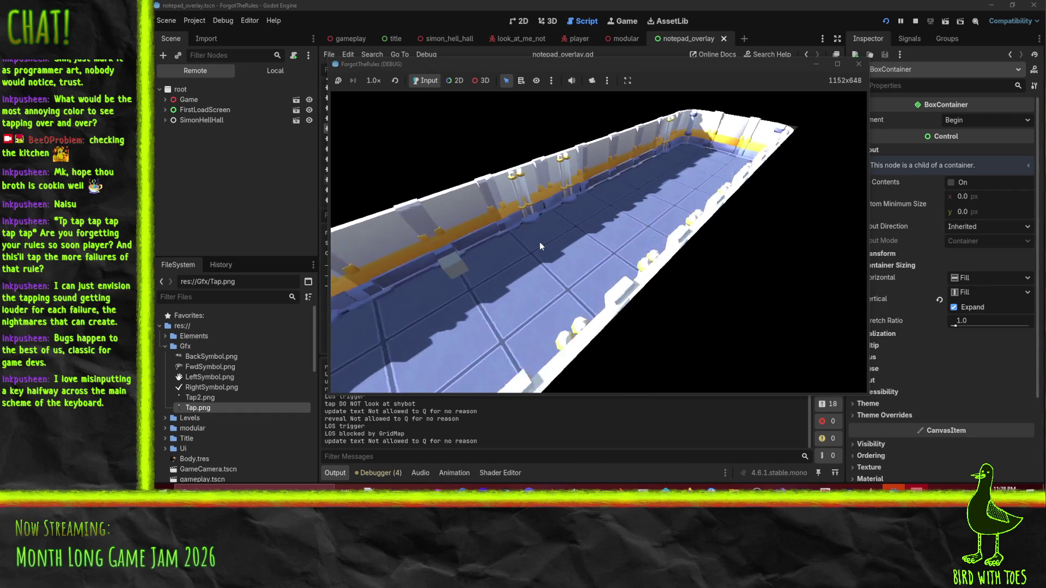
Trigger a rule with Tab to show the notes panel in the running game, then stop the game
key(Tab)
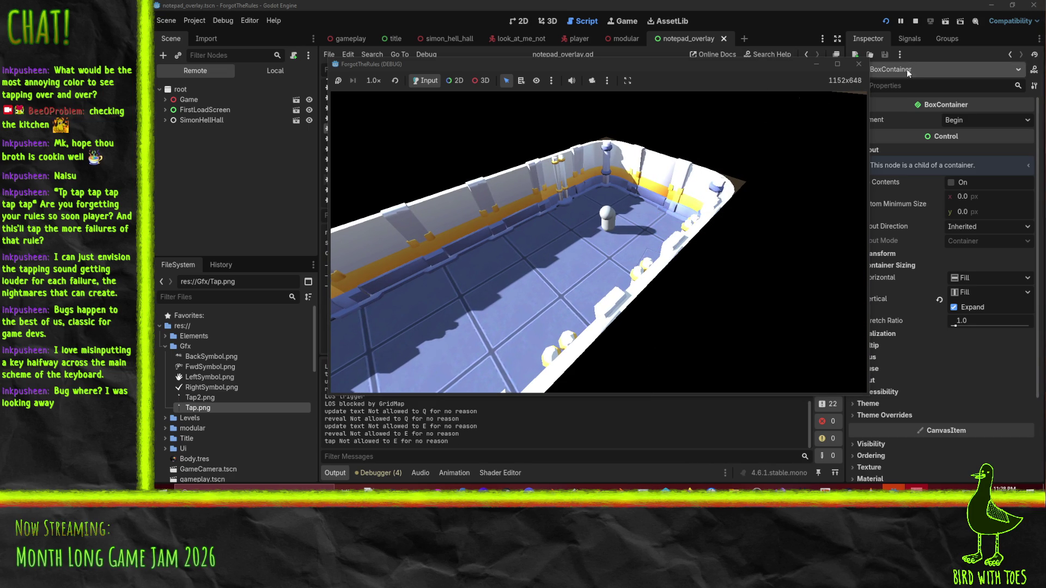
click(916, 22)
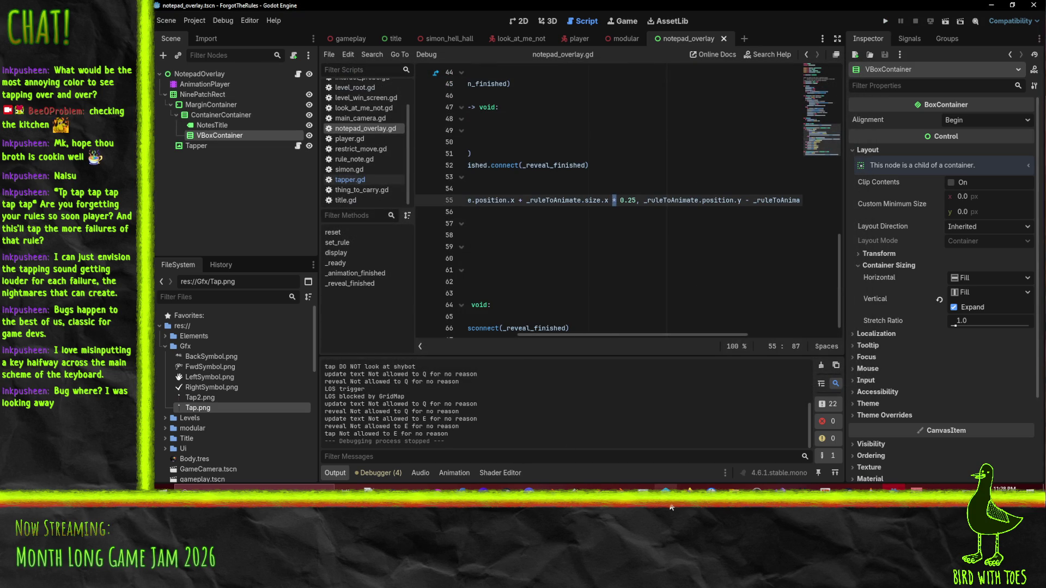
In P4V, revert unchanged files in the default changelist
click(665, 489)
right_click(456, 170)
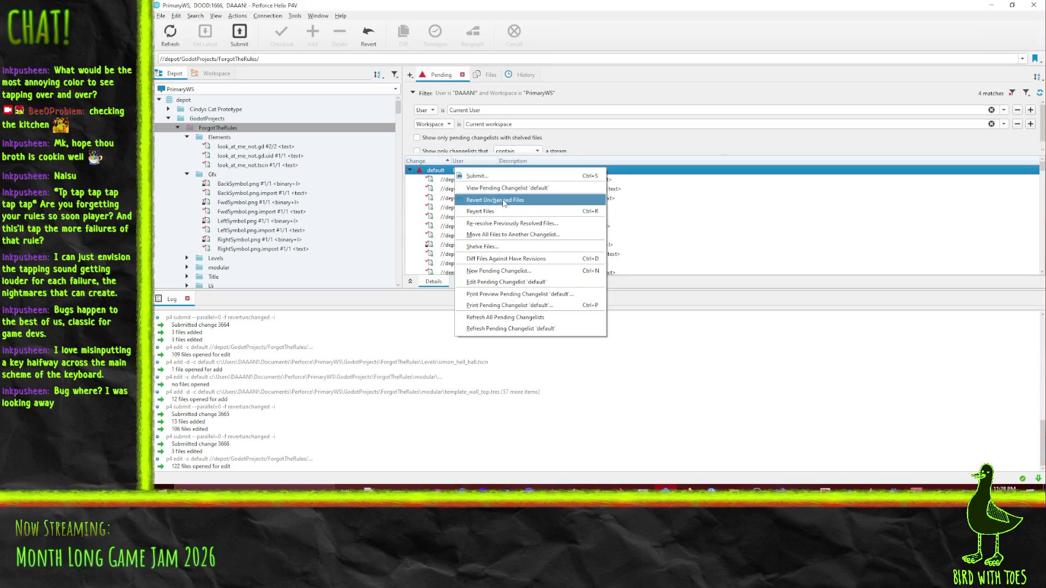
click(490, 206)
Mark Tap.png, Tap2.png and their .import files from the workspace Gfx folder for add
click(211, 174)
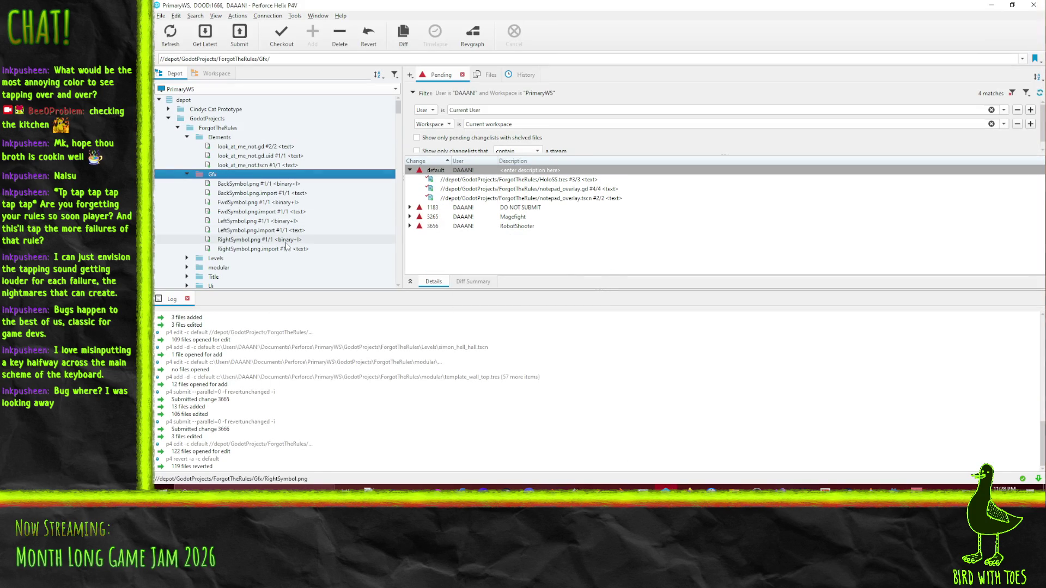
click(217, 73)
scroll(260, 241, down, 2)
click(187, 147)
click(229, 119)
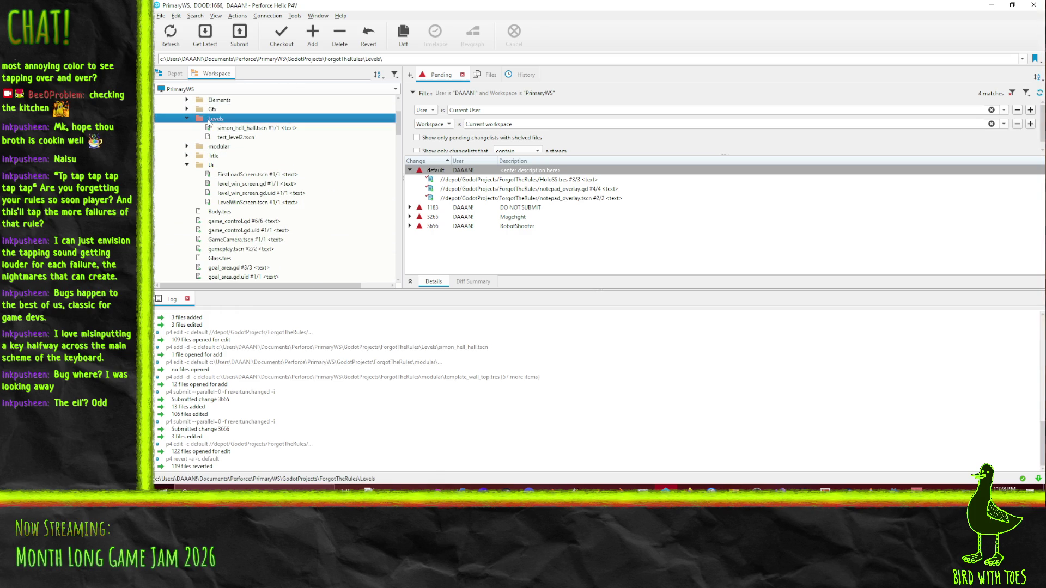
scroll(268, 127, up, 1)
double_click(267, 136)
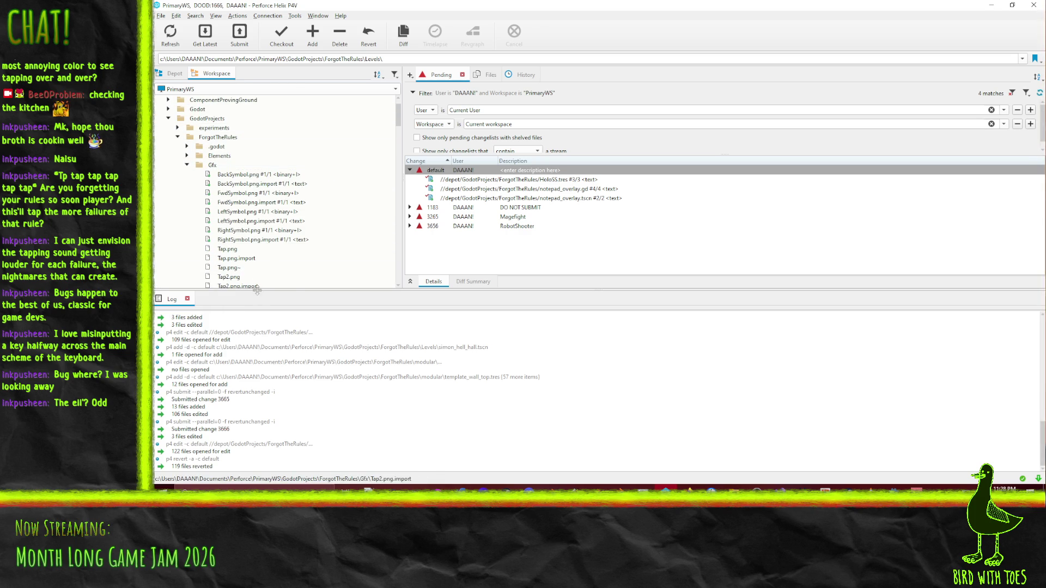
scroll(257, 275, down, 1)
click(228, 193)
shift+click(236, 202)
ctrl+click(240, 230)
ctrl+click(228, 220)
drag(229, 221, 499, 175)
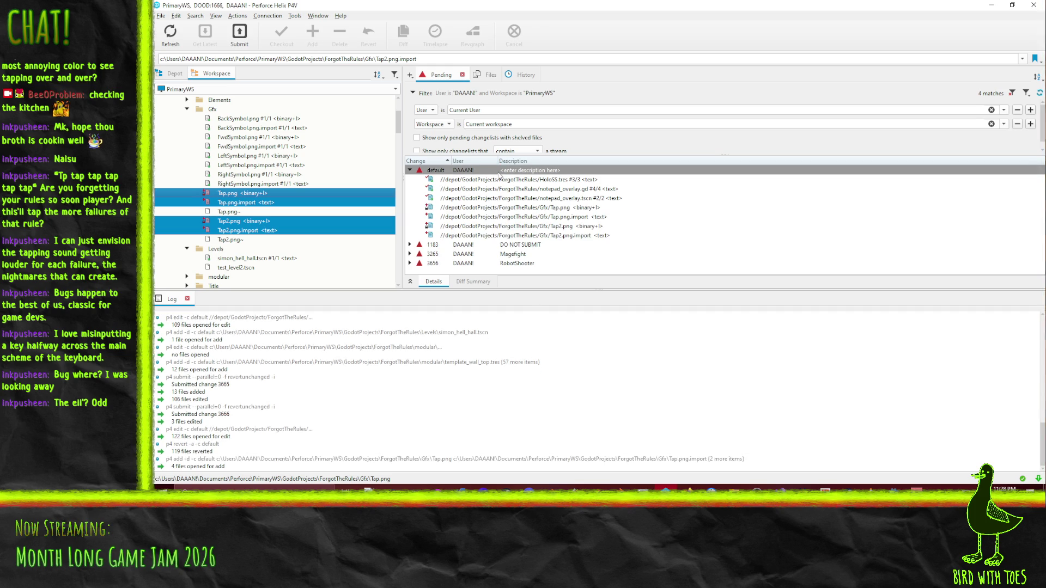
Submit the default changelist as 'Forgot - Tap on rules that are violated multiple times'
right_click(436, 170)
click(478, 173)
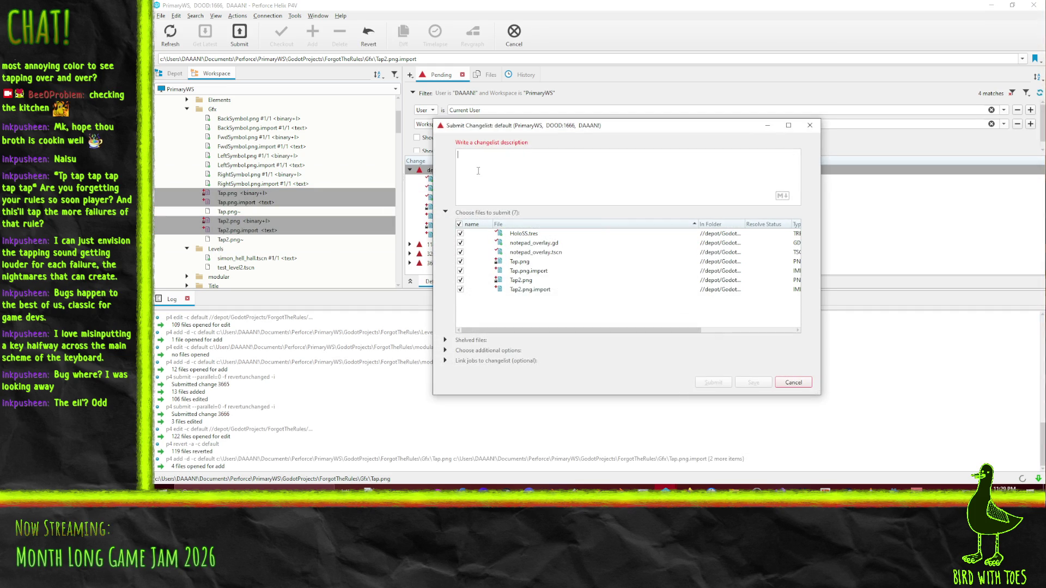
text(Fogot - Tap on rules that are vio)
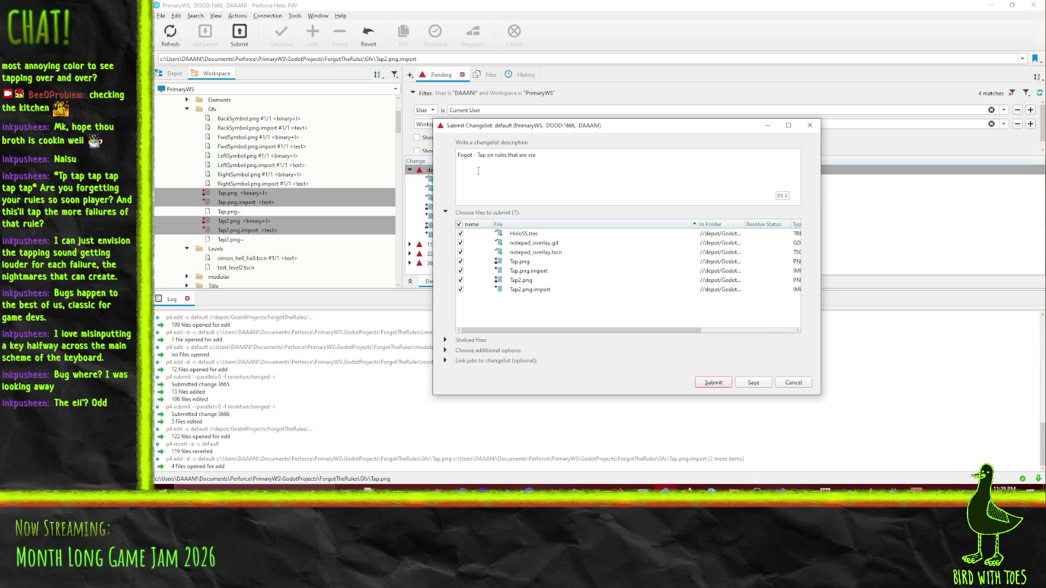
text(d multiple times)
click(723, 386)
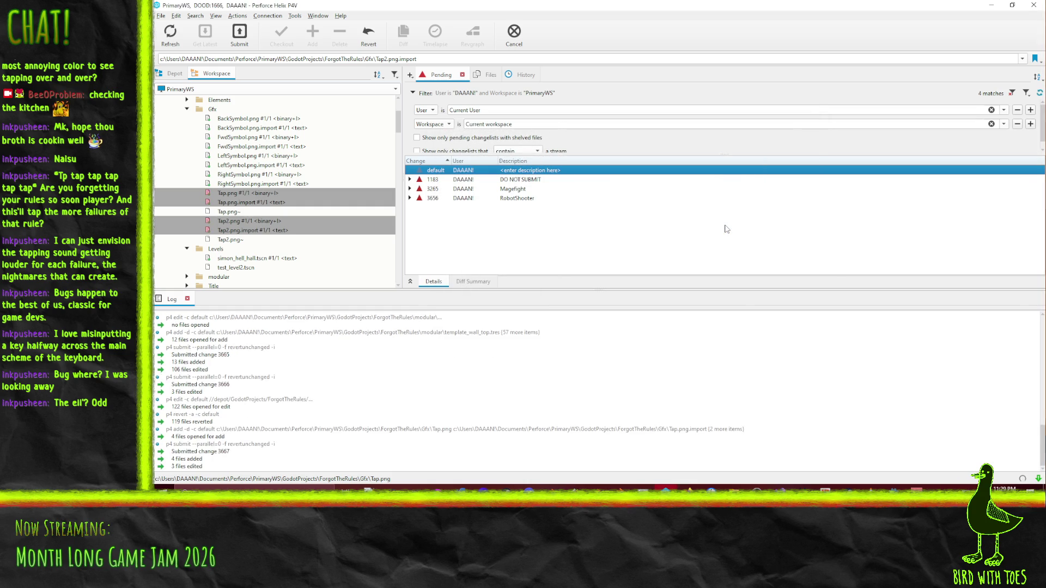
Check out the ForgotTheRules project folder for edit from the depot view
click(175, 74)
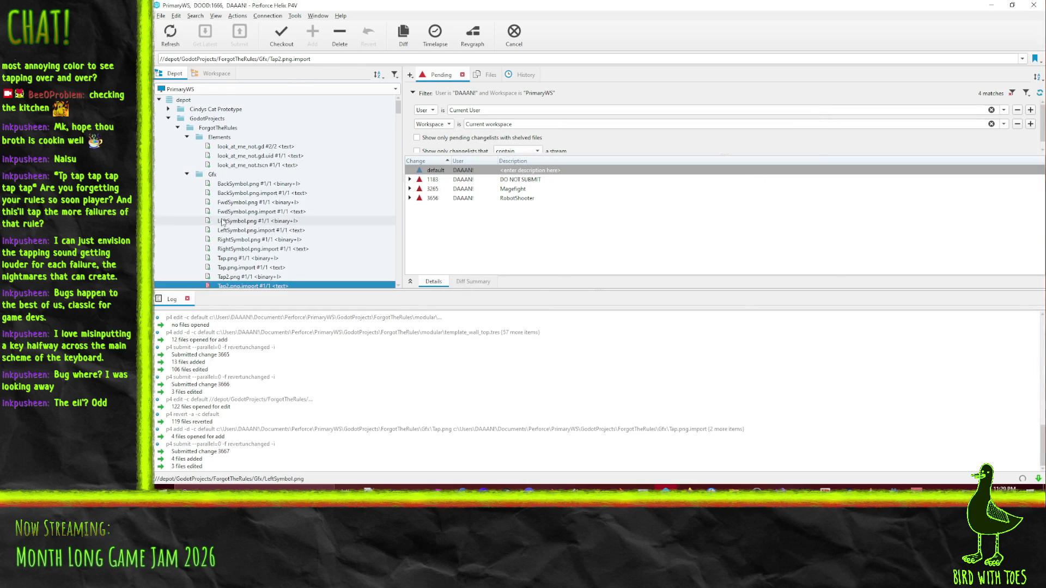
click(218, 127)
key(ctrl+e)
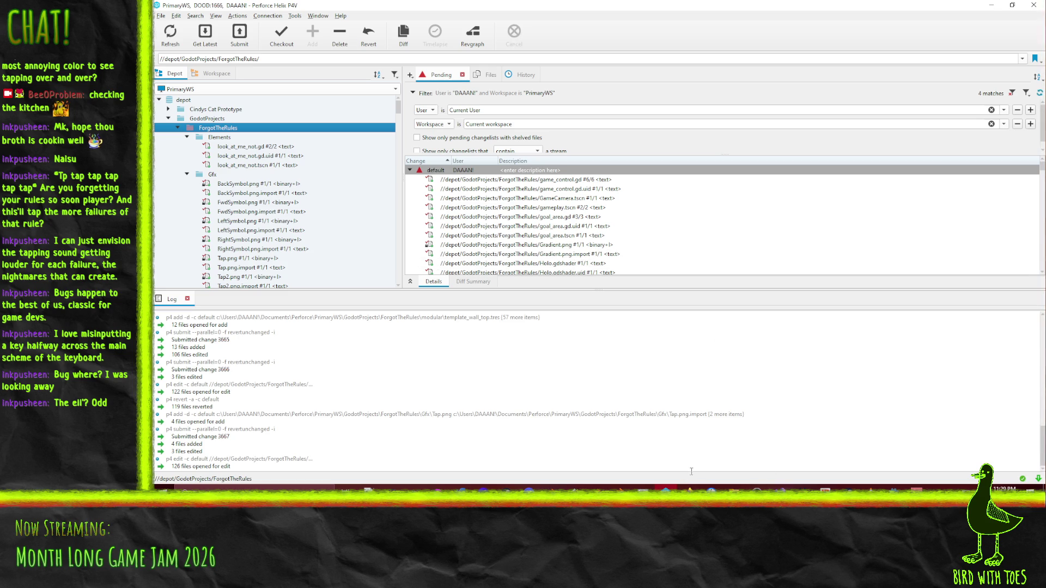
Back in Godot, locate the brokenRules declaration in notepad_overlay.gd and highlight its uses
click(894, 489)
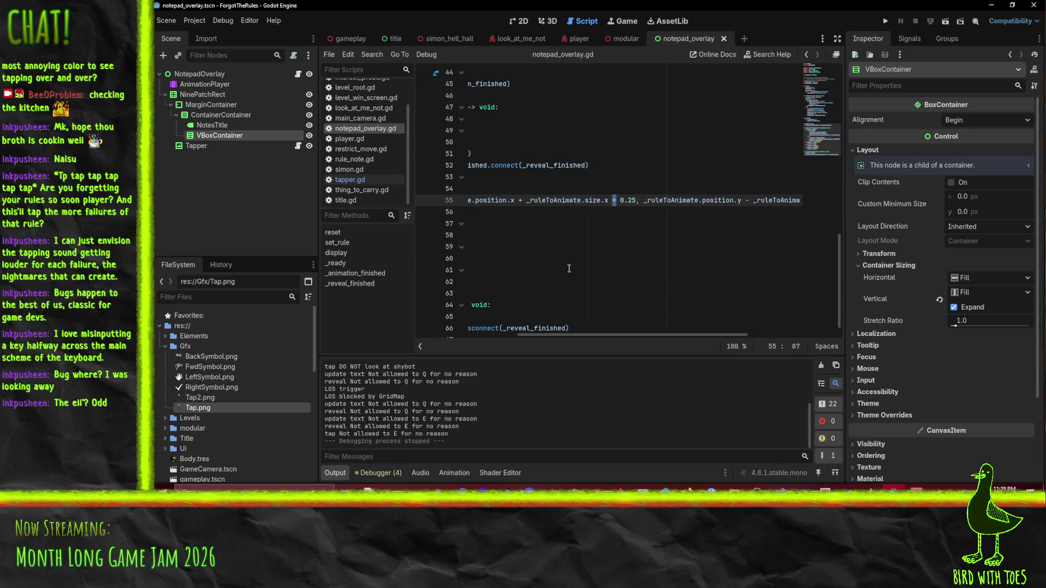
scroll(564, 337, up, 3)
scroll(602, 277, up, 12)
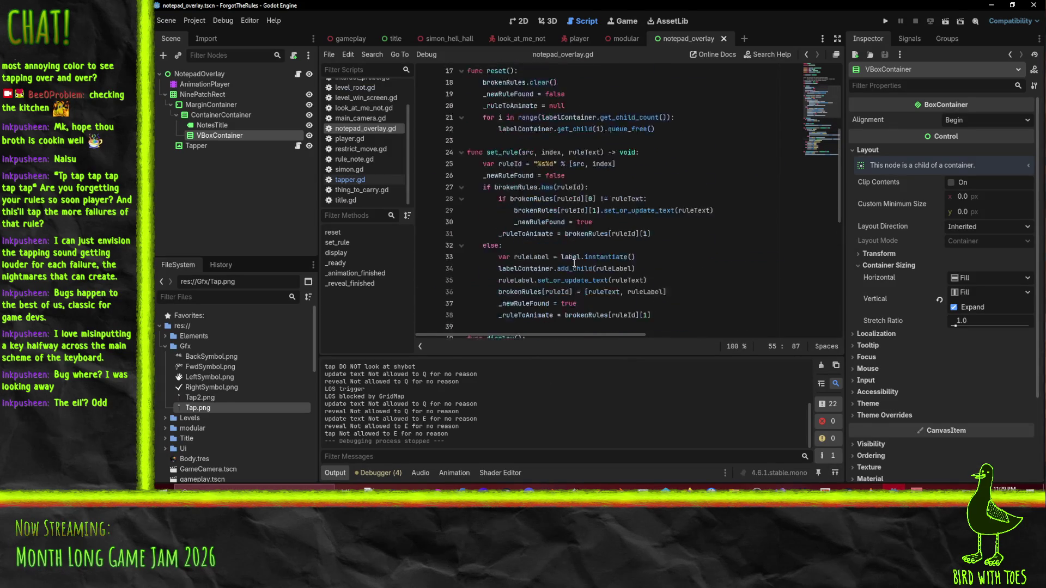
click(668, 238)
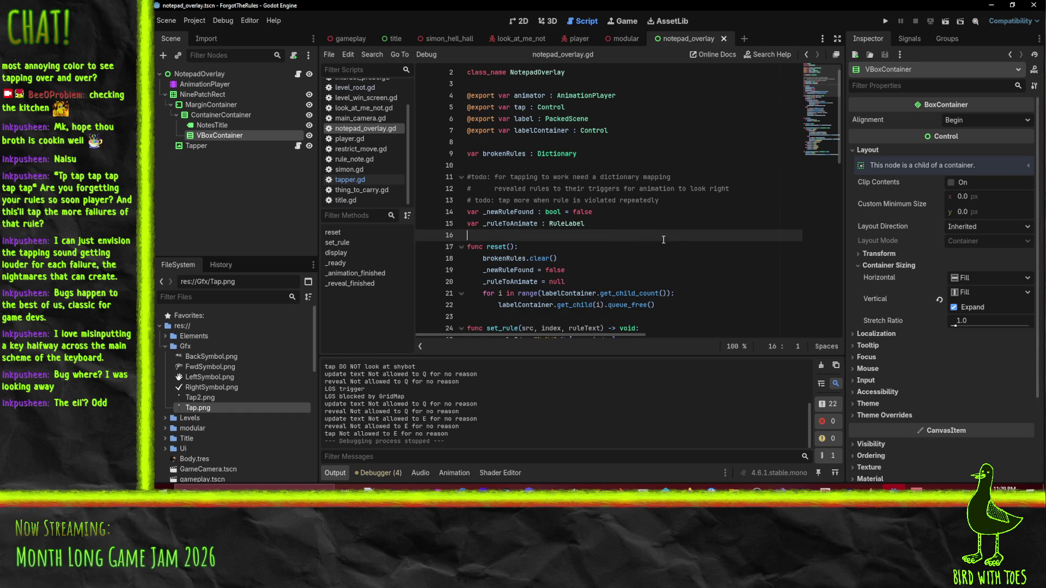
key(Up)
key(Up)
key(Up)
key(ctrl+d)
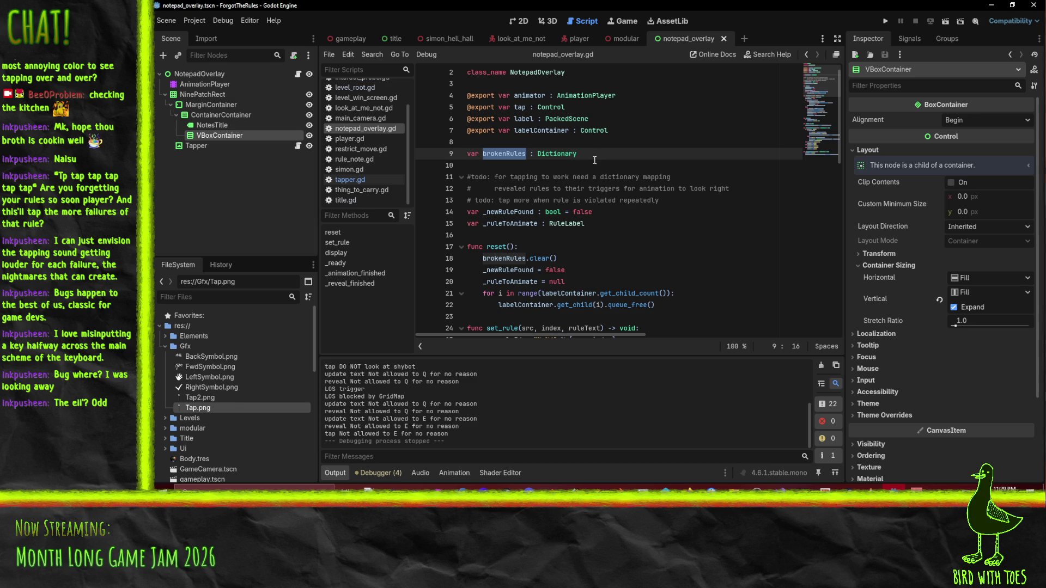
click(593, 157)
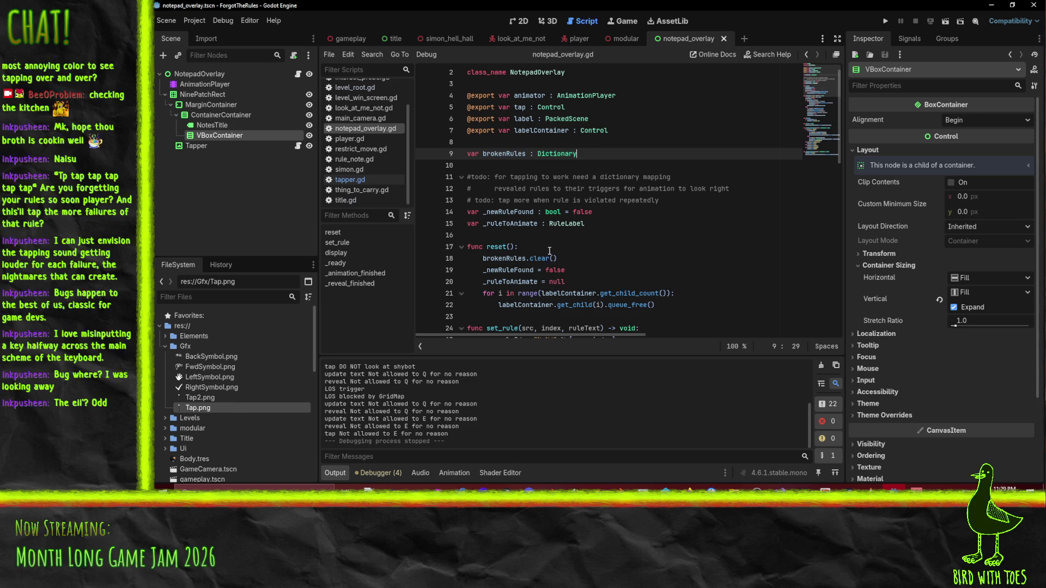
double_click(504, 153)
scroll(654, 244, down, 2)
scroll(655, 215, down, 4)
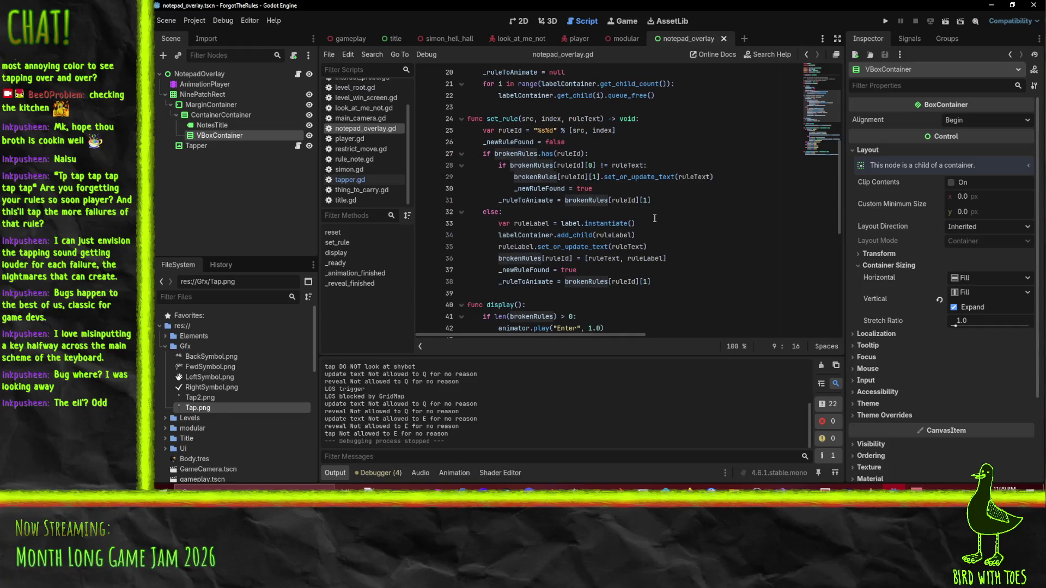
scroll(654, 219, up, 1)
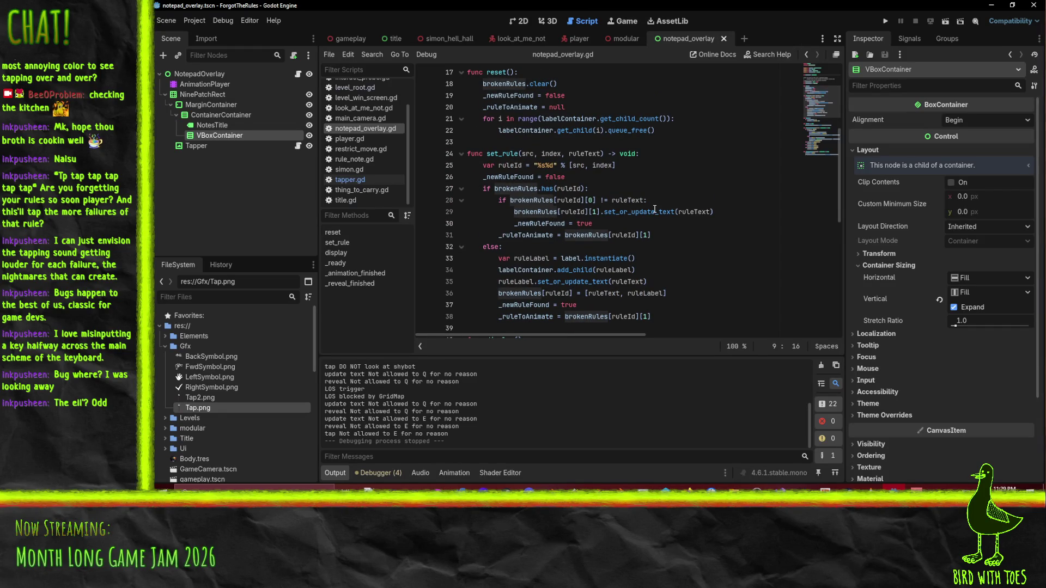
Change line 36 to brokenRules[ruleId] = [ruleText, ruleLabel, 1]
click(632, 295)
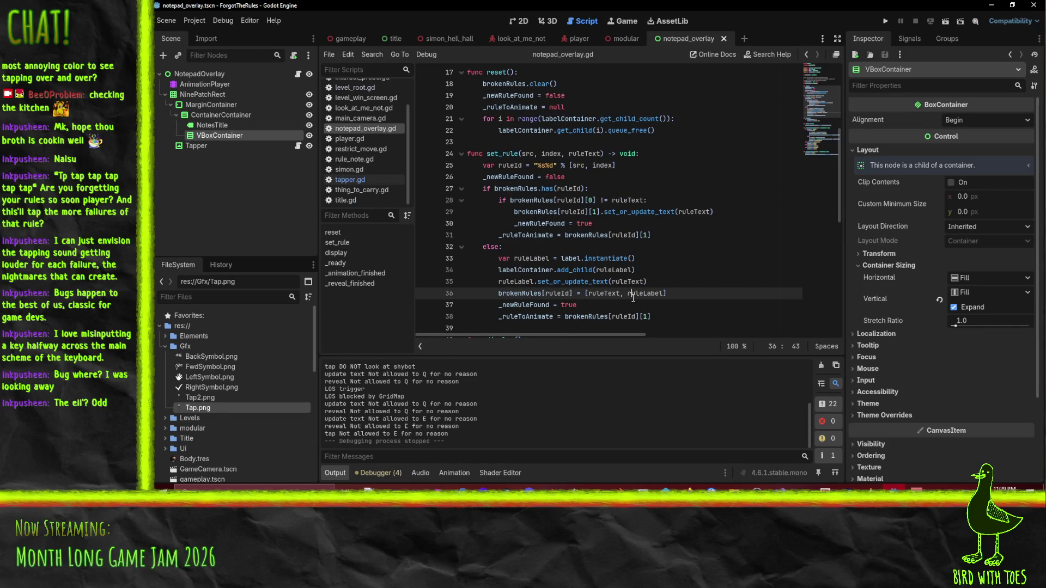
click(664, 295)
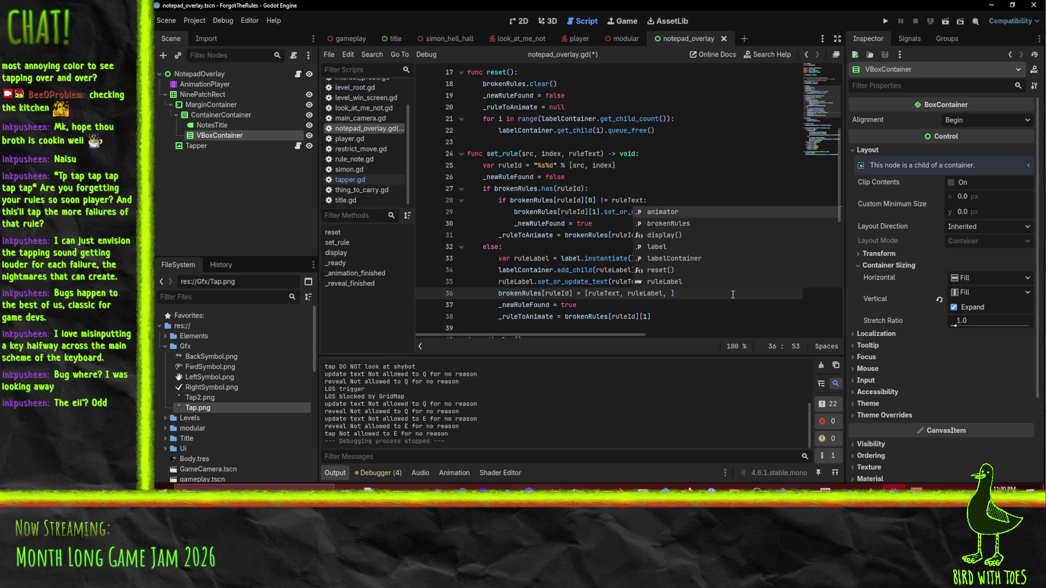
text(0)
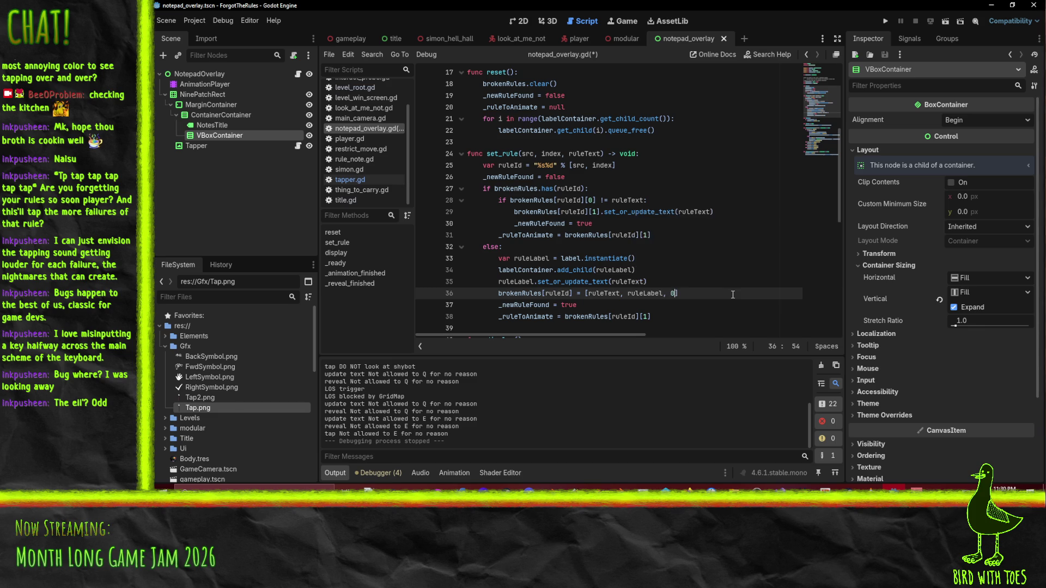
click(657, 270)
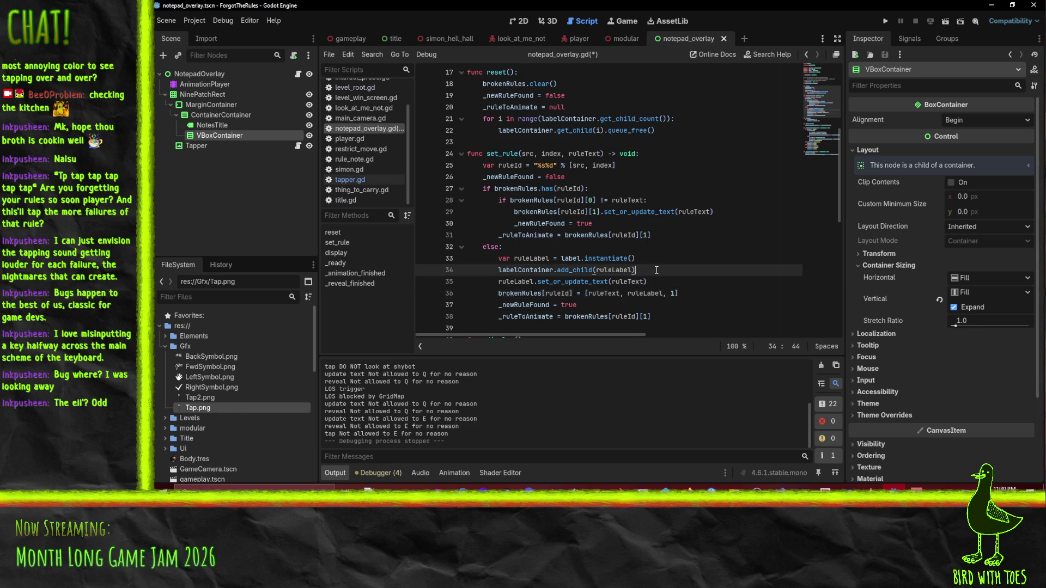
scroll(653, 270, down, 3)
scroll(607, 225, up, 1)
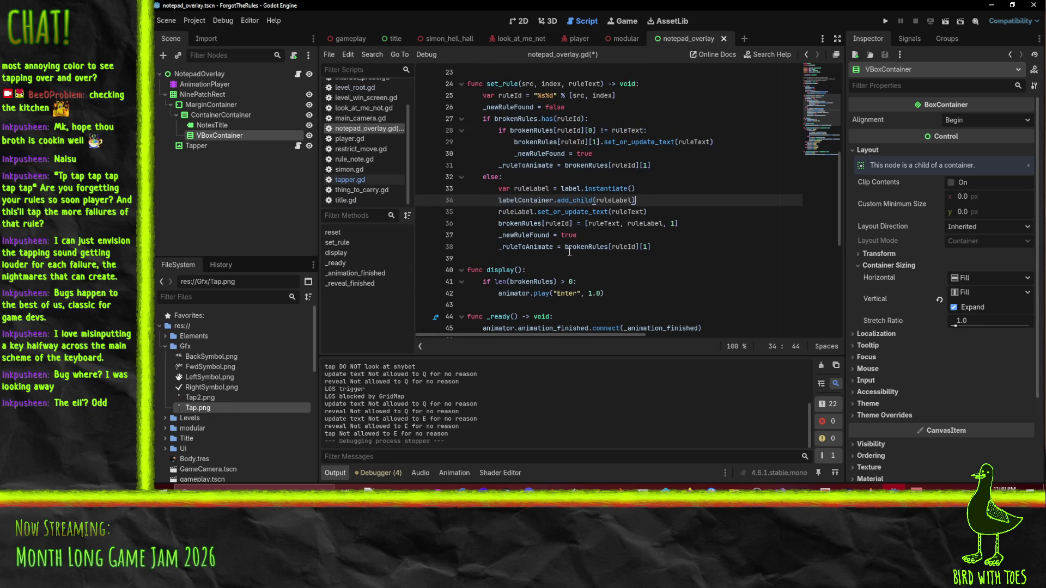
scroll(651, 243, up, 1)
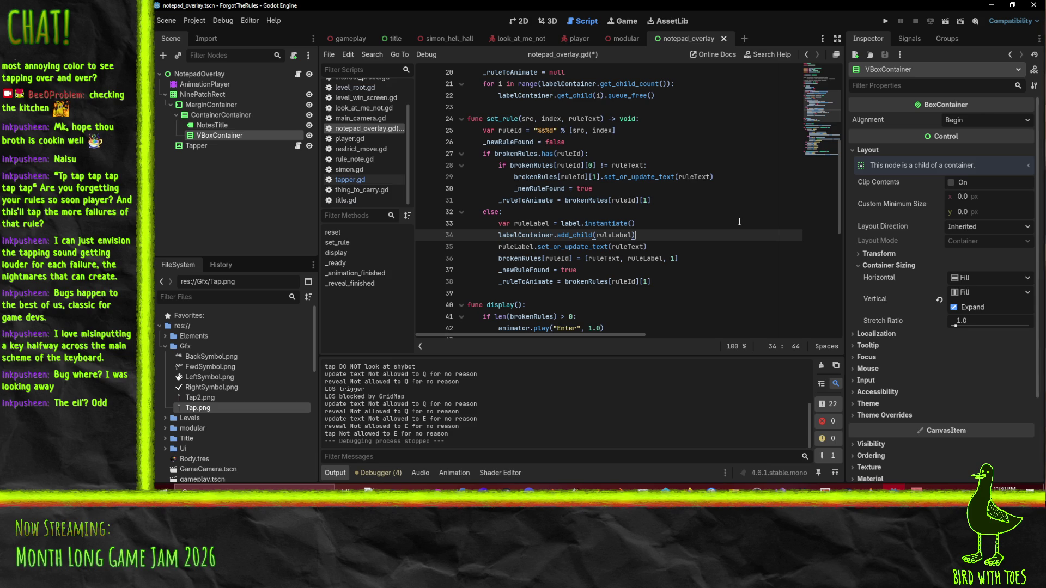
click(640, 186)
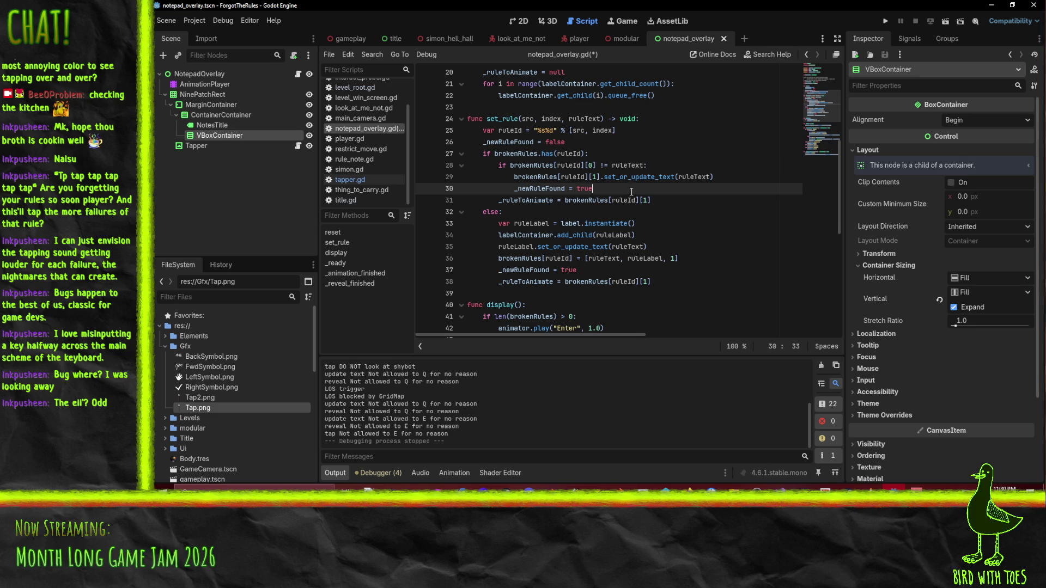
Add an else branch in set_rule with brokenRules[ruleId][2] += 1, and save
click(660, 179)
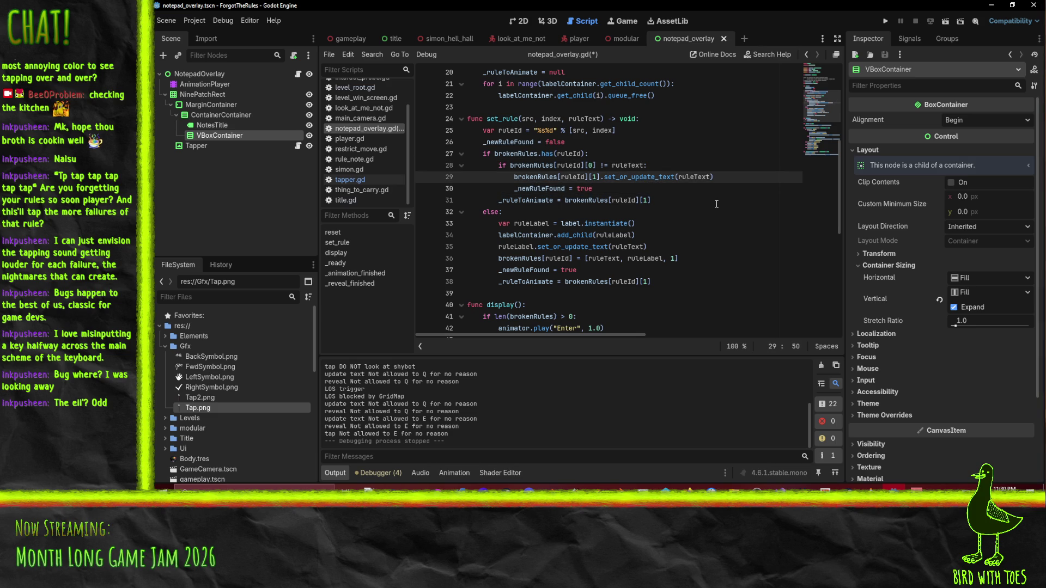
click(647, 166)
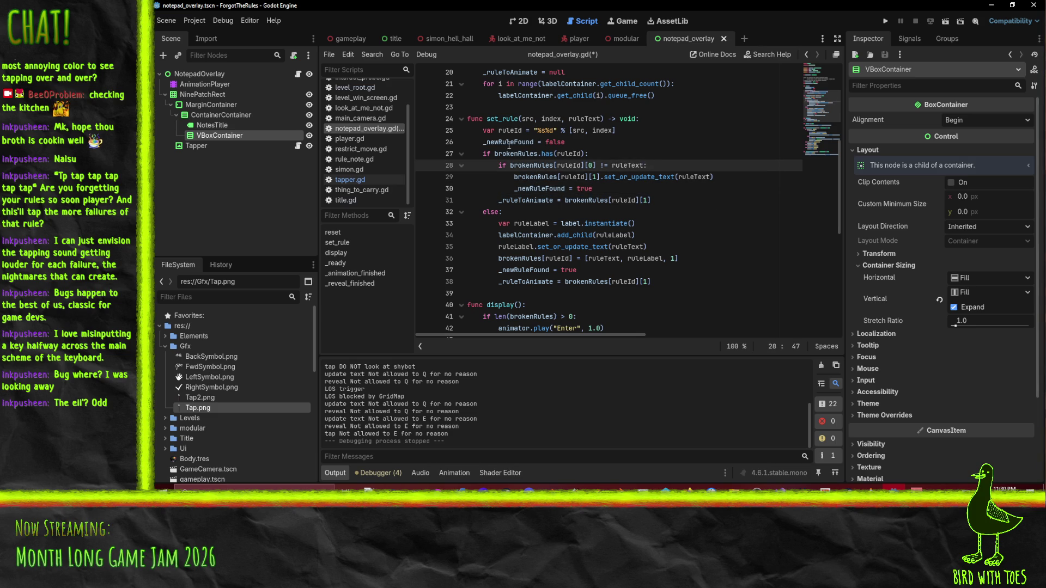
click(644, 189)
key(Return)
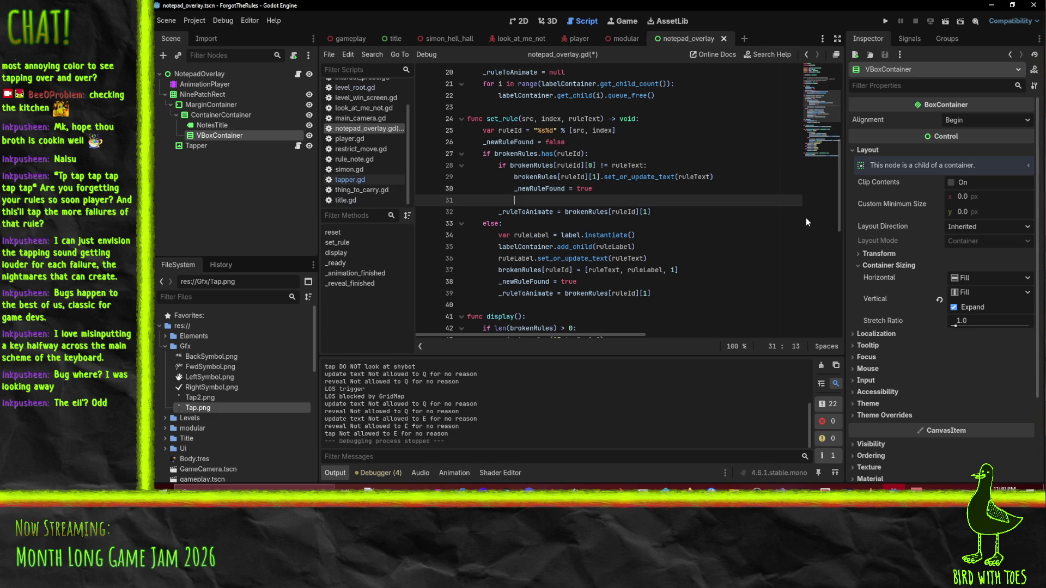
text(else:)
key(Return)
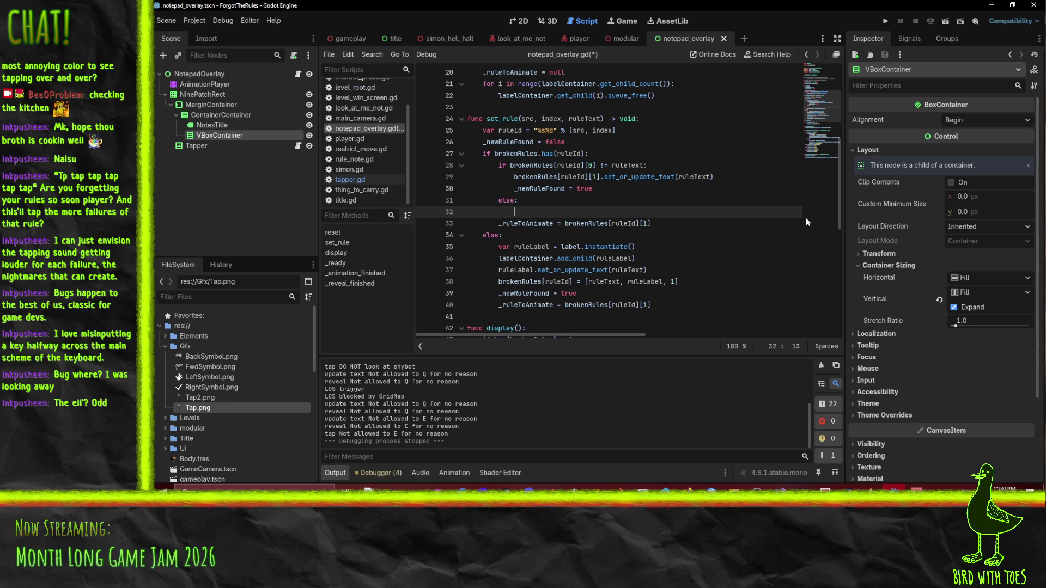
key(Up)
key(Up)
key(Up)
key(shift+Right)
key(shift+Right)
key(shift+Right)
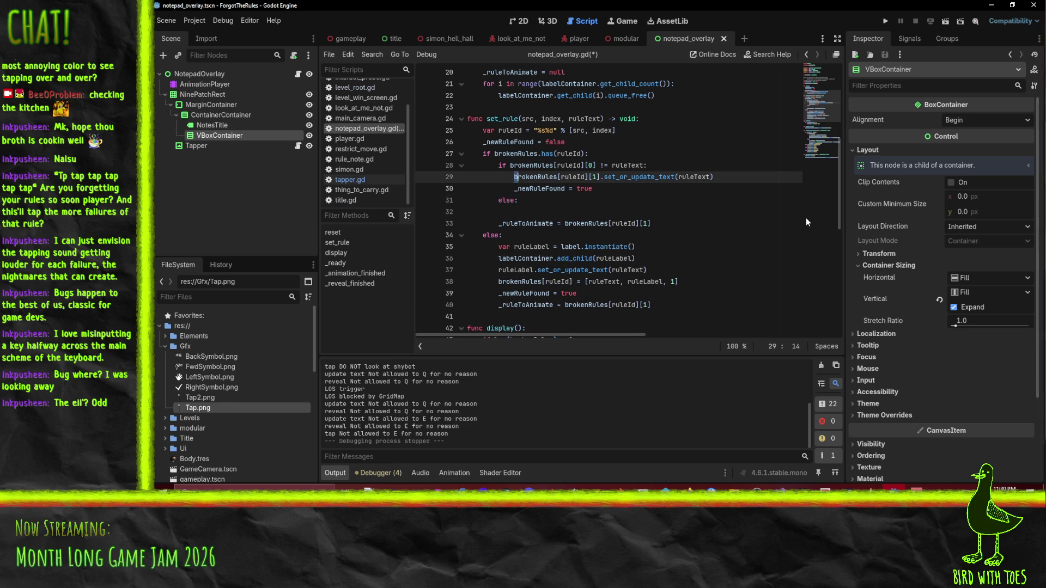
key(shift+Right)
key(shift+Right)
key(shift+Right)
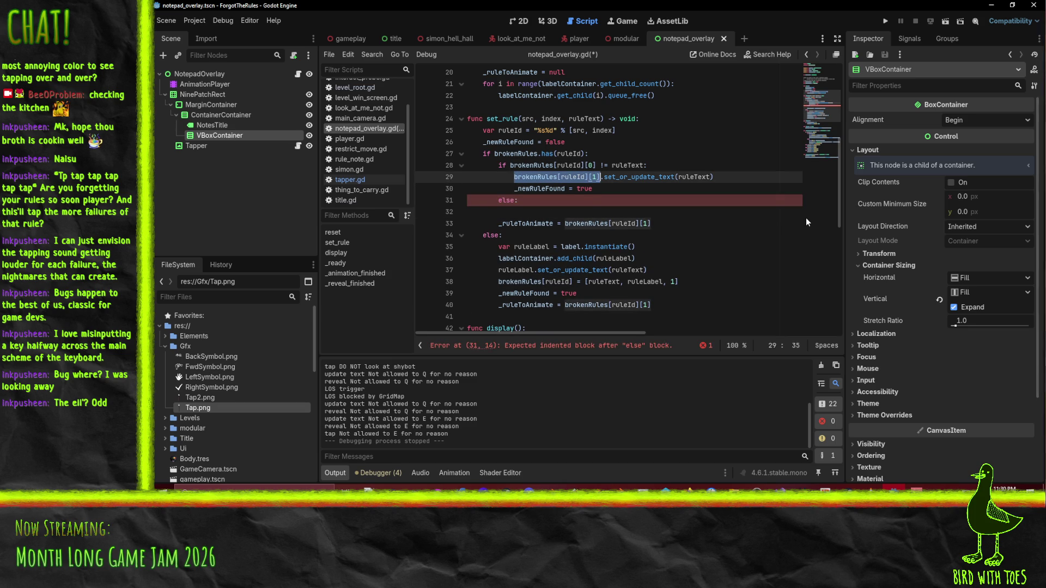
key(Down)
key(Down)
key(Down)
text(brokenRules[ruleId][2] +)
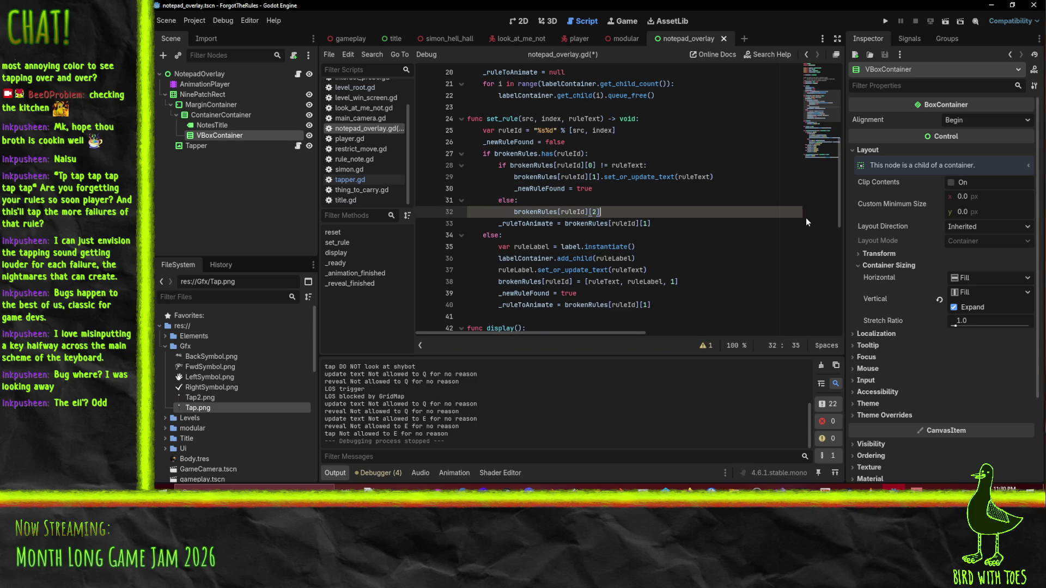
text(= 1)
key(ctrl+s)
Declare var _tapCount : int = 0 below the _ruleToAnimate declaration
click(704, 222)
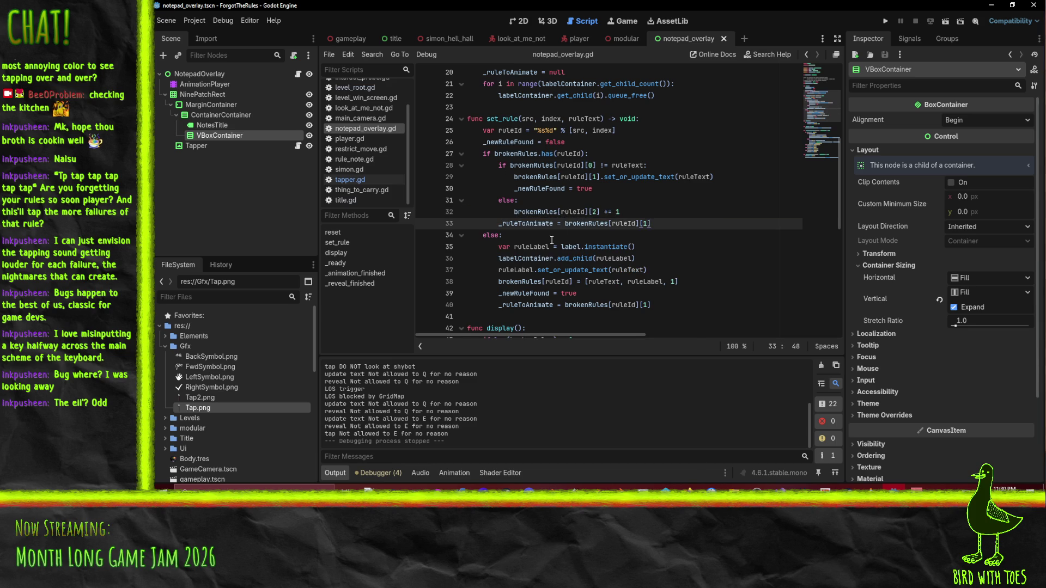
scroll(551, 240, up, 5)
scroll(644, 225, down, 12)
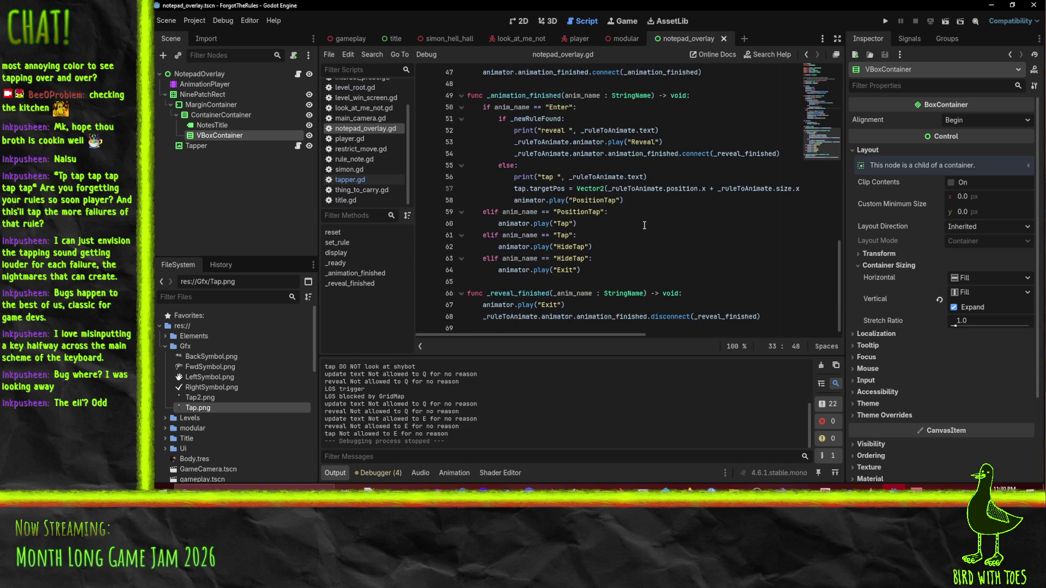
scroll(588, 235, up, 1)
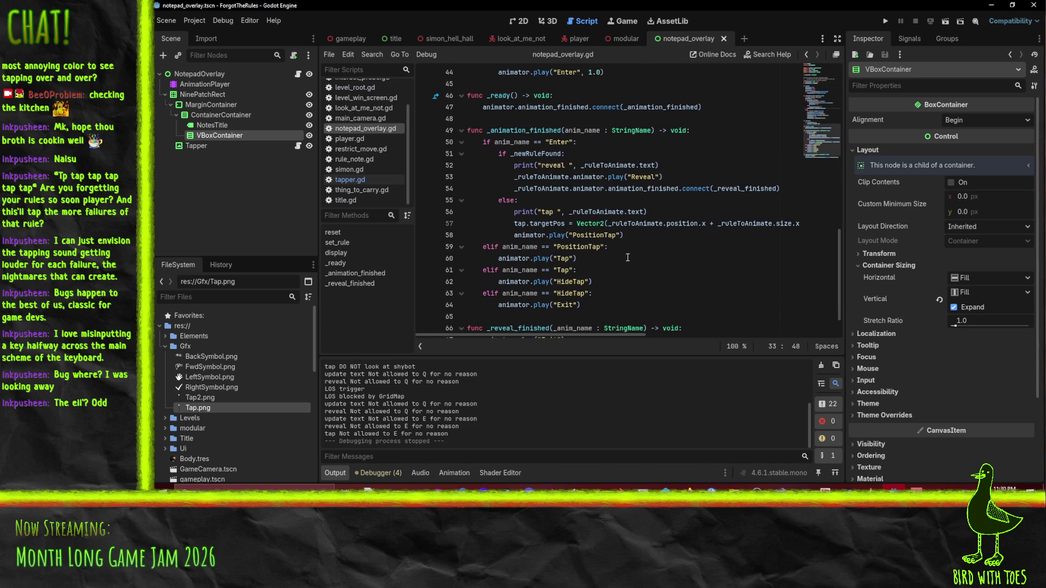
scroll(628, 257, up, 14)
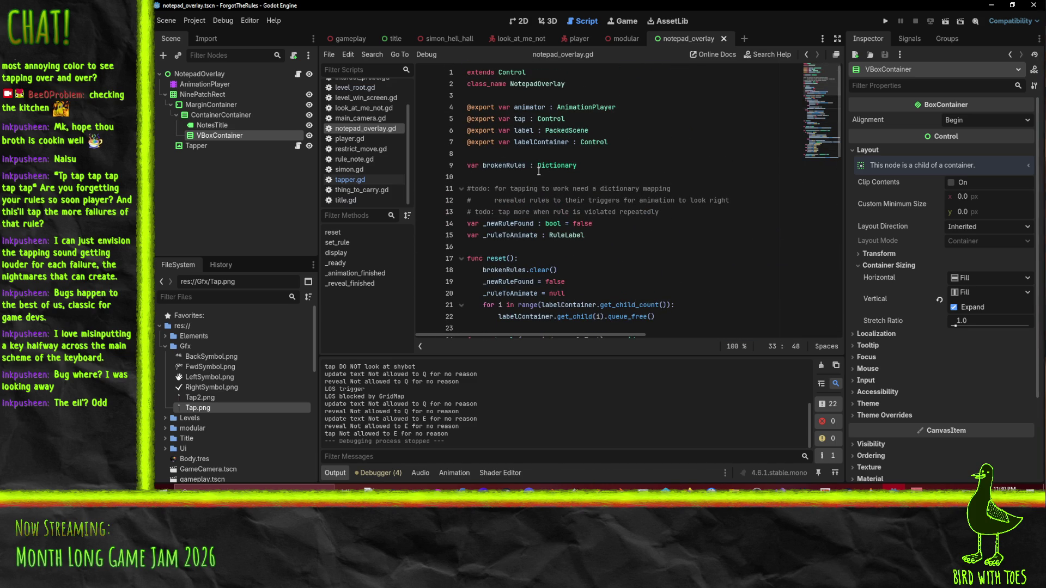
click(597, 176)
key(Return)
key(Up)
text(var)
key(BackSpace)
key(BackSpace)
key(Down)
key(Down)
key(Down)
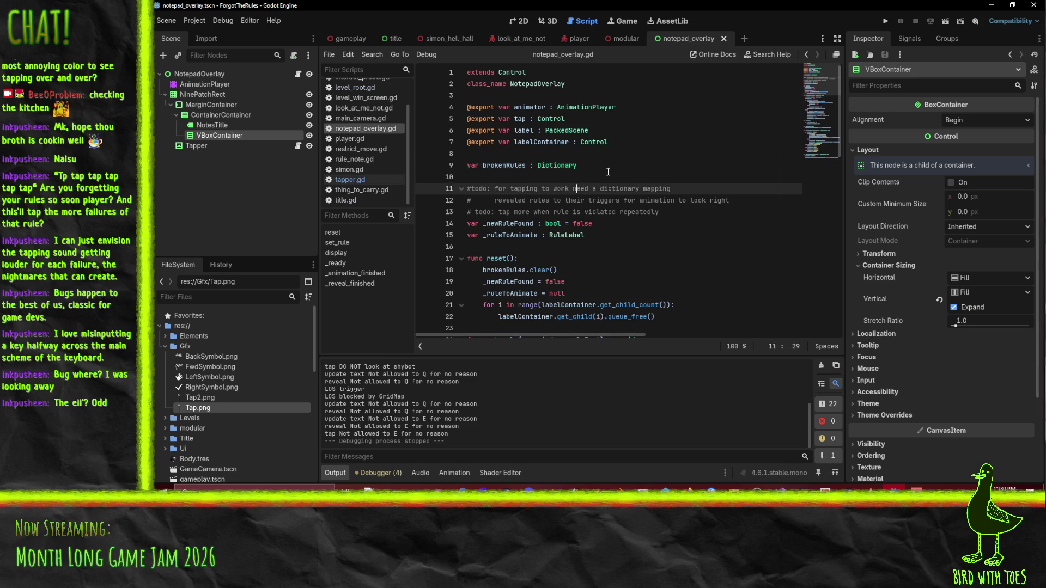
key(Up)
key(End)
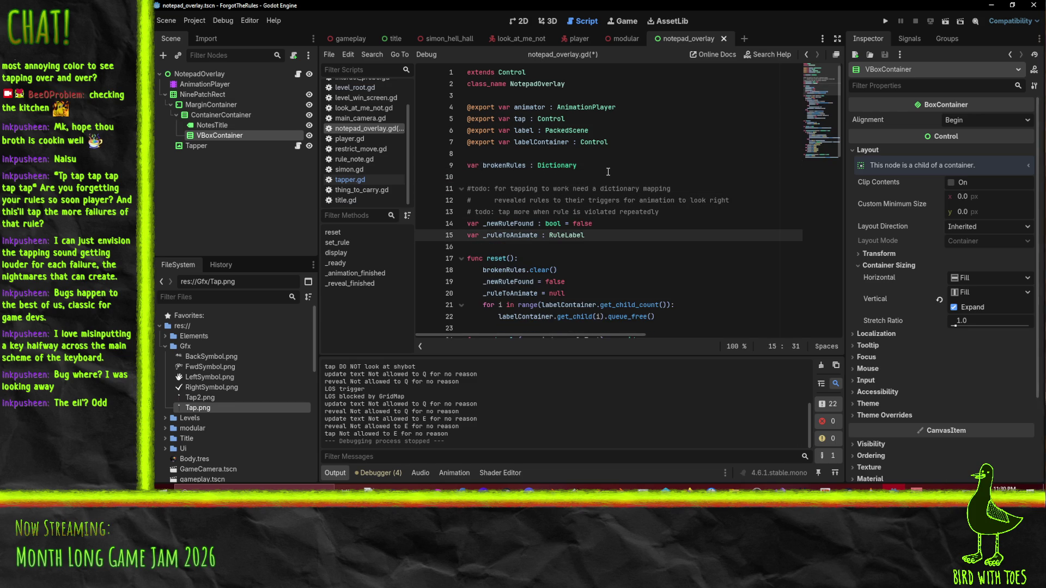
key(Return)
text(var _tapCount : )
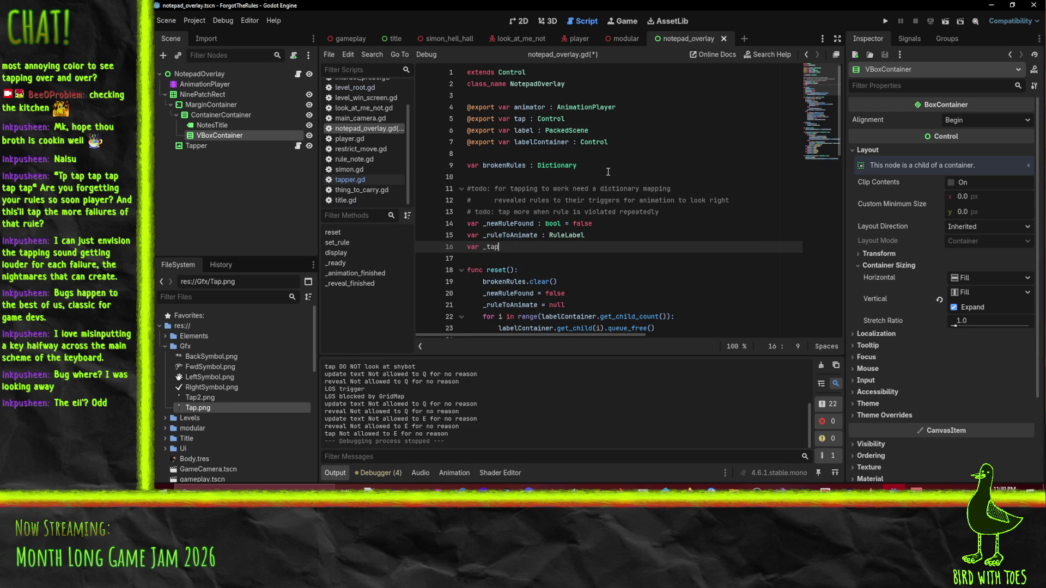
text(int)
Add an empty line below the _newRuleFound reset in set_rule
click(496, 248)
click(567, 249)
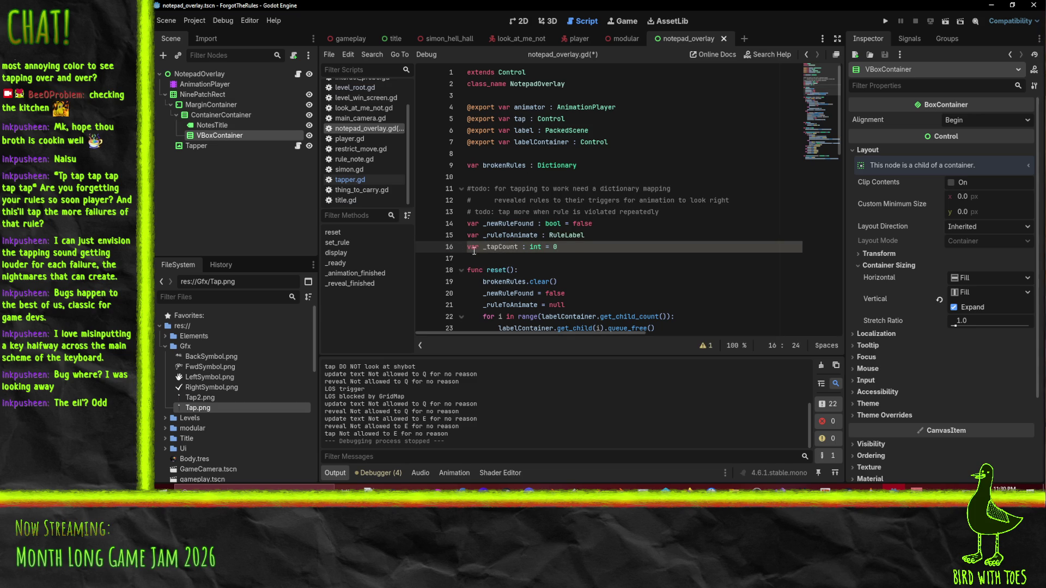
double_click(500, 247)
scroll(629, 244, down, 6)
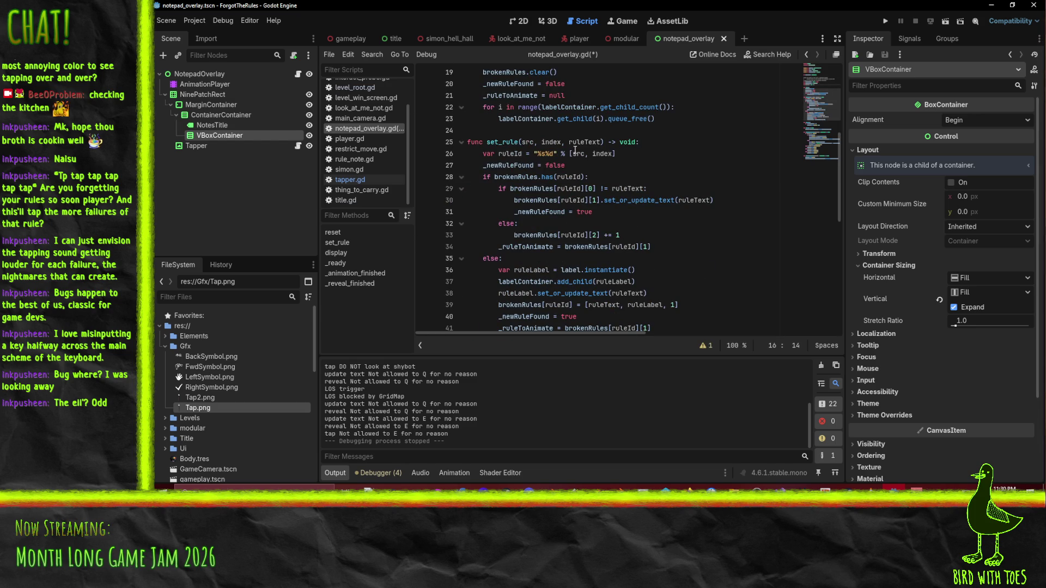
click(602, 164)
key(Return)
Reset _tapCount to 0 in set_rule and save the script
text(_tapCount =)
key(ctrl+s)
scroll(700, 296, up, 4)
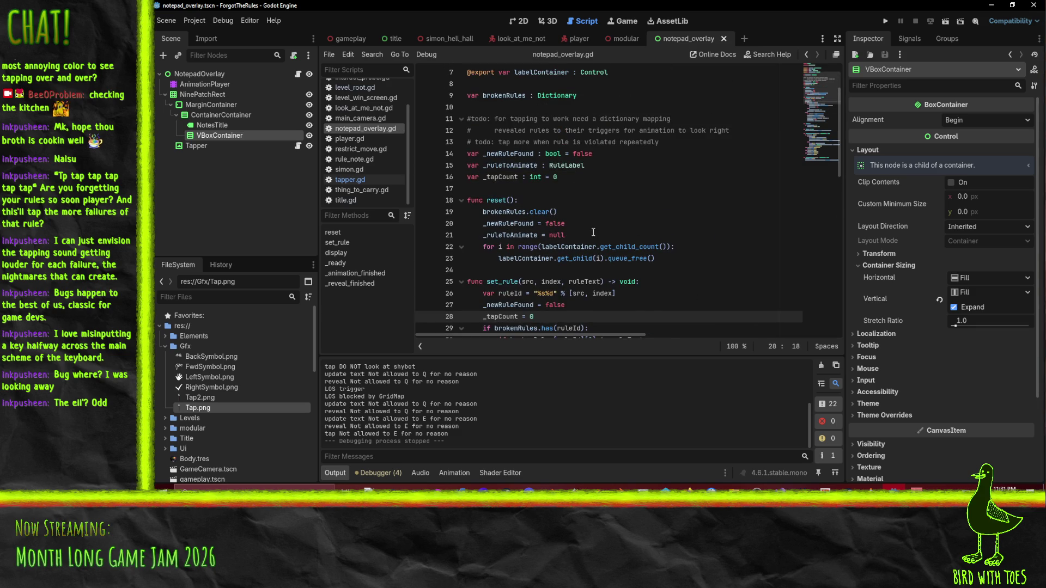
scroll(593, 233, down, 14)
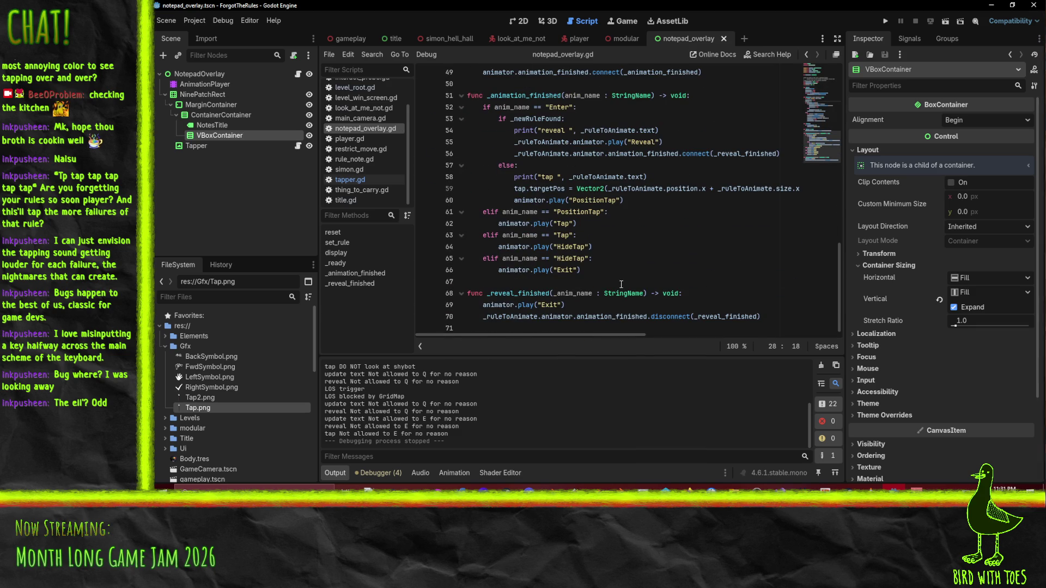
Insert 'if _tapCount >= _ruleToAnimate' above animator.play("HideTap") in the Tap branch
click(611, 235)
click(621, 247)
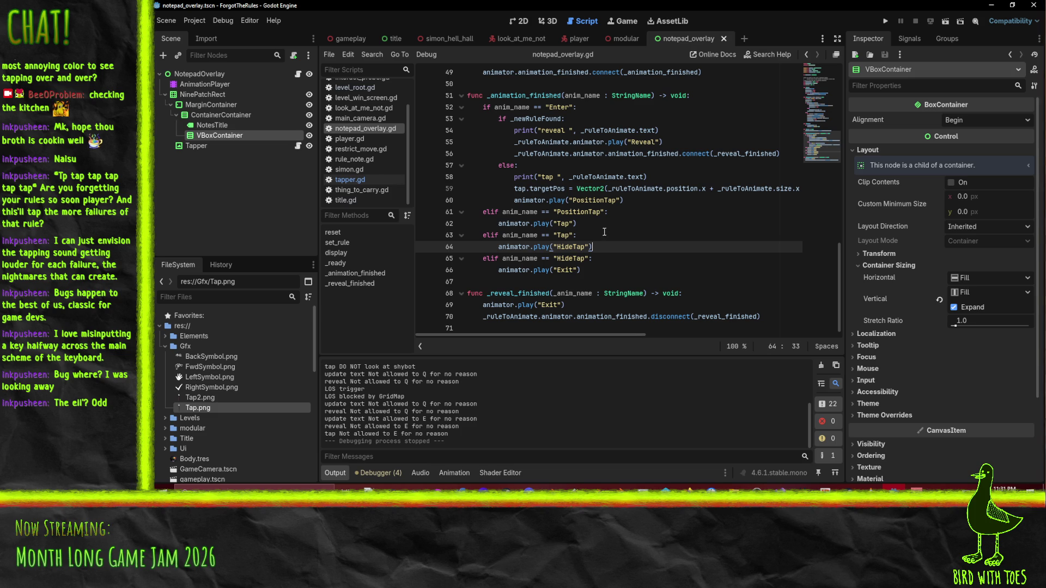
click(605, 232)
key(Return)
text(if _tapCount >)
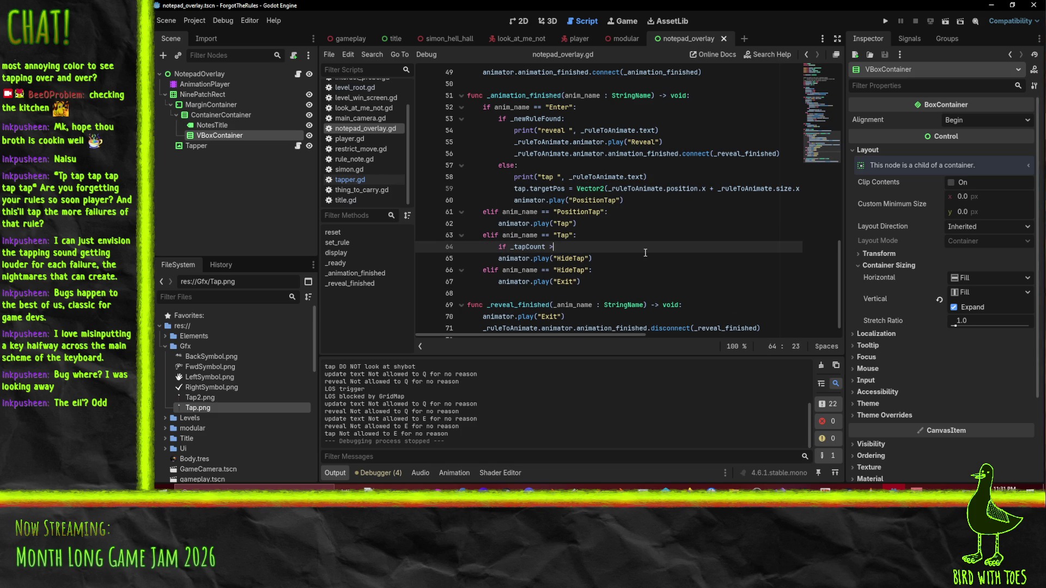
text(_ruleTo)
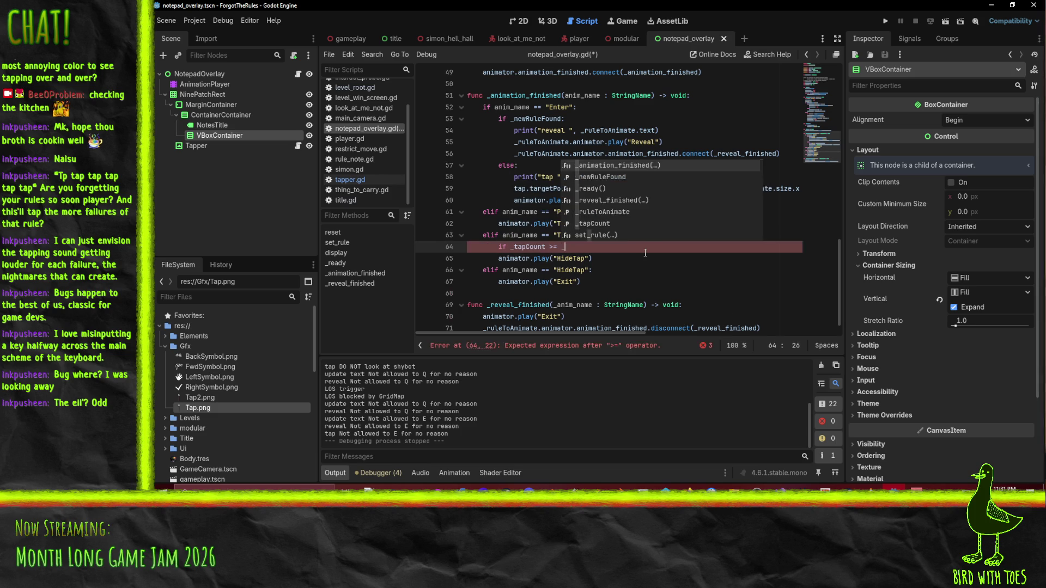
text(Animate)
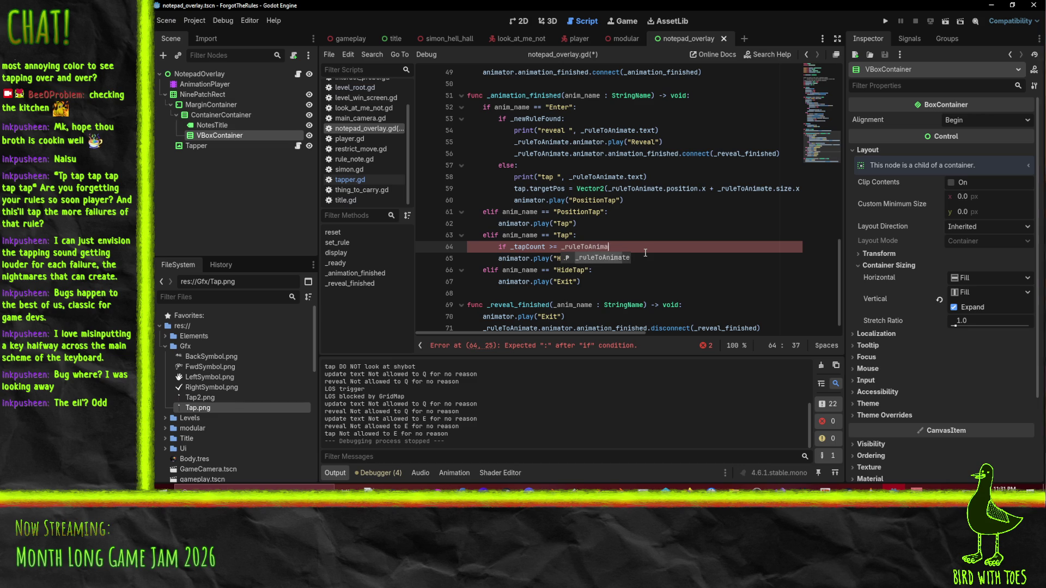
click(586, 231)
scroll(545, 229, up, 10)
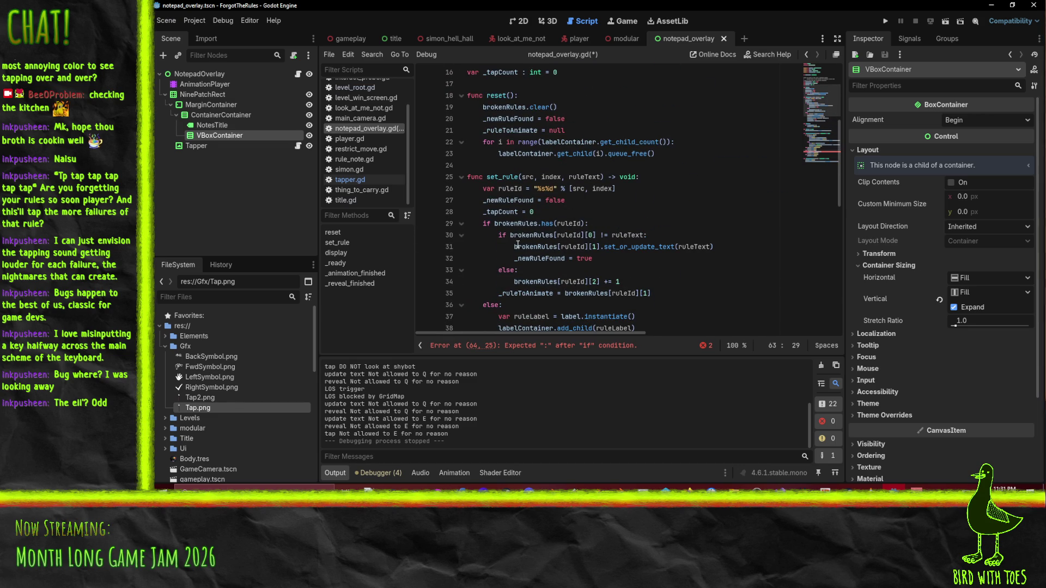
Highlight the uses of brokenRules, _newRuleFound, _ruleToAnimate and ruleId in the script
double_click(517, 246)
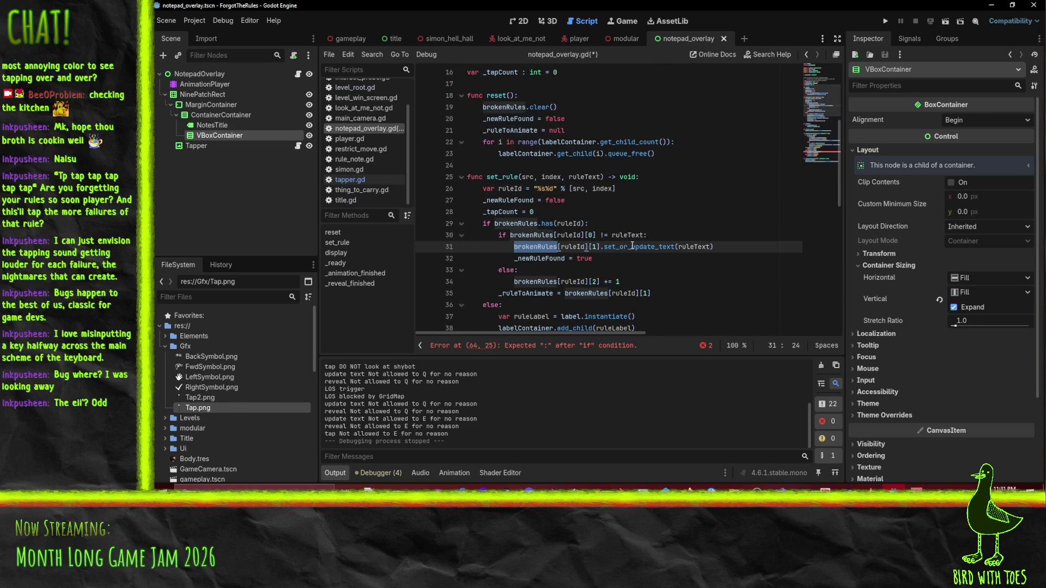
scroll(648, 267, up, 5)
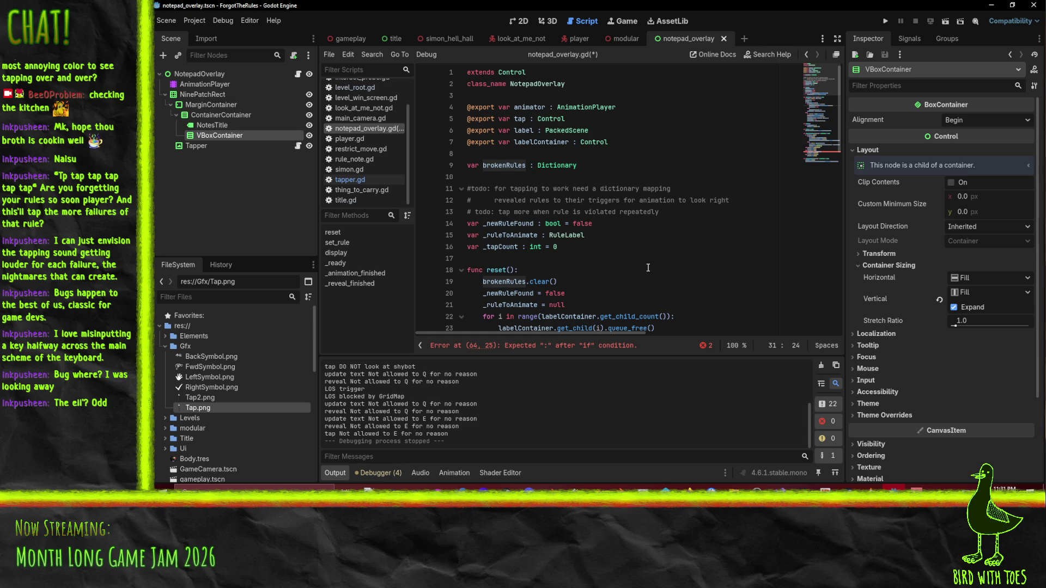
double_click(507, 223)
double_click(509, 235)
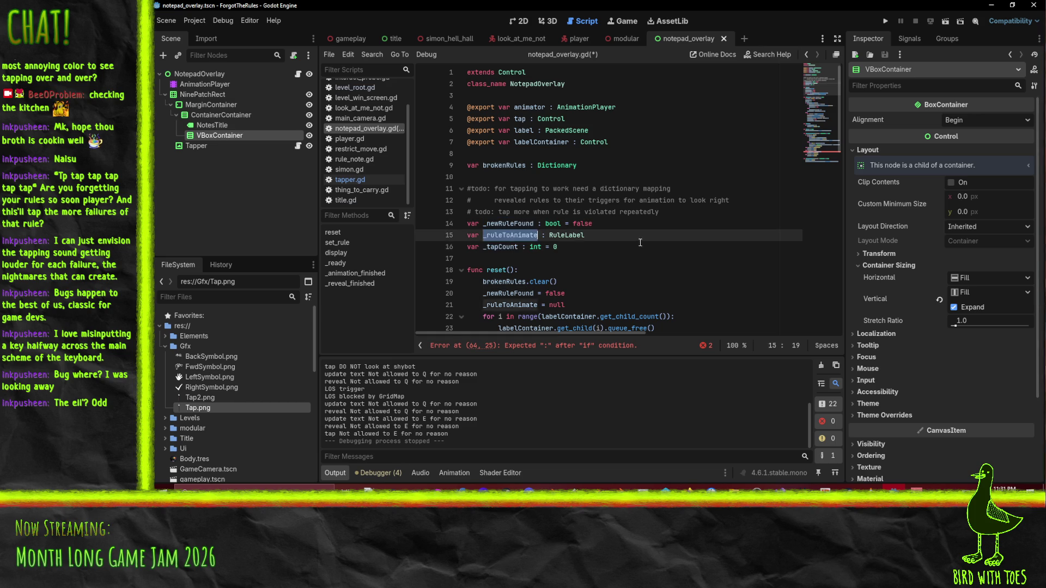
scroll(640, 243, down, 5)
scroll(672, 241, up, 5)
scroll(675, 217, down, 5)
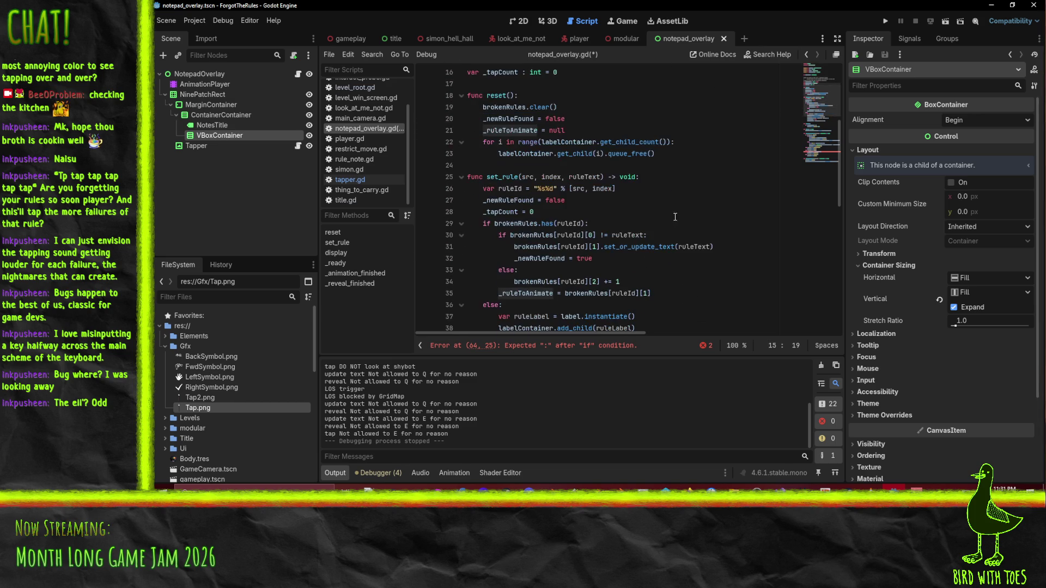
double_click(569, 248)
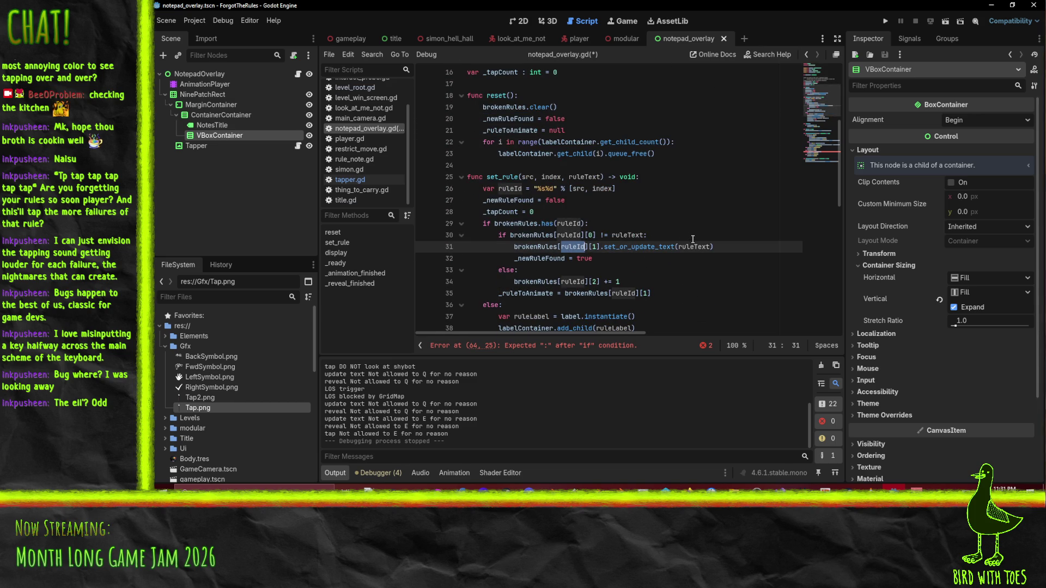
scroll(692, 240, up, 1)
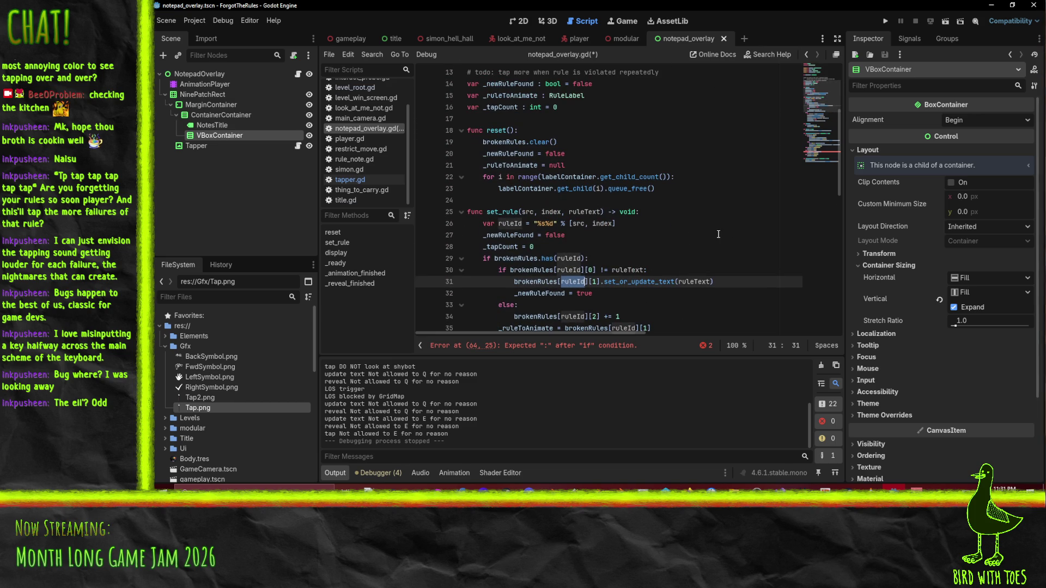
scroll(715, 235, up, 3)
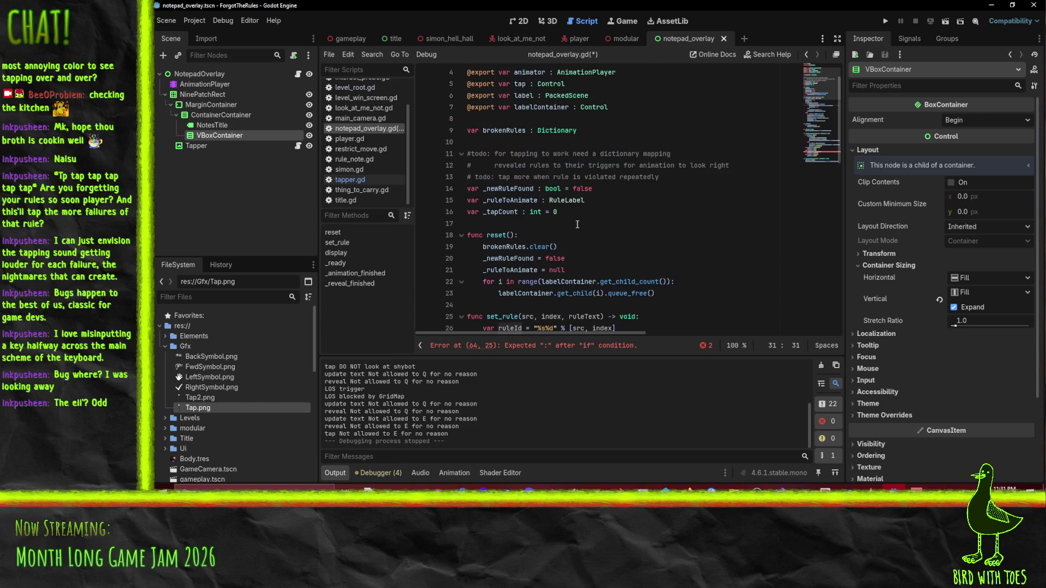
Change the _ruleToAnimate variable's type from RuleLabel to string
double_click(570, 201)
text(string)
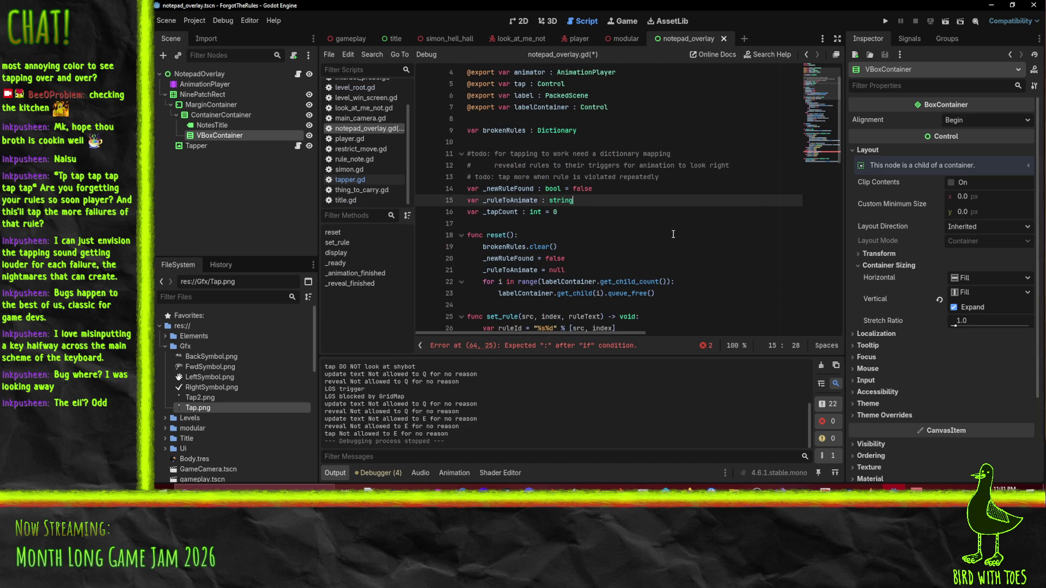
click(470, 258)
scroll(564, 246, down, 6)
scroll(564, 247, up, 4)
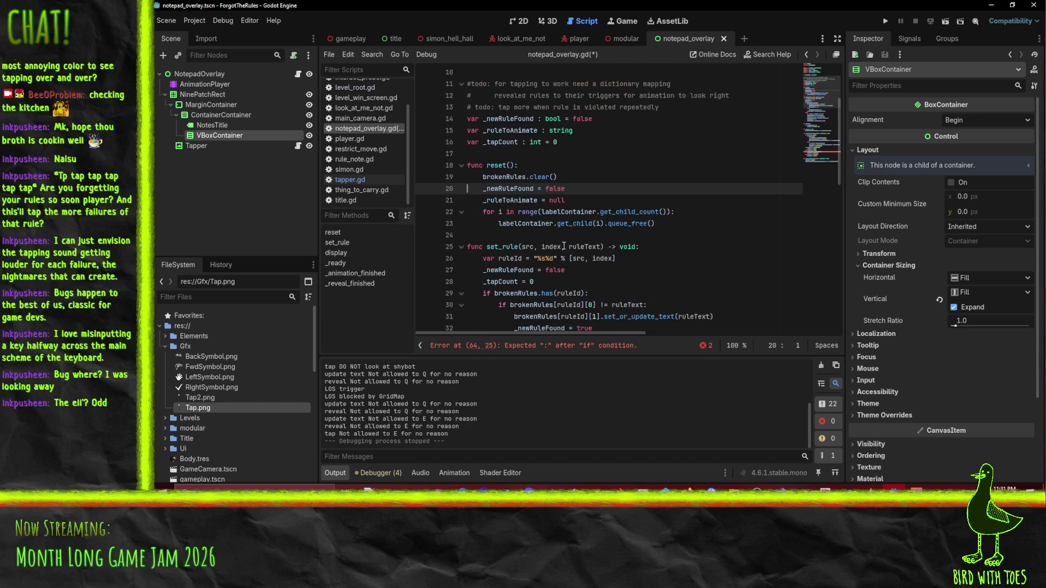
click(564, 201)
scroll(654, 218, down, 5)
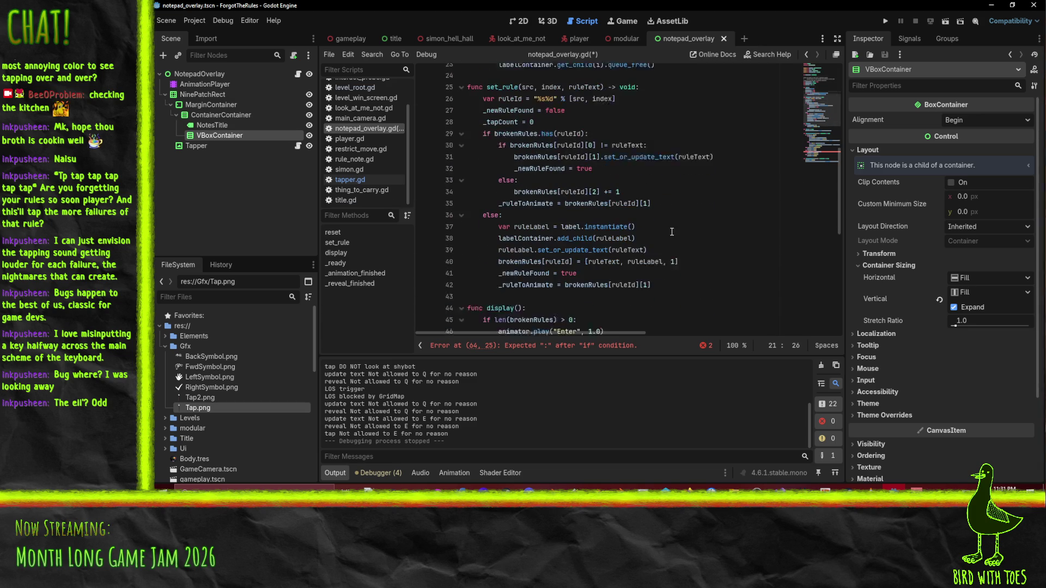
Replace brokenRules[ruleId][1] with ruleId on lines 35 and 42, then search for _ruleToAnimate
click(651, 214)
click(518, 189)
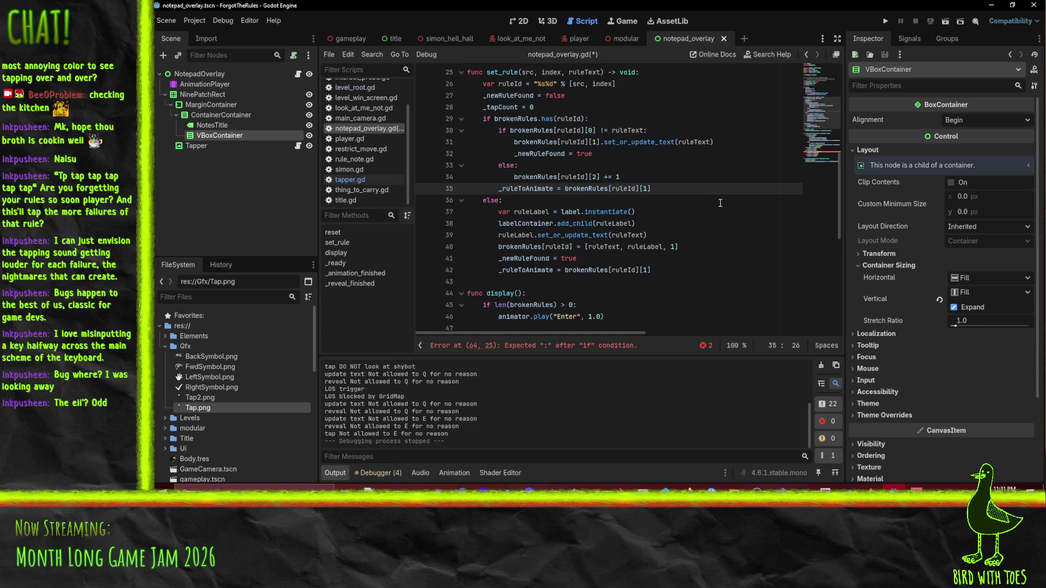
key(shift+End)
text(ruleId)
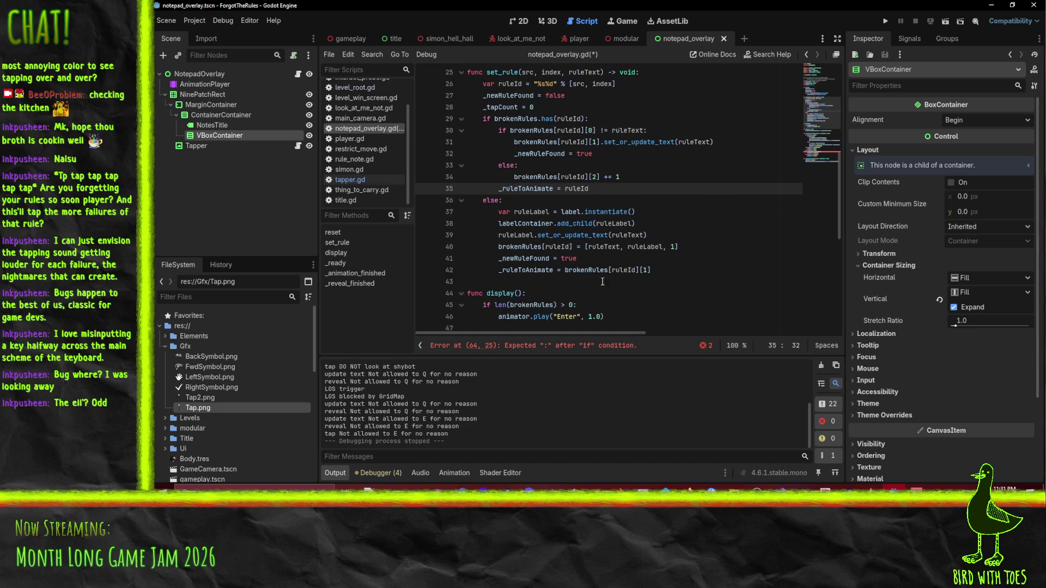
click(567, 271)
key(shift+End)
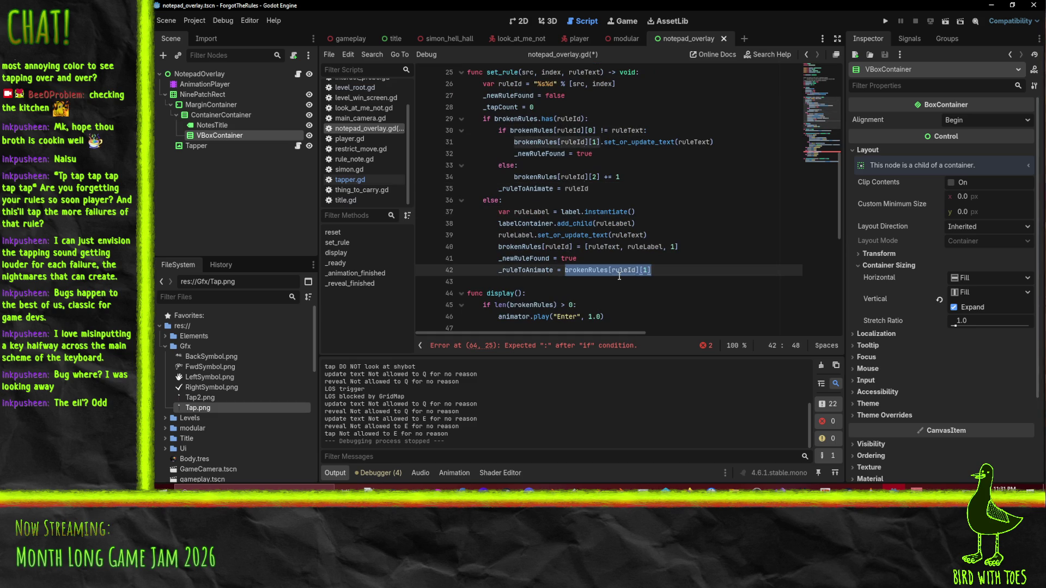
text(ruleId)
double_click(552, 271)
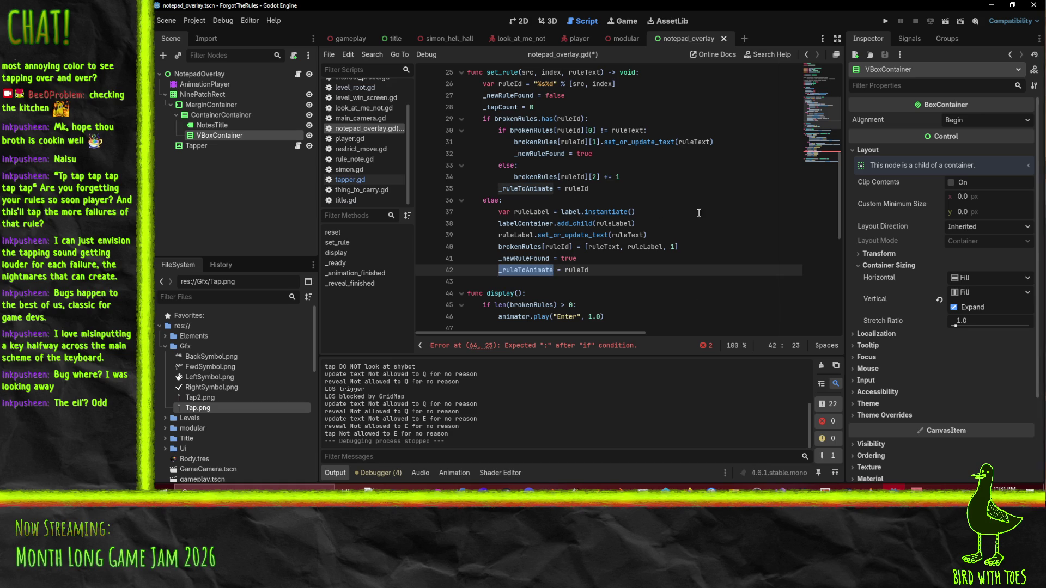
key(ctrl+f)
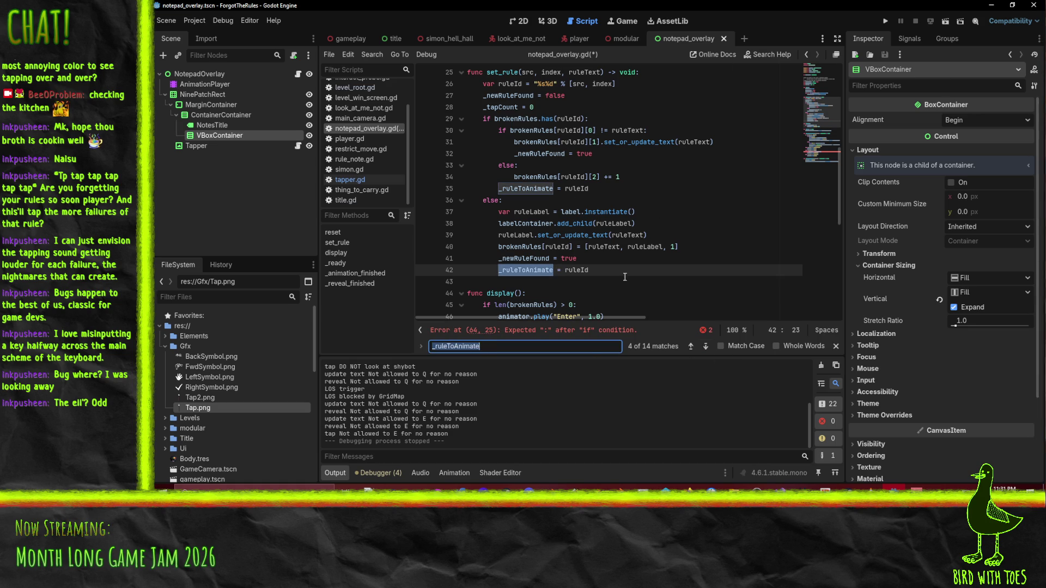
Append [1] after _ruleToAnimate on lines 54, 55, 56, 58 and 59
click(704, 347)
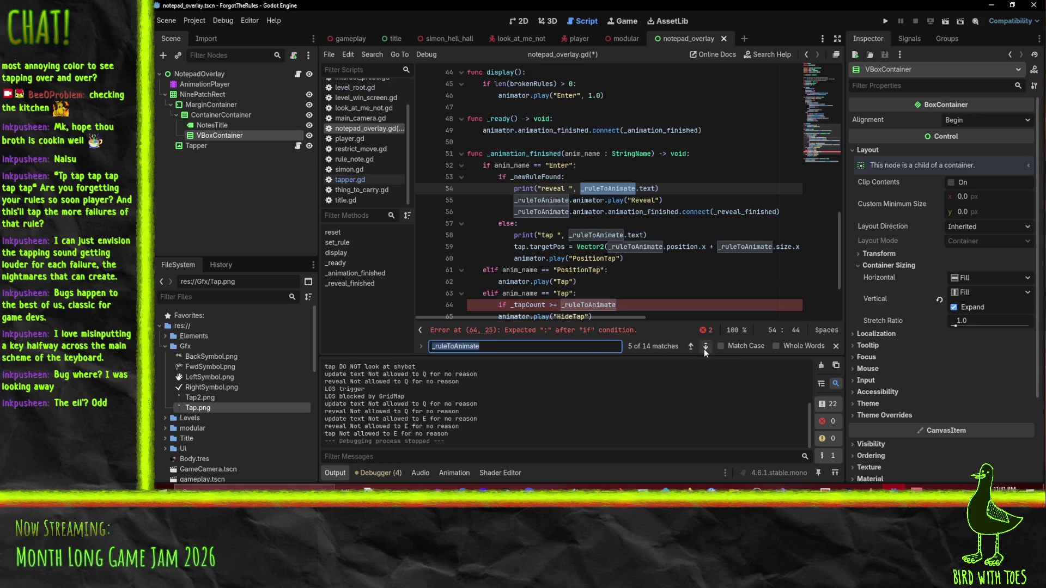
click(639, 223)
click(636, 188)
text([1])
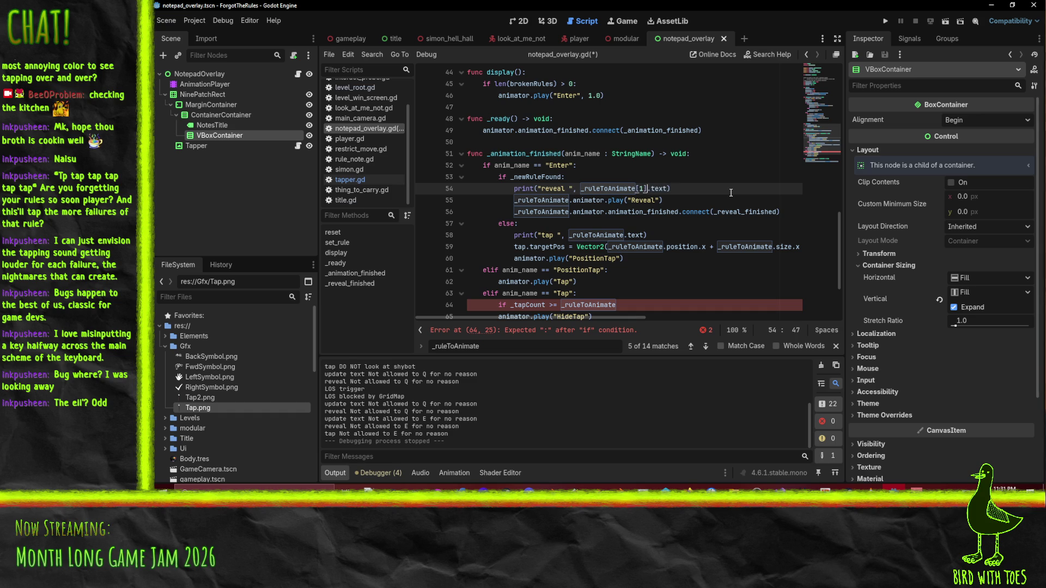
key(shift+Left)
key(shift+Left)
key(shift+Left)
key(ctrl+c)
click(570, 200)
key(ctrl+v)
click(569, 212)
key(ctrl+v)
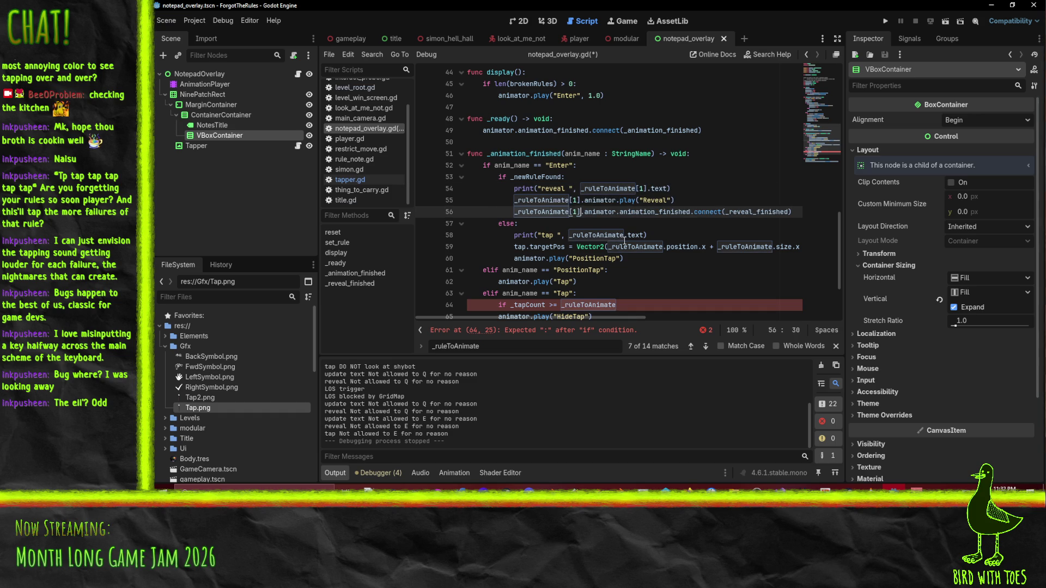
click(624, 235)
key(ctrl+v)
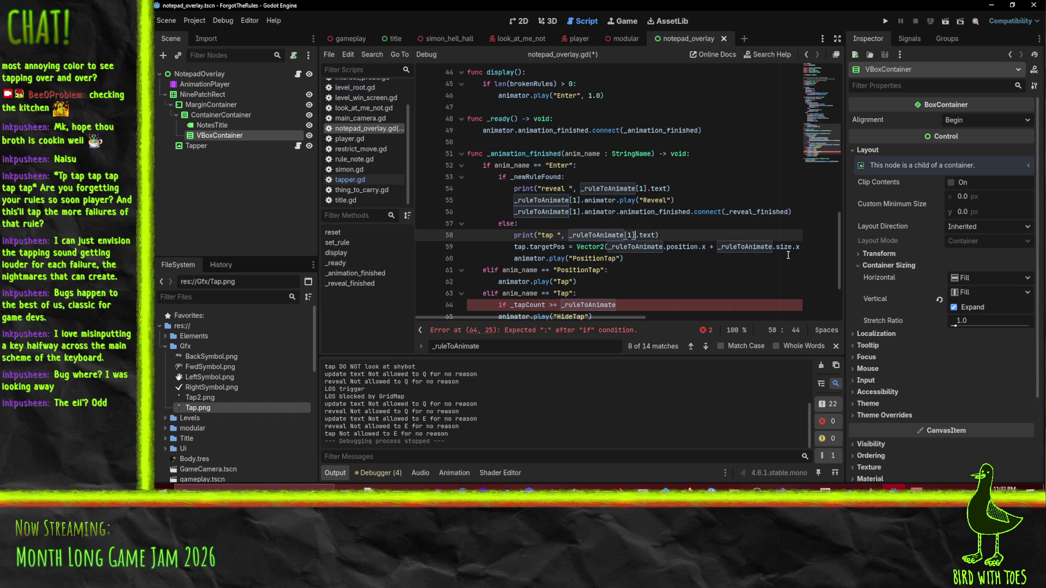
click(662, 246)
key(ctrl+v)
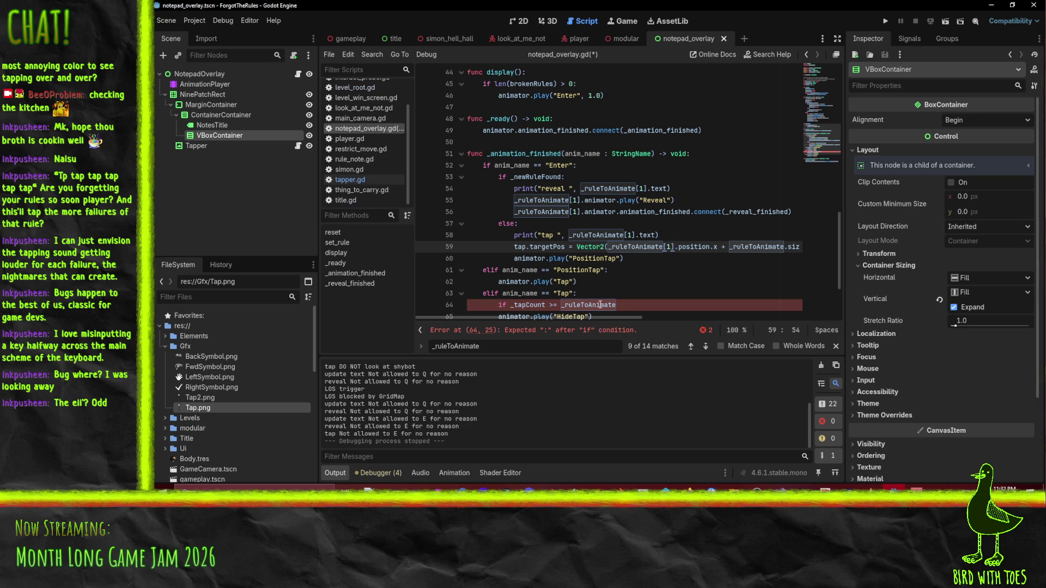
Make the line 64 Tap check compare against _ruleToAnimate[2] and fix line 59's [1] indexes
click(621, 307)
text([2)
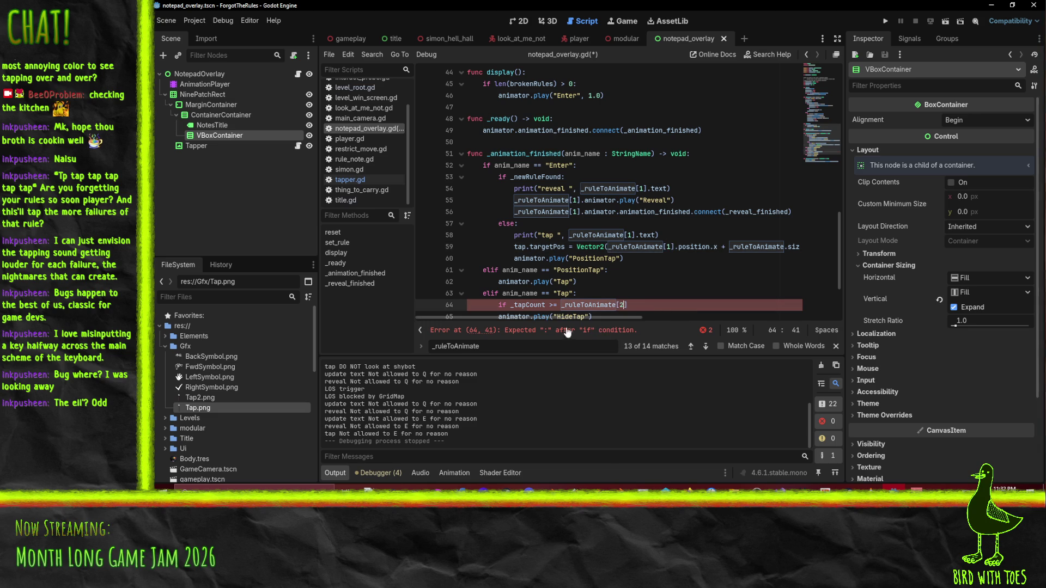
mouse_move(602, 317)
mouse_down()
mouse_move(730, 312)
mouse_move(738, 237)
mouse_up()
click(731, 247)
text([1].size.y * 0.5)
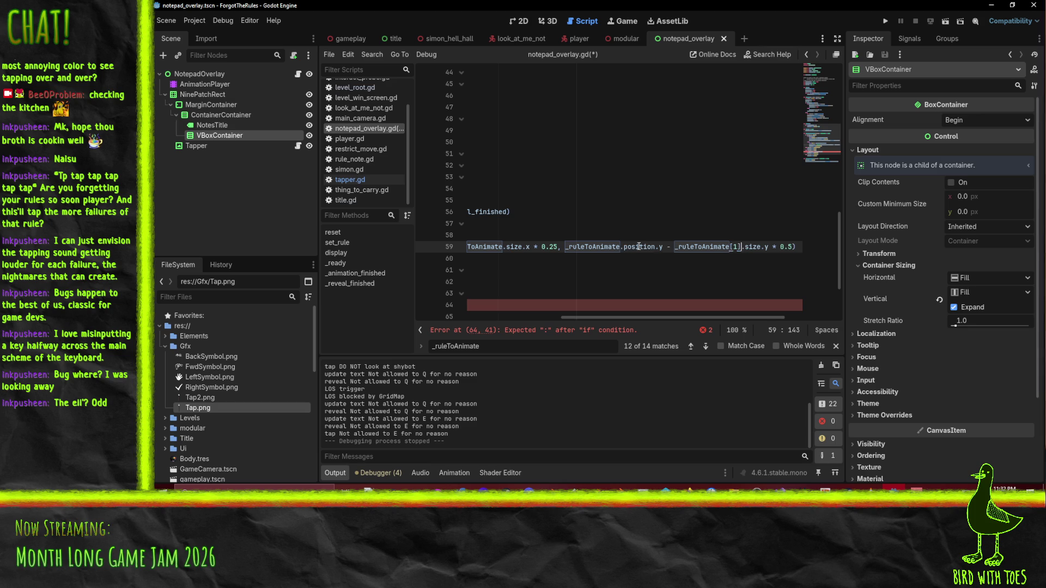
text([1])
click(502, 247)
text([1])
drag(582, 319, 436, 319)
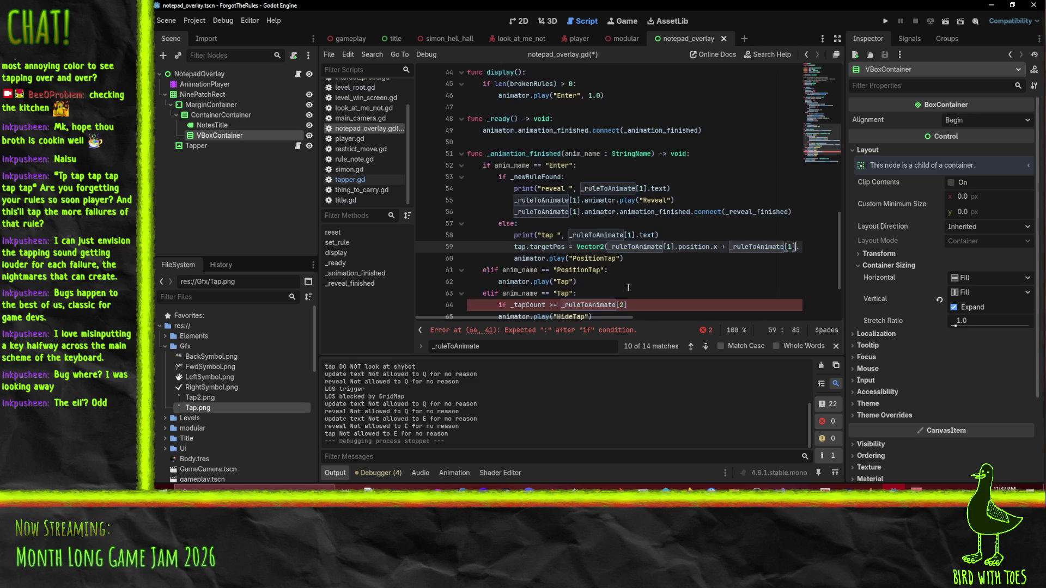
scroll(599, 235, down, 2)
click(641, 234)
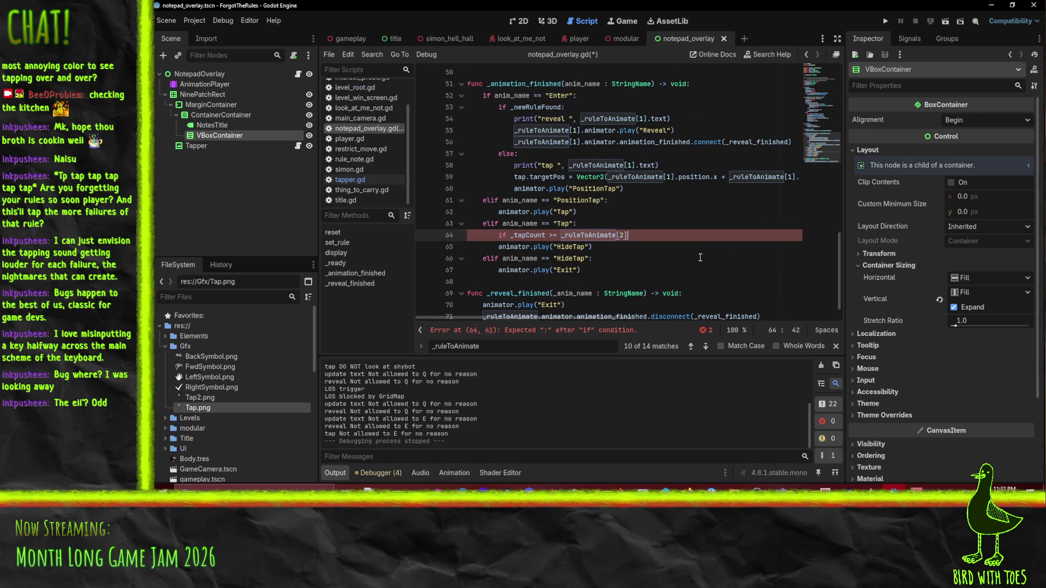
Close the if condition with ':', indent the HideTap call under it, and add an else: line
text(:)
key(Return)
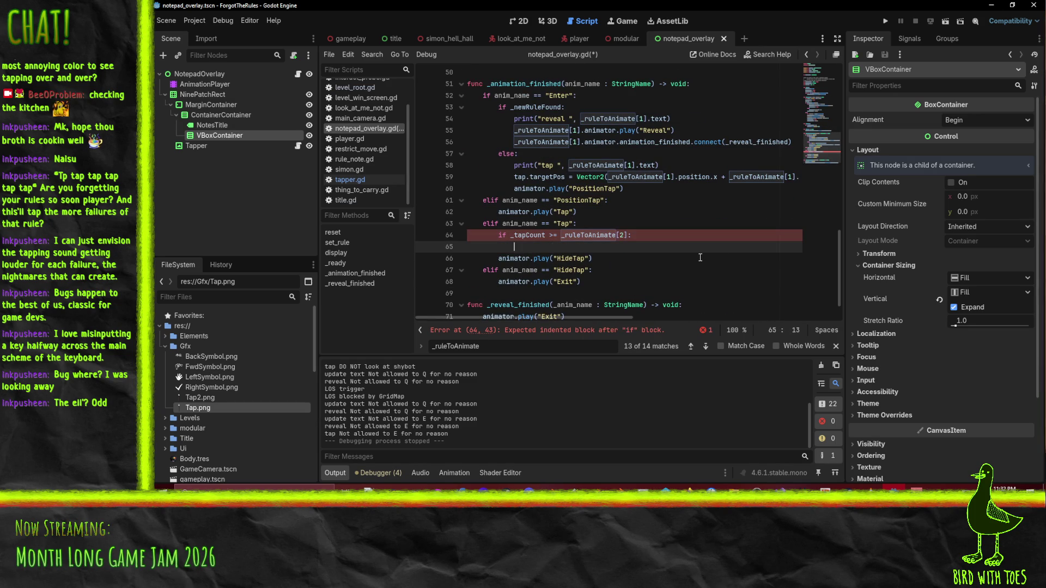
key(Delete)
key(Tab)
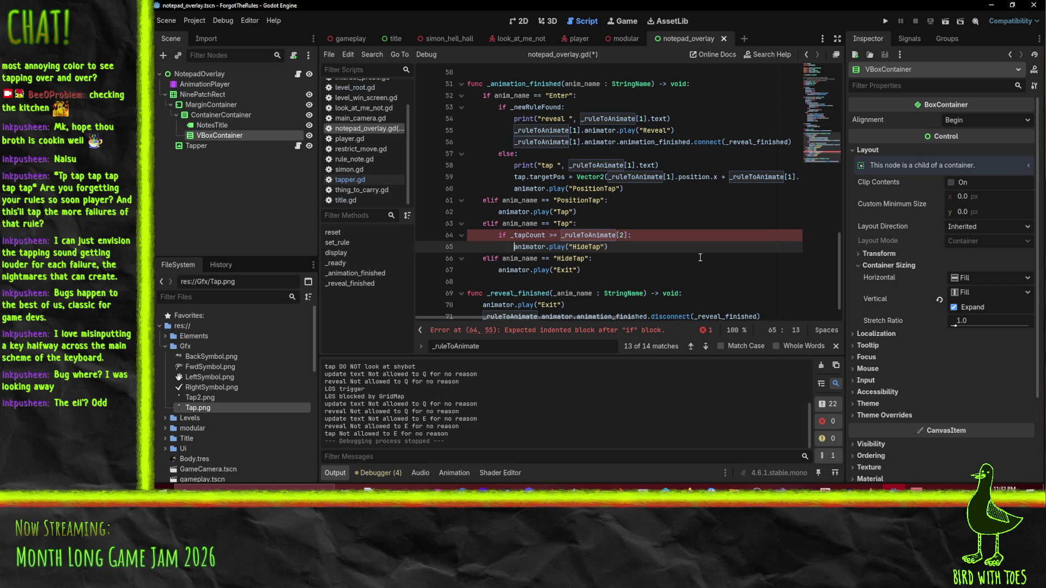
key(End)
key(Return)
text(se:)
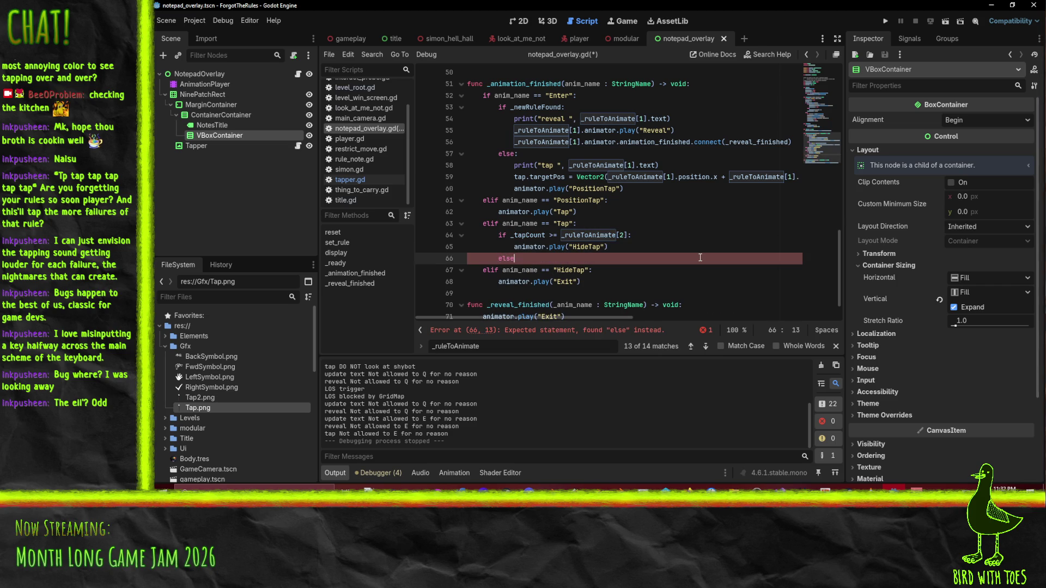
Add a _tapCount line in the Tap branch
key(Up)
key(Up)
key(ctrl+Right)
key(Down)
key(Down)
key(Return)
text(_tapCount)
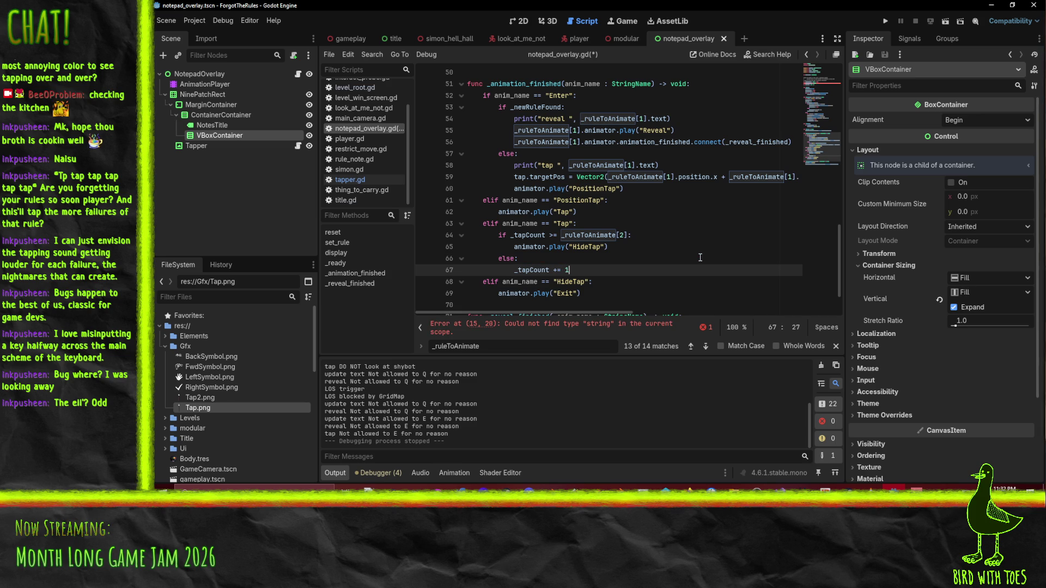
Add animator.play("Tap") under the else branch and save the script
click(601, 251)
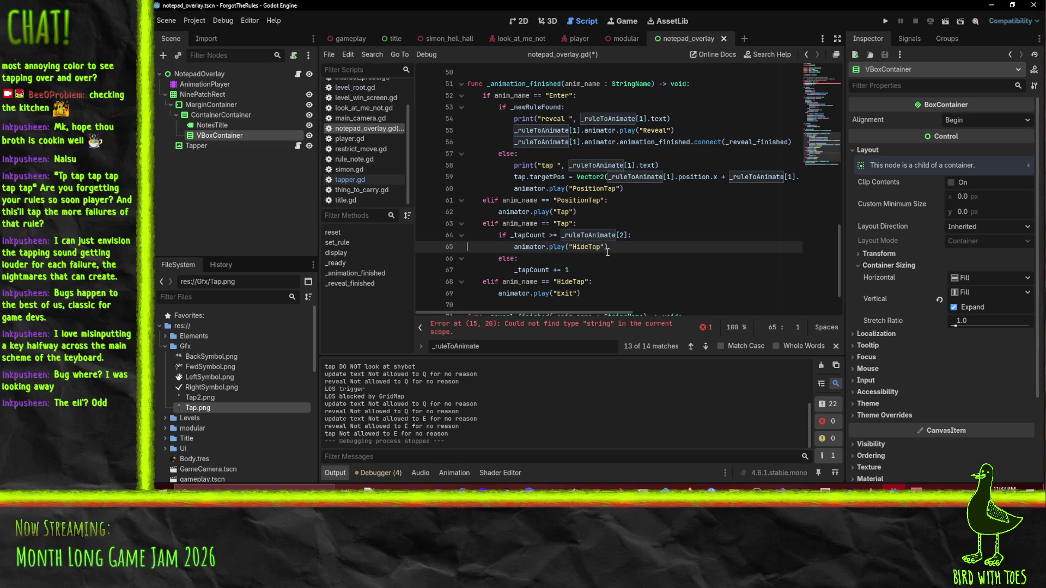
key(Down)
key(Down)
key(Down)
key(Up)
key(Up)
key(Up)
key(Down)
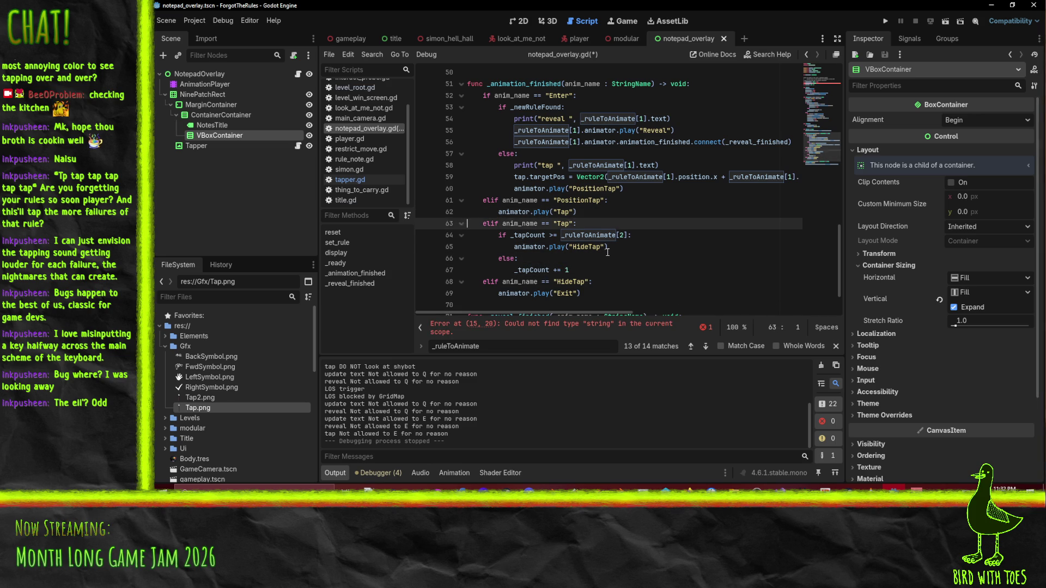
key(Down)
key(Down)
key(Down)
key(End)
key(Return)
text(animator.play("Tap"))
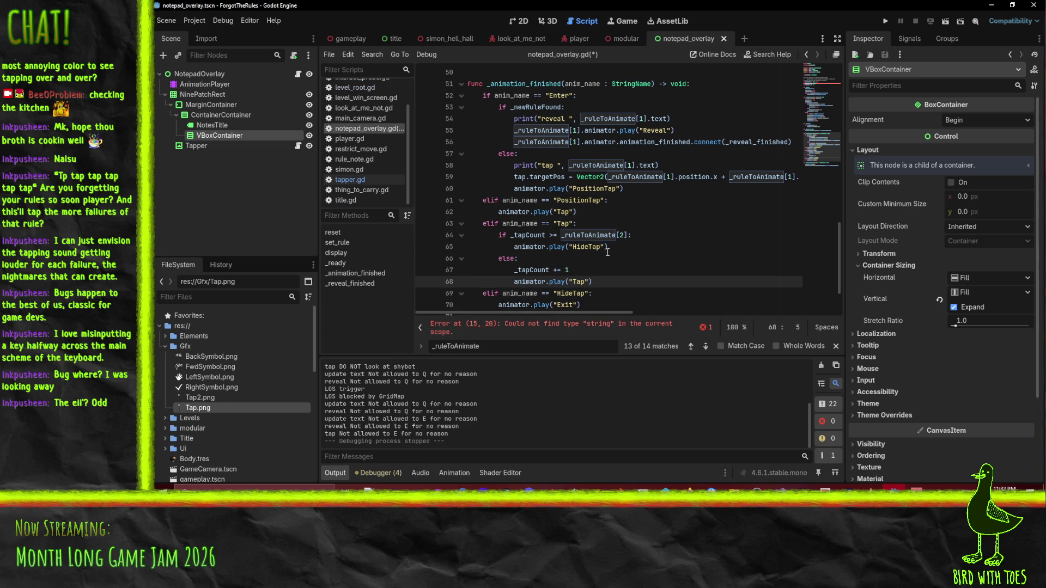
key(ctrl+s)
Move the _tapCount increment above the if check, save, and view the _ruleToAnimate declaration
click(610, 270)
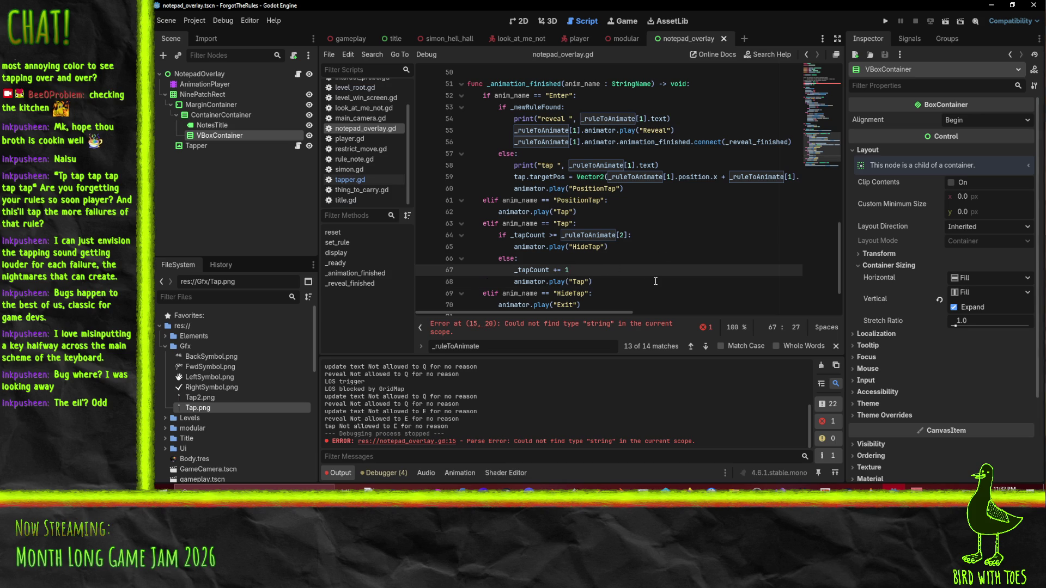
key(alt+Up)
key(alt+Up)
key(alt+Up)
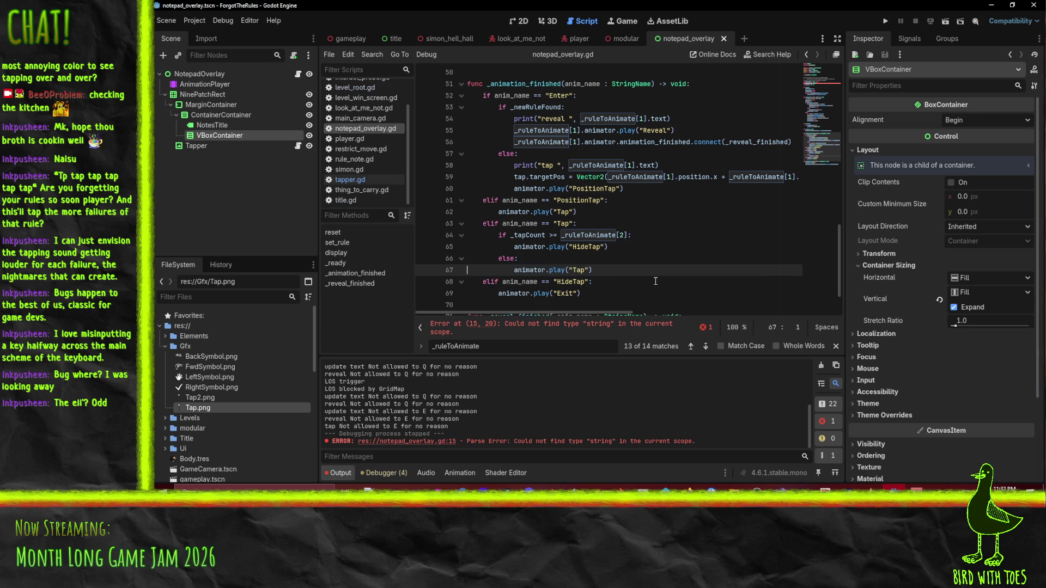
key(Down)
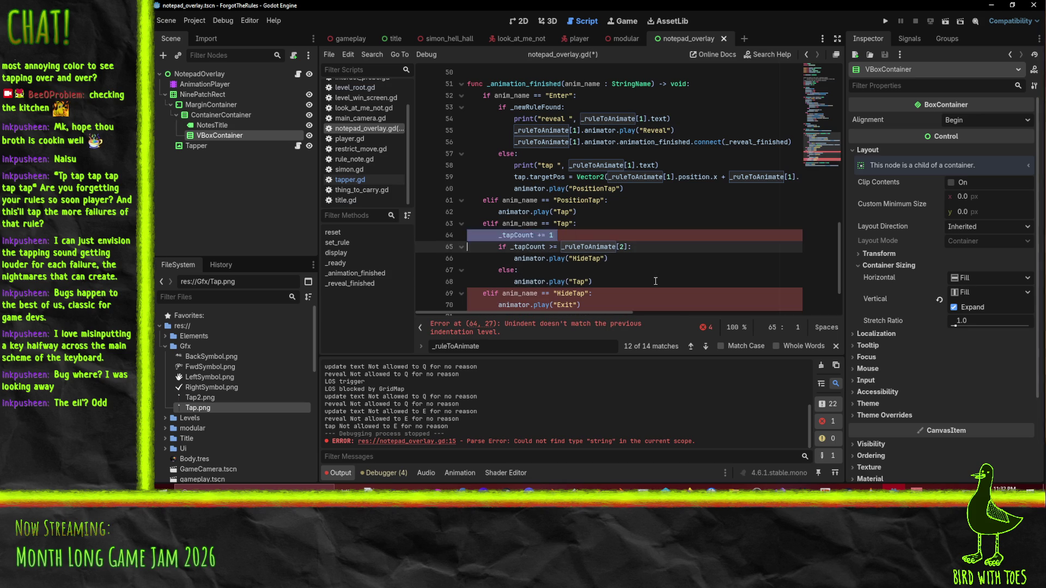
key(ctrl+s)
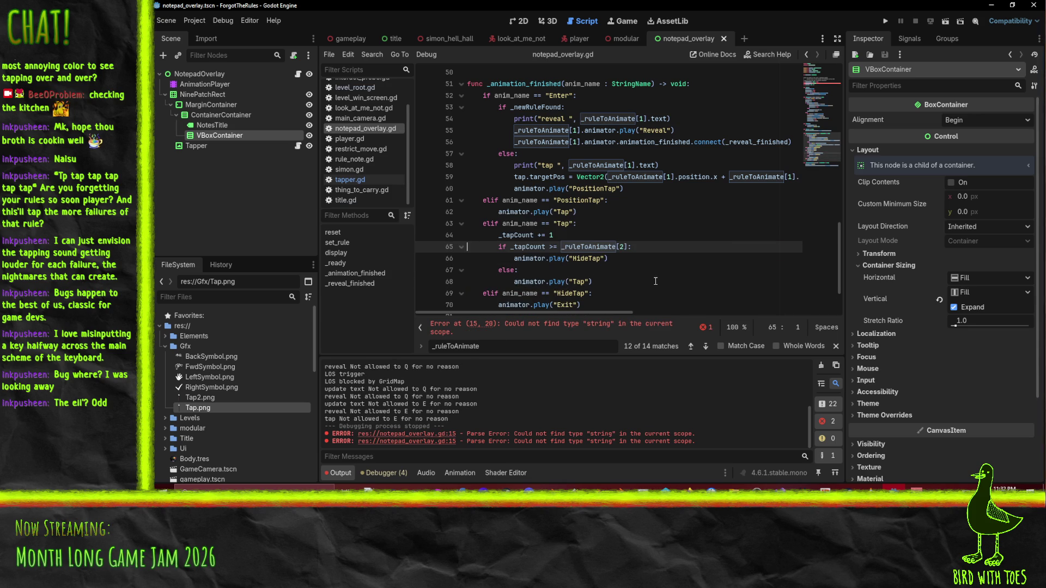
click(611, 279)
click(705, 346)
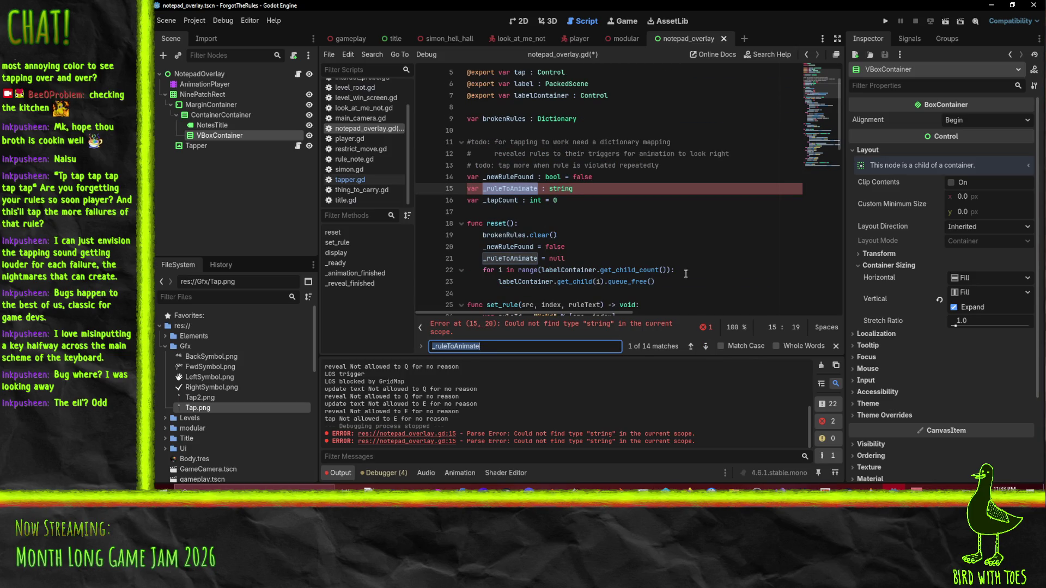
scroll(674, 237, down, 3)
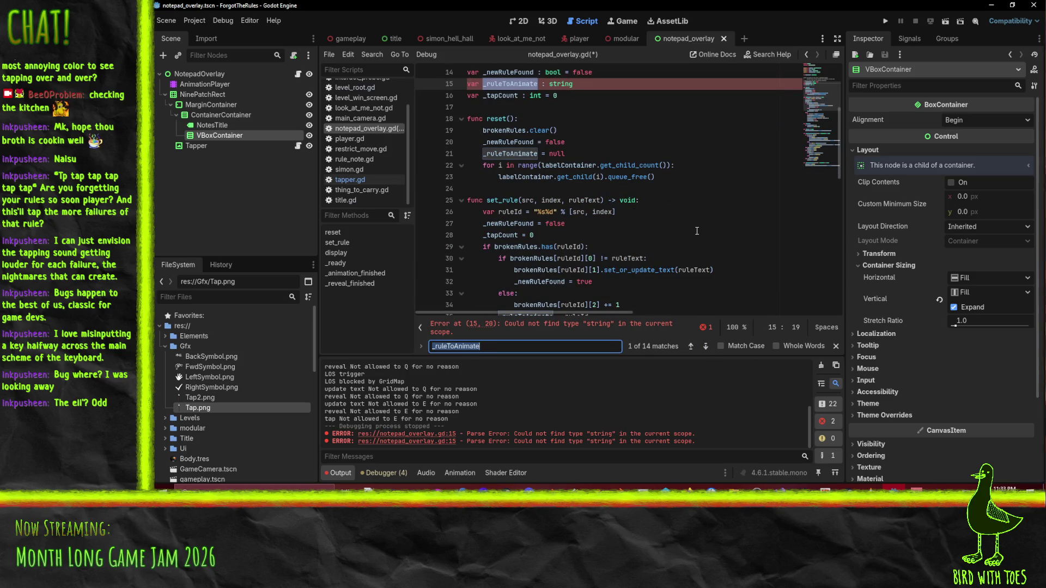
Replace ruleId with brokenRules[ruleId] on lines 35 and 42 of set_rule, then save
scroll(697, 231, down, 2)
click(528, 255)
drag(515, 235, 588, 236)
key(ctrl+c)
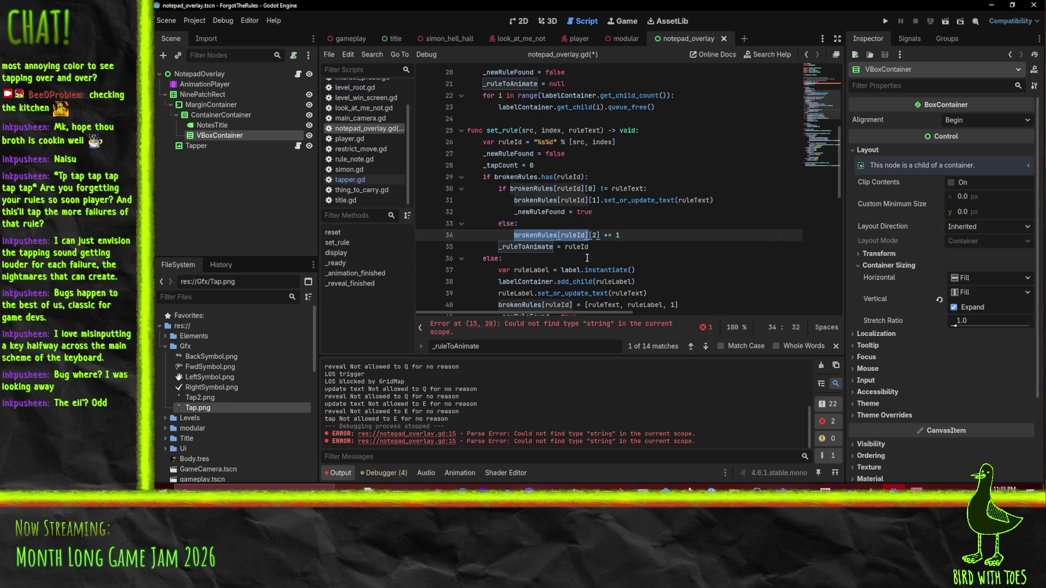
double_click(579, 250)
key(ctrl+v)
scroll(599, 218, down, 5)
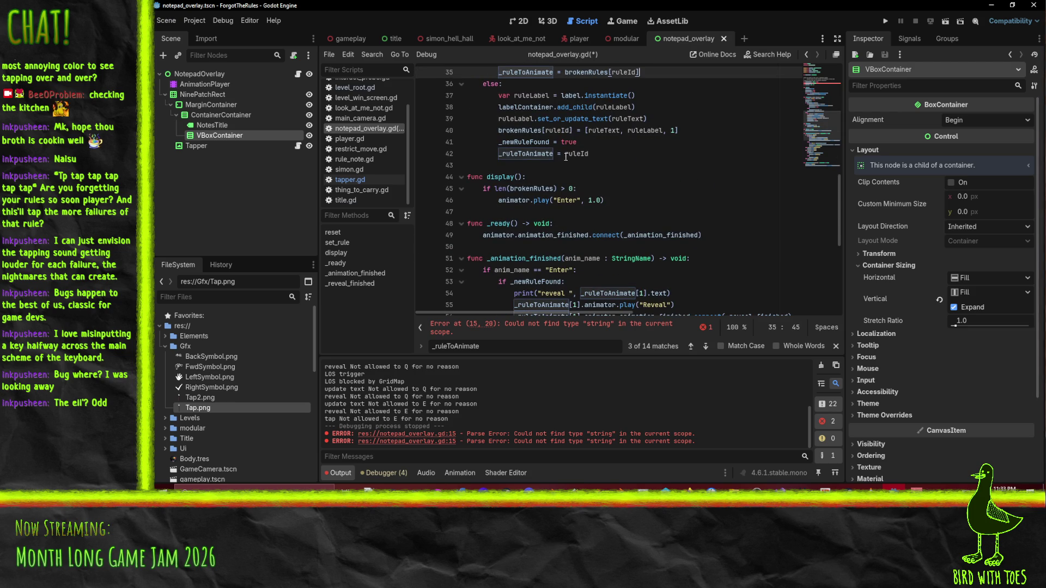
double_click(609, 153)
key(ctrl+v)
key(ctrl+s)
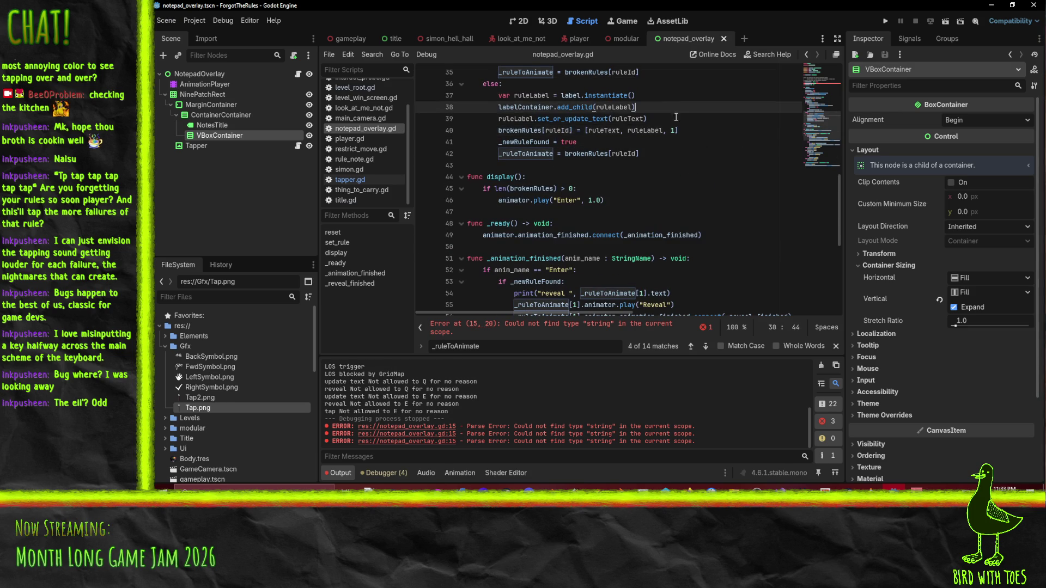
Change the _ruleToAnimate type on line 15 from string to Array
scroll(675, 163, up, 3)
click(676, 163)
scroll(639, 240, up, 6)
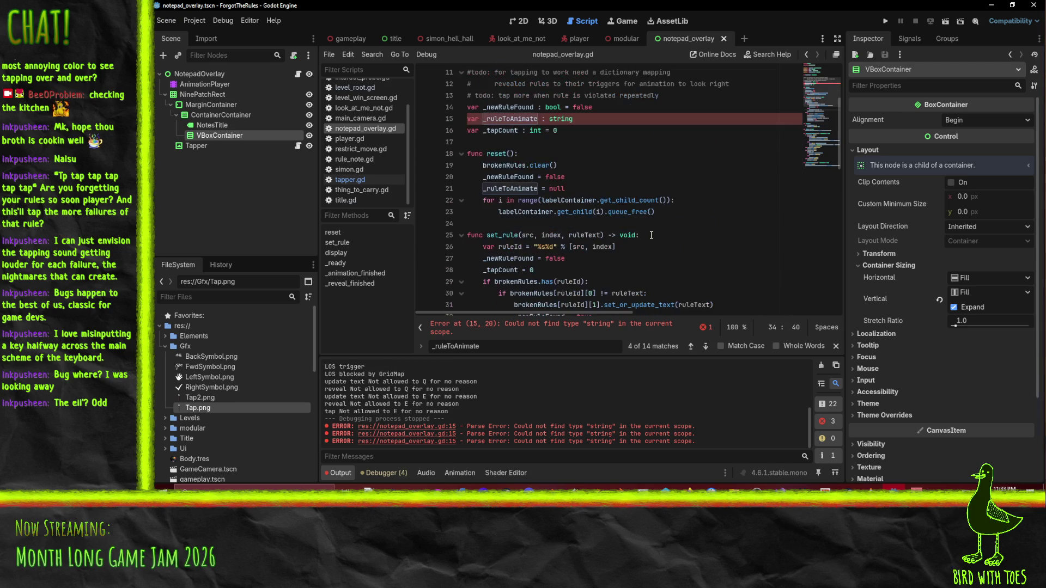
double_click(559, 156)
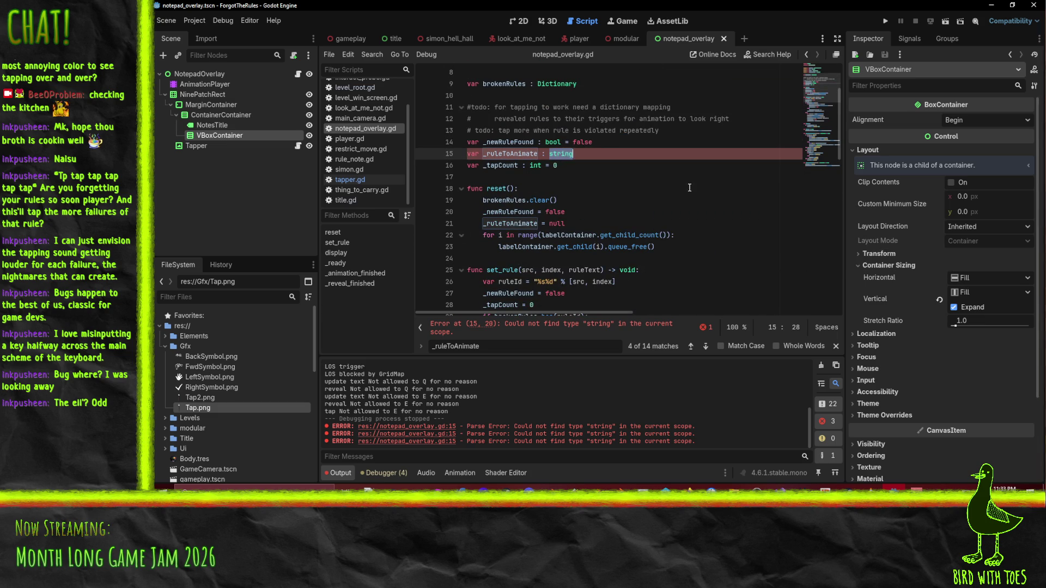
text(Arrauy)
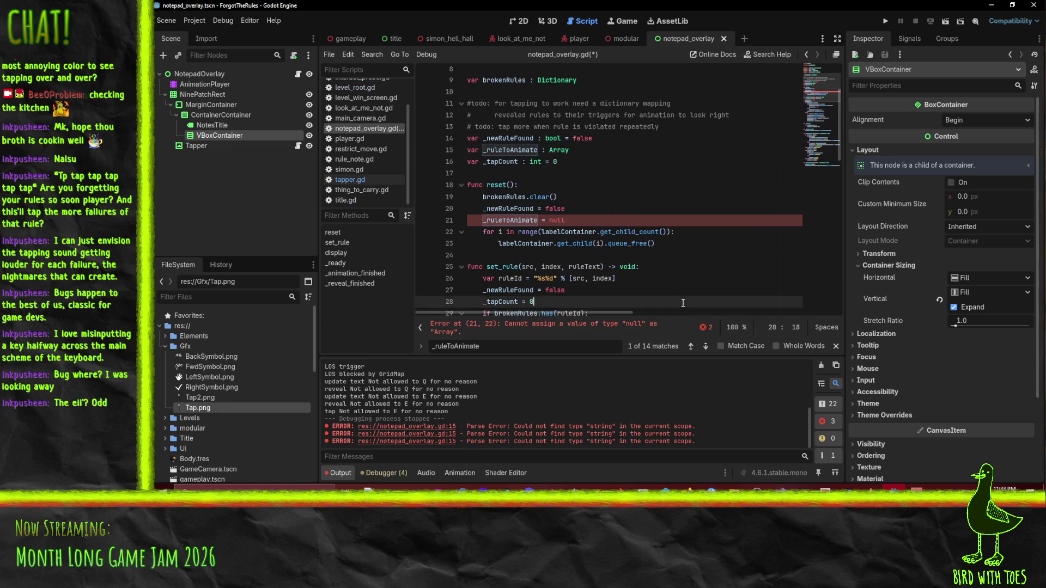
Replace the null in reset() with the array [null, null, 0] and save
click(628, 210)
double_click(557, 221)
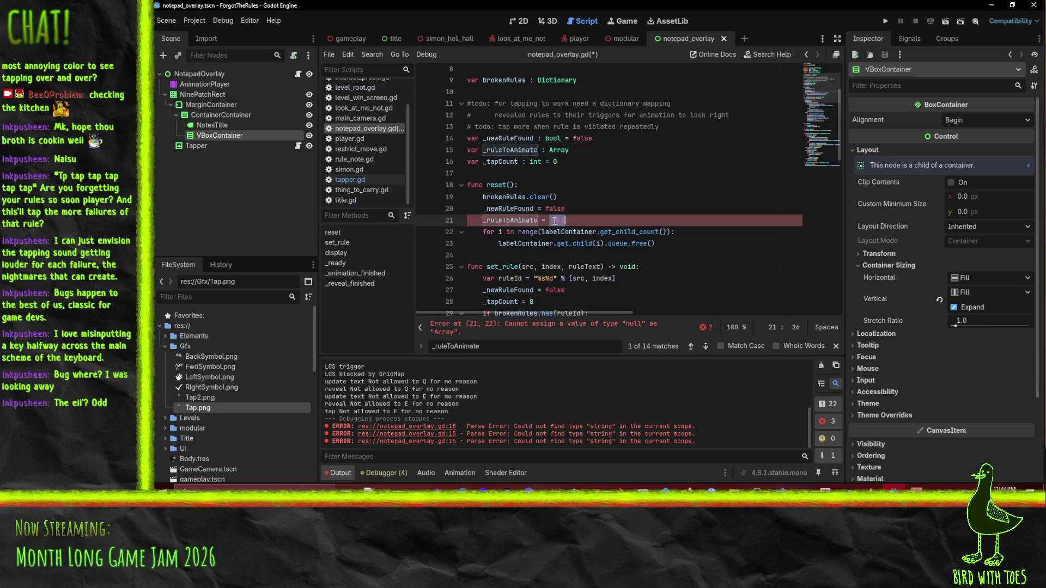
text([)
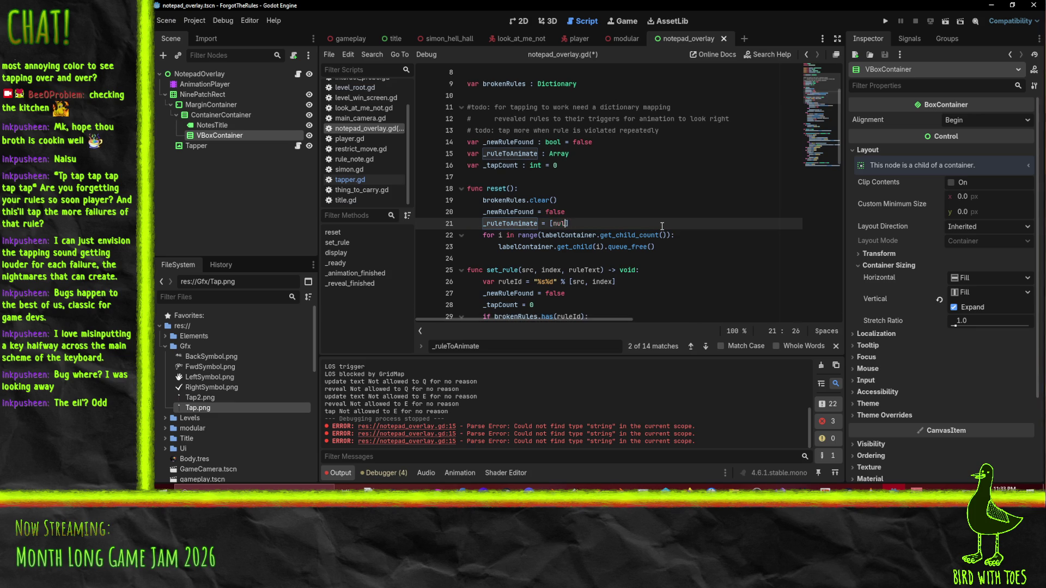
key(ctrl+s)
key(Up)
scroll(656, 225, down, 2)
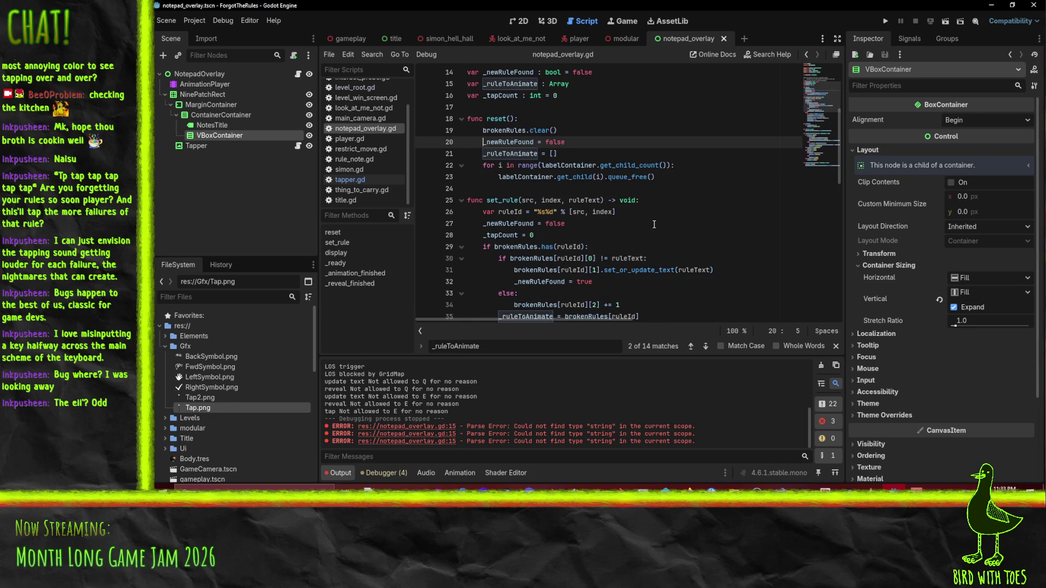
click(555, 154)
text(l, null,)
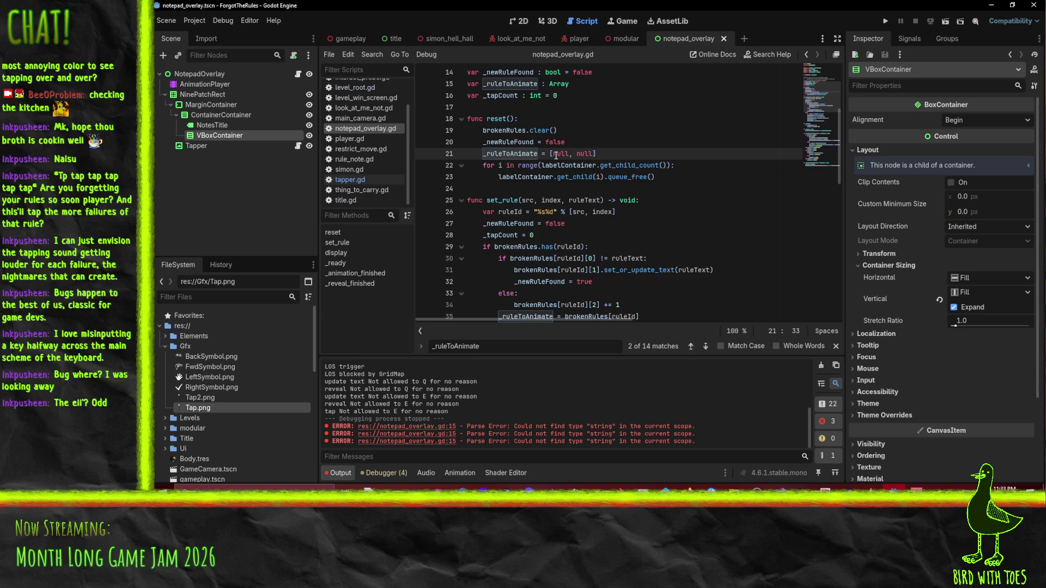
text( 0)
Make the array's first element the string "null", giving ["null", null, 0]
click(530, 163)
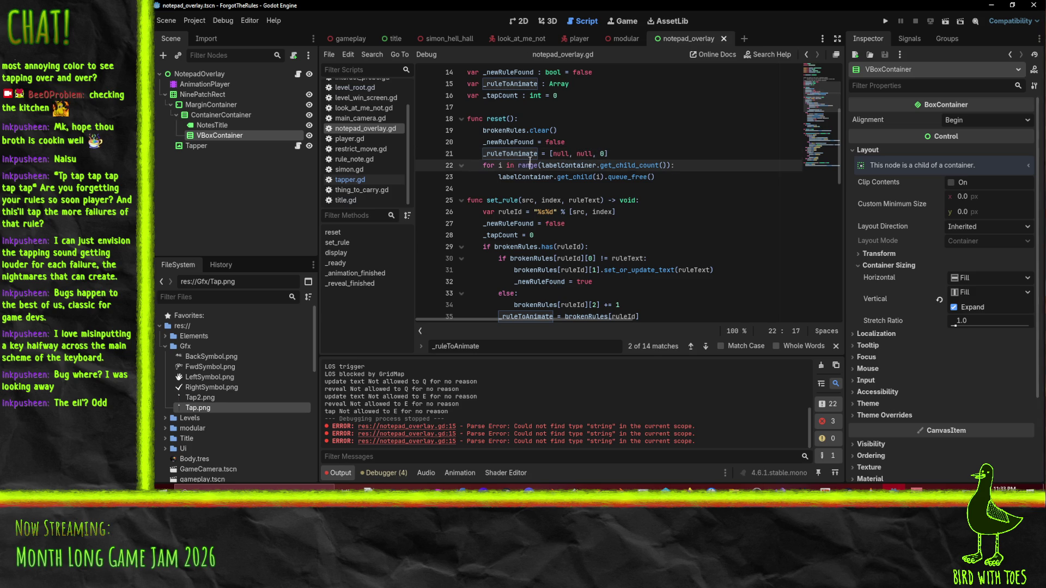
mouse_move(531, 170)
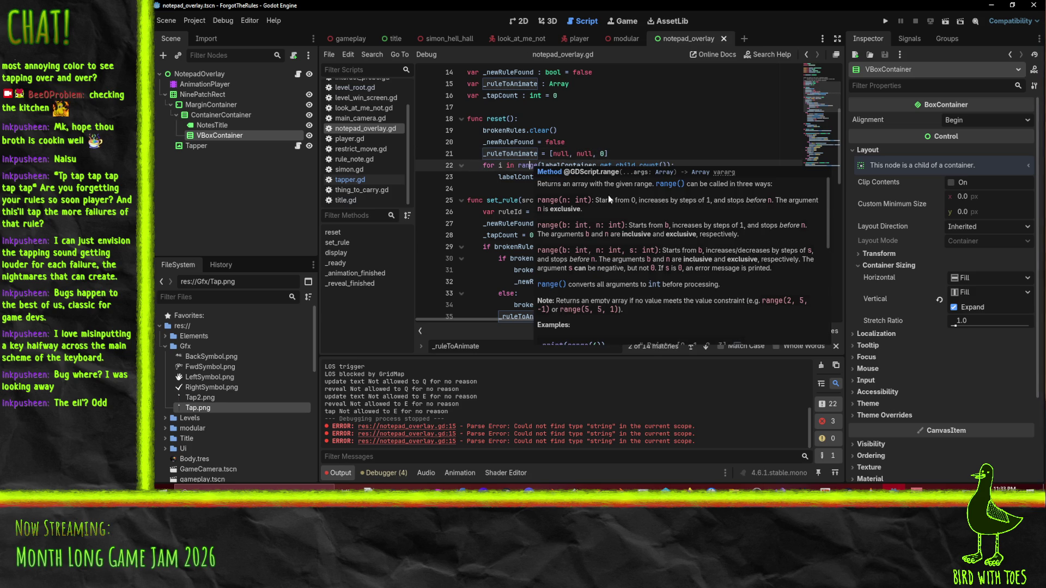
click(697, 84)
scroll(627, 163, up, 5)
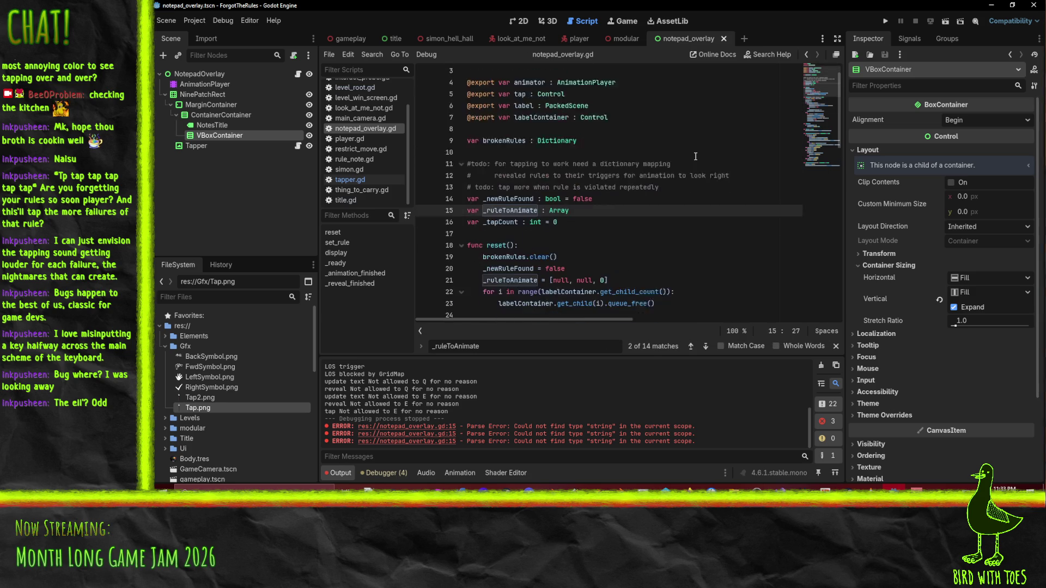
scroll(600, 179, down, 3)
click(569, 190)
double_click(569, 191)
text(")
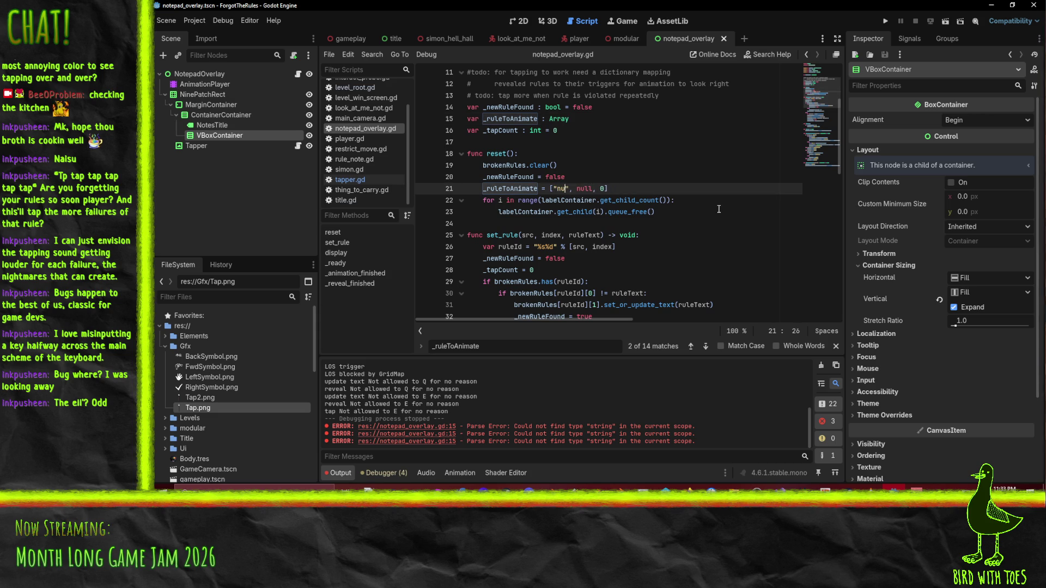
key(F5)
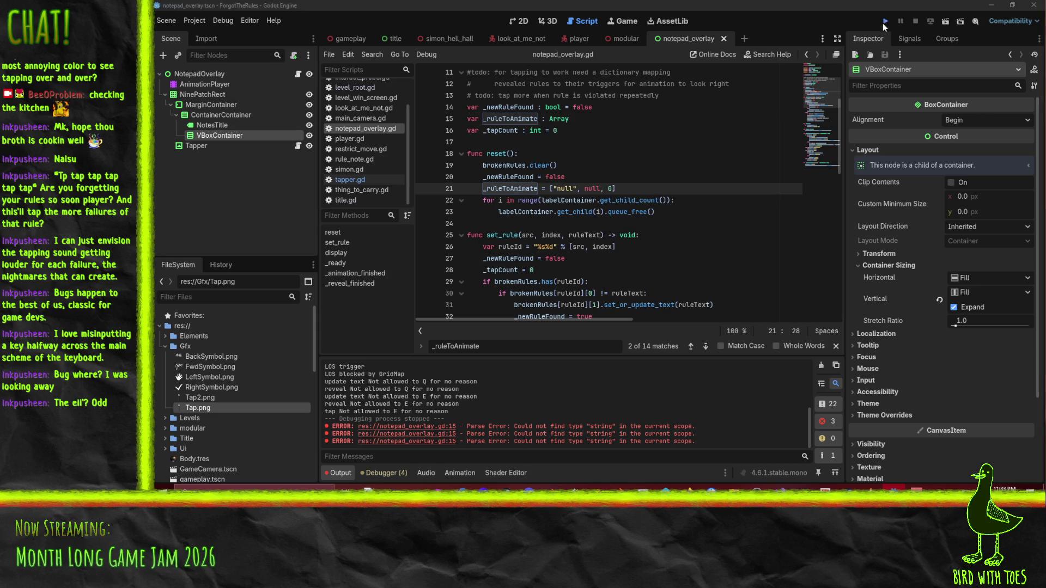
Start the game from the title screen and break rules three times with Q to trigger tapping
key(e)
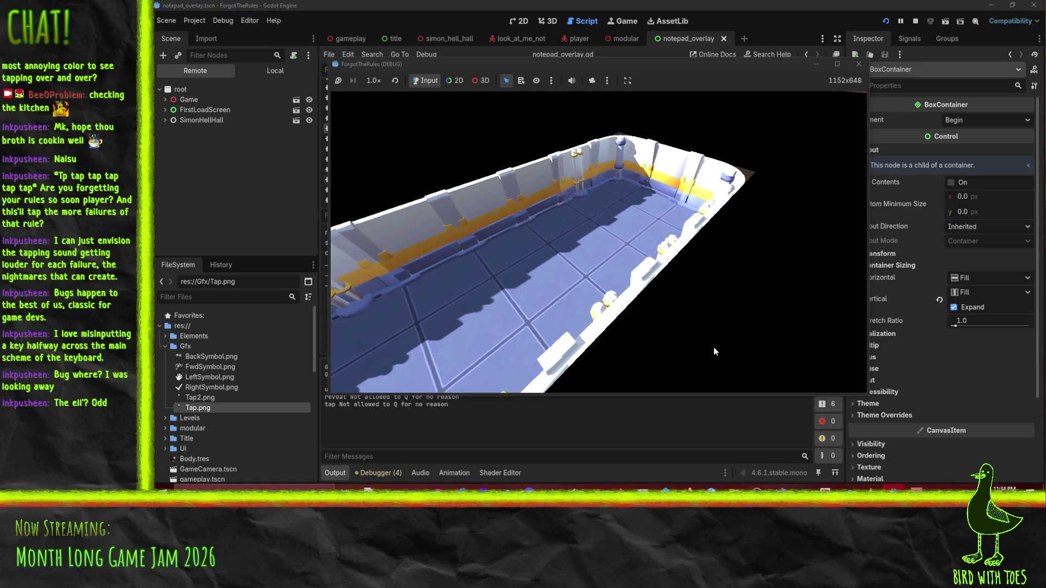
key(q)
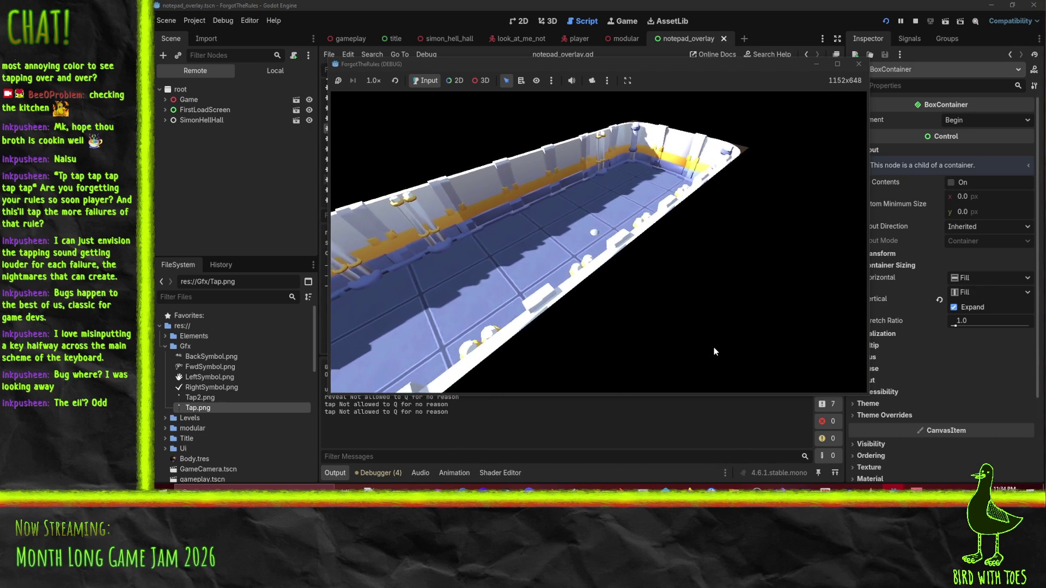
key(q)
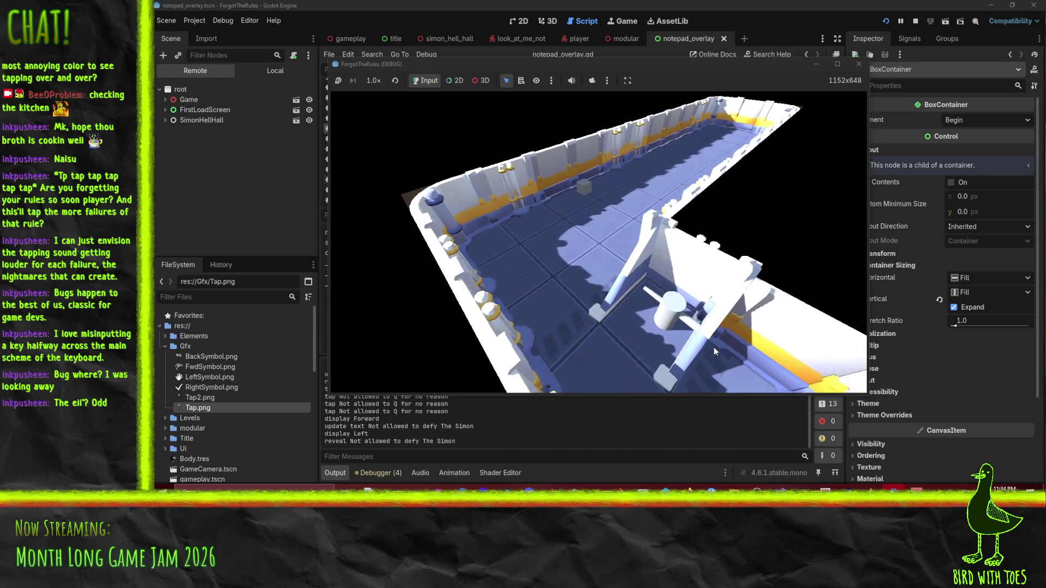
key(q)
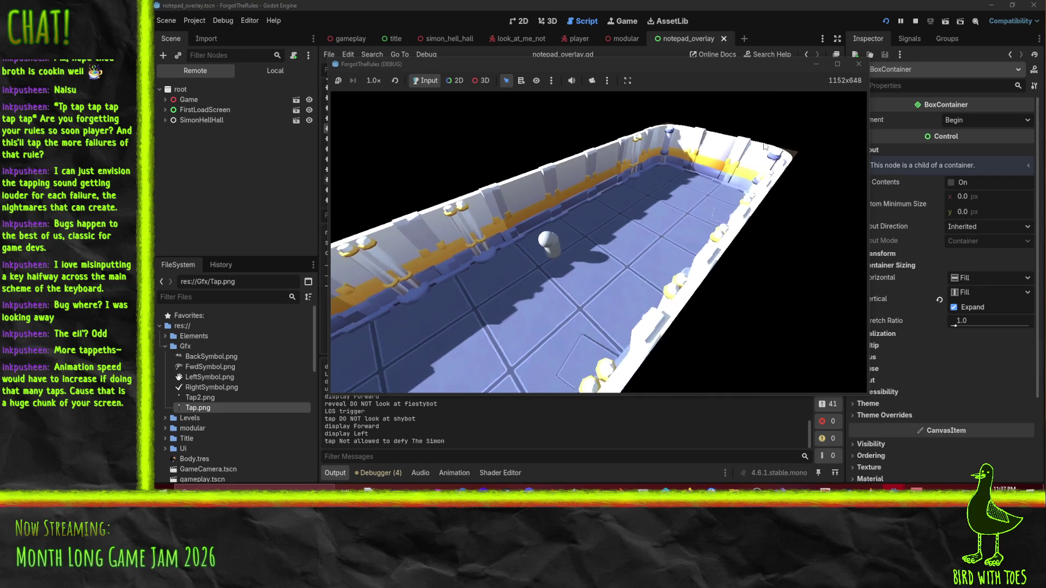
Stop the running game and select the default pending changelist in P4V
click(915, 21)
click(620, 235)
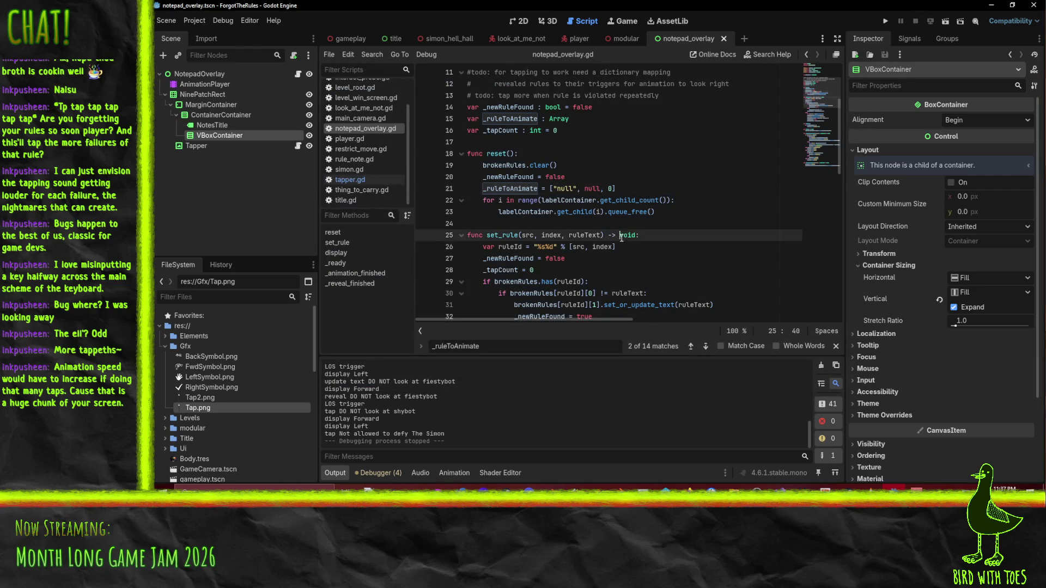
key(alt+Tab)
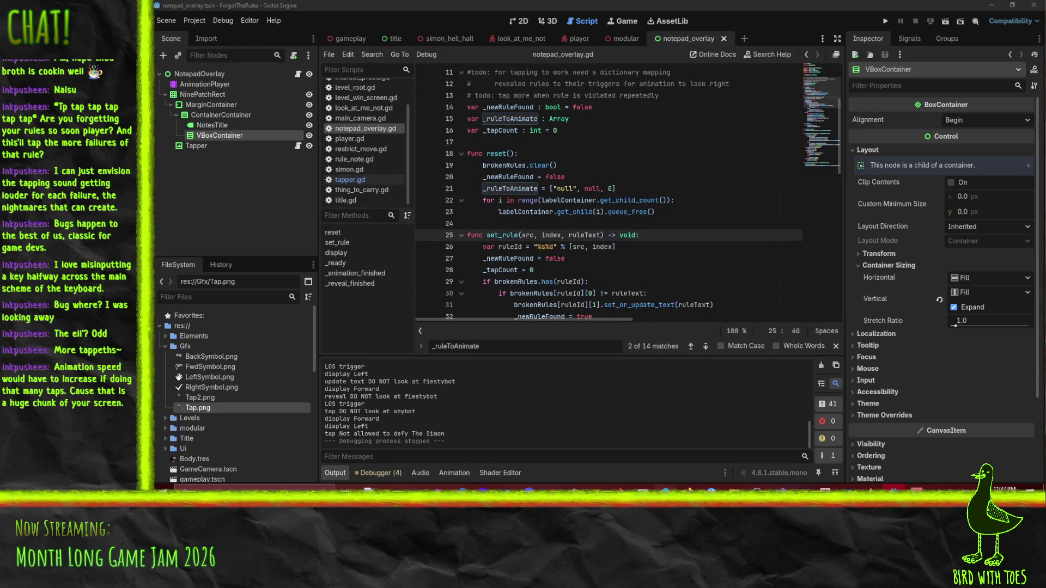
click(545, 172)
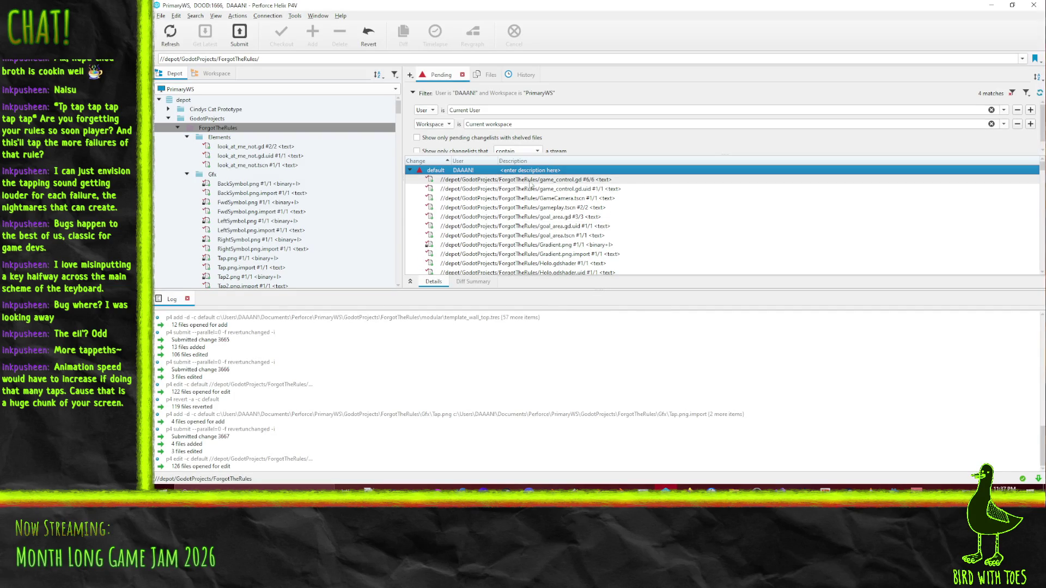
Revert unchanged files, submit notepad_overlay.gd with a description, and check out ForgotTheRules for edit
right_click(513, 170)
click(581, 204)
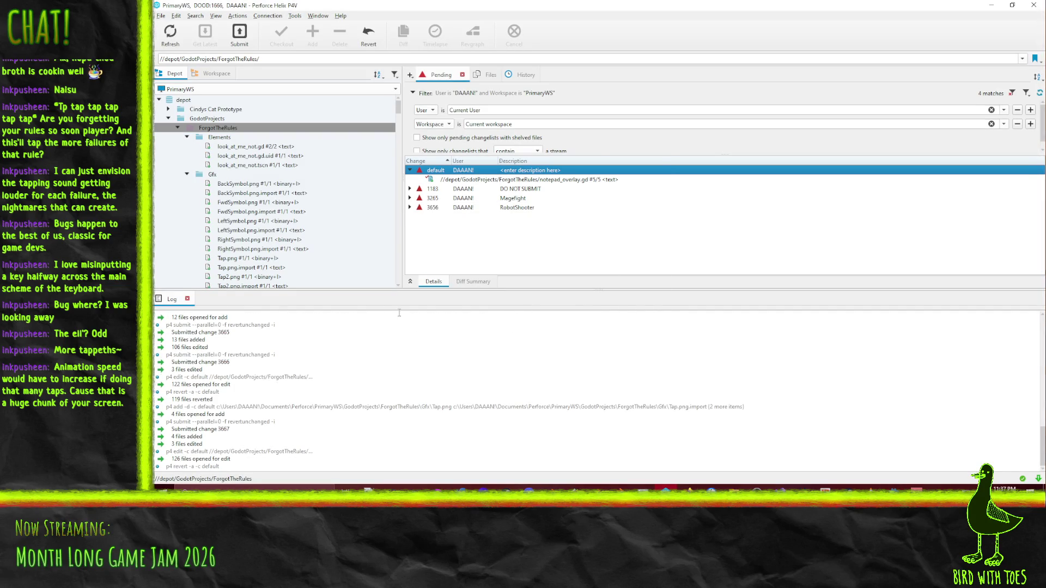
right_click(566, 180)
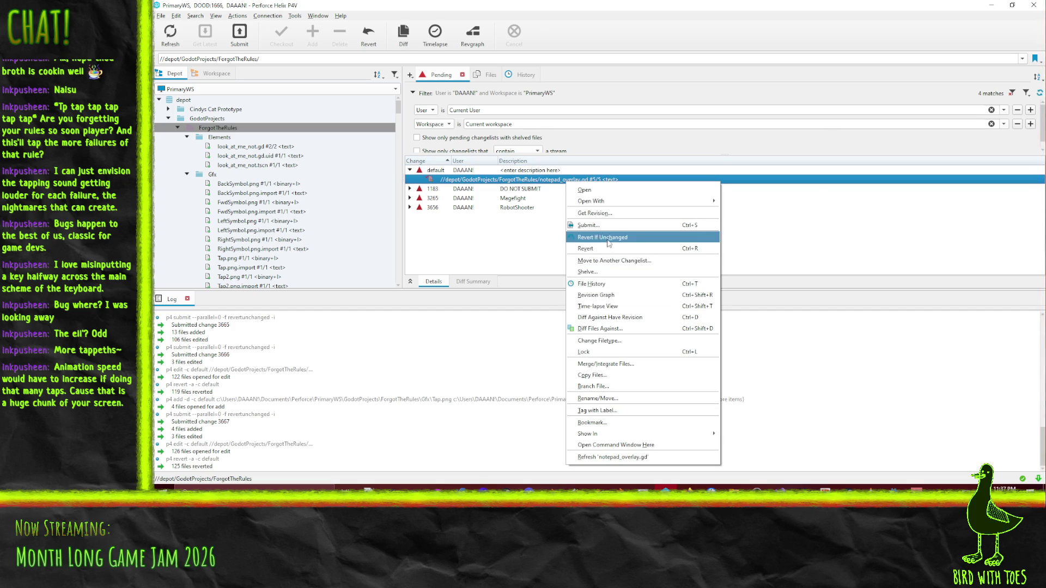
click(591, 225)
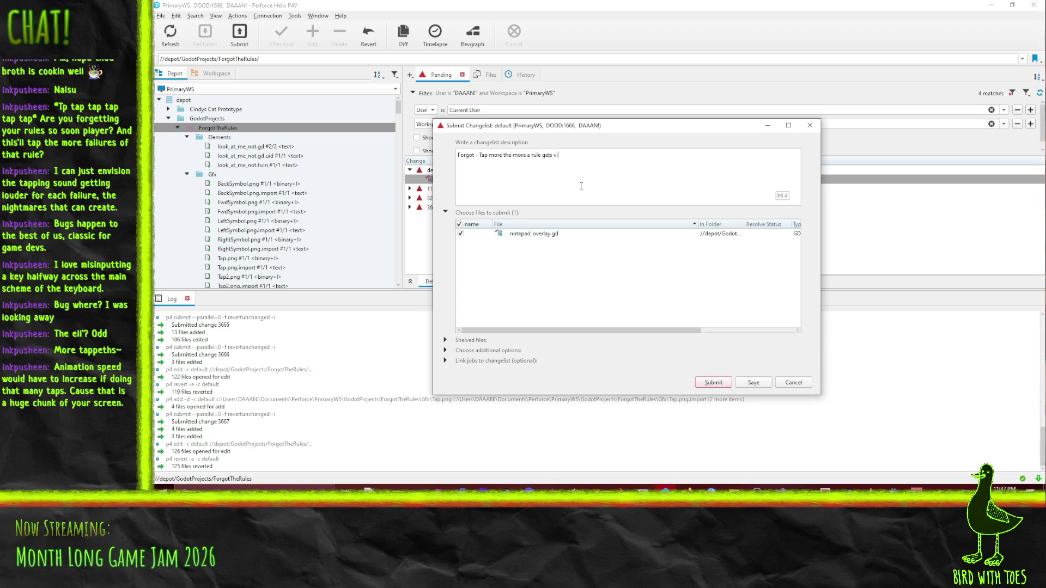
click(713, 382)
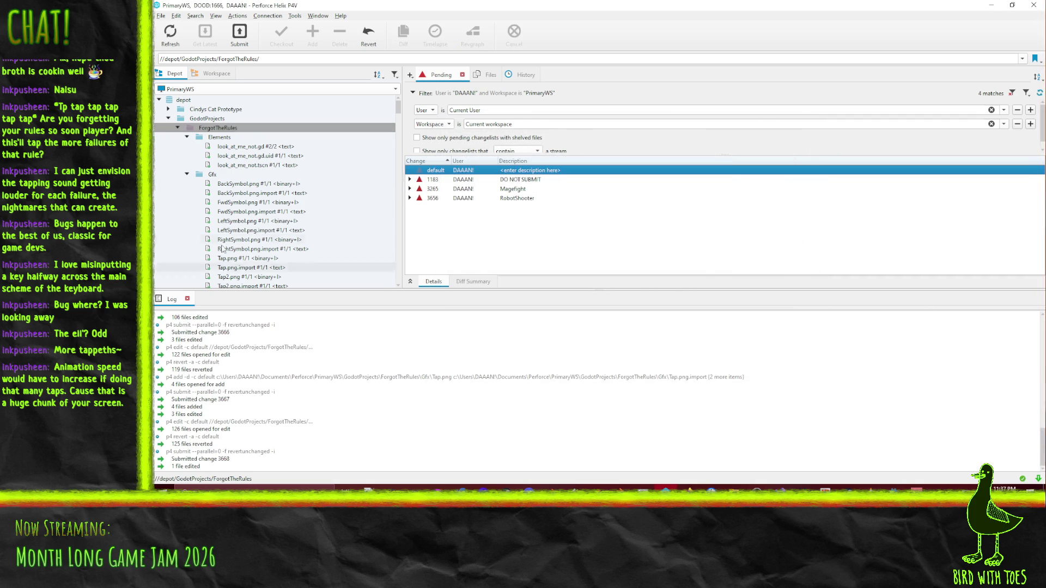
drag(343, 128, 350, 146)
drag(493, 176, 493, 172)
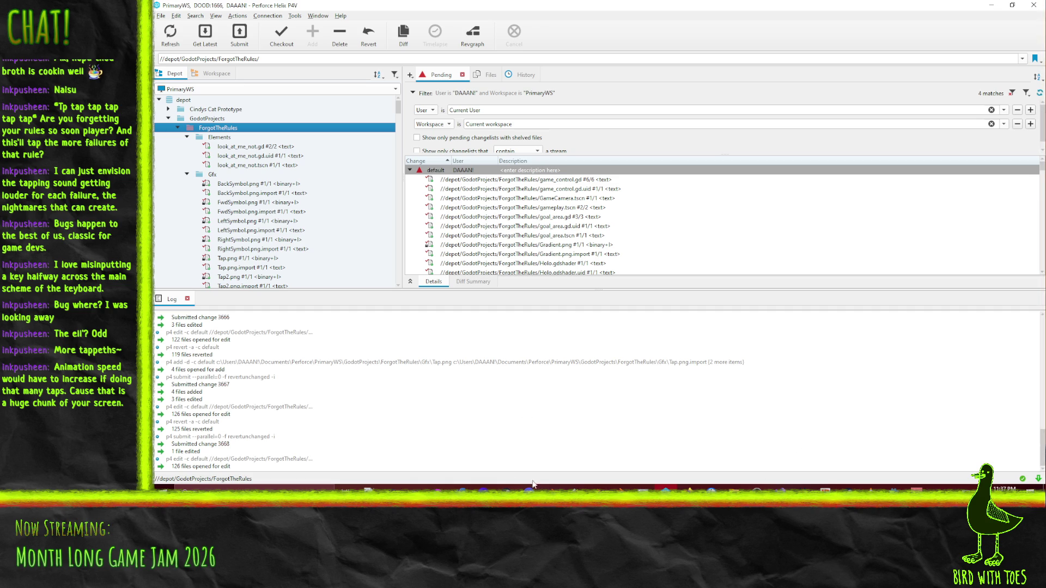
Switch to Blender and put the corner mesh in Edit Mode with vertex select
click(552, 487)
mouse_move(469, 228)
mouse_down()
mouse_move(481, 222)
mouse_move(542, 276)
mouse_move(616, 265)
mouse_up()
key(Tab)
key(Tab)
mouse_move(561, 298)
mouse_down()
mouse_move(572, 289)
mouse_move(360, 94)
mouse_up()
click(223, 29)
Select the outer-curve vertices and extrude them outward in top view
click(234, 29)
drag(478, 225, 490, 233)
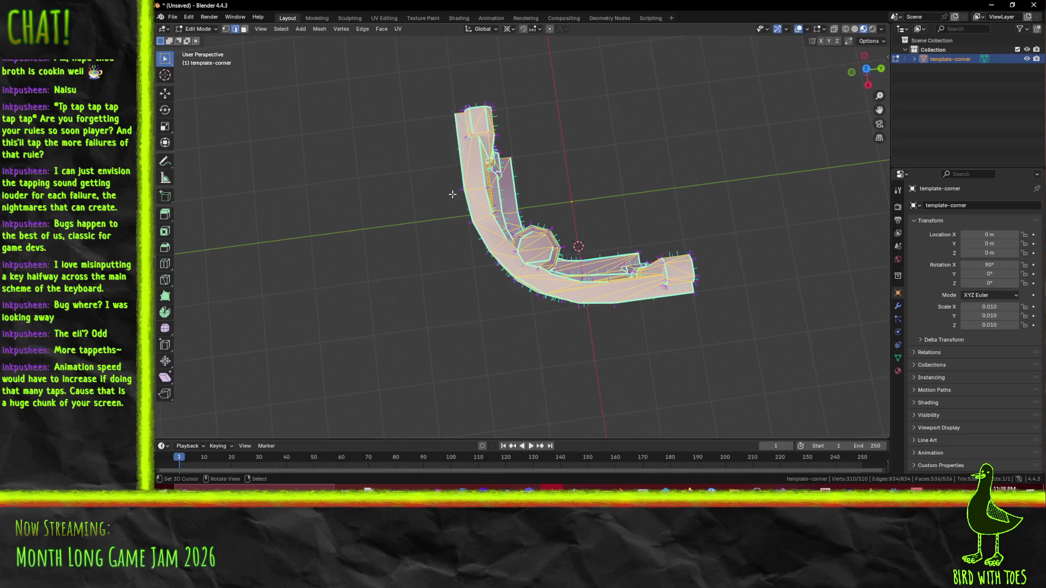
click(226, 29)
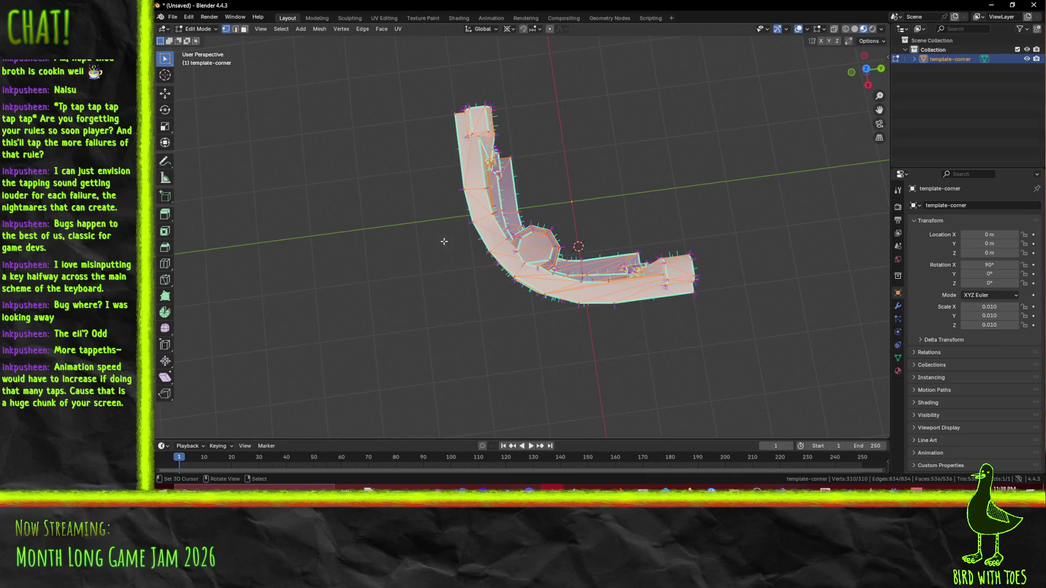
click(464, 190)
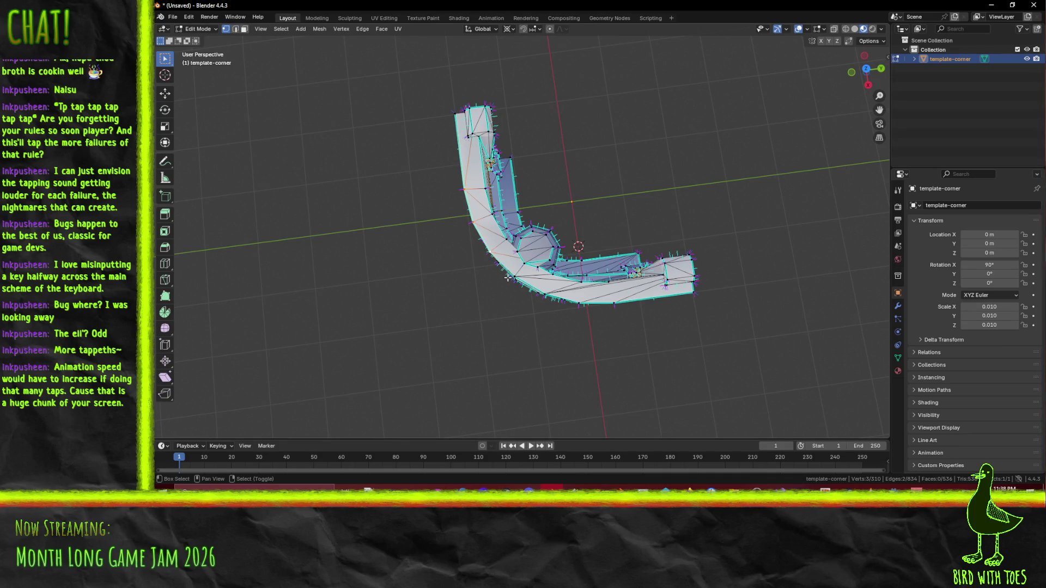
ctrl+click(546, 296)
ctrl+click(580, 303)
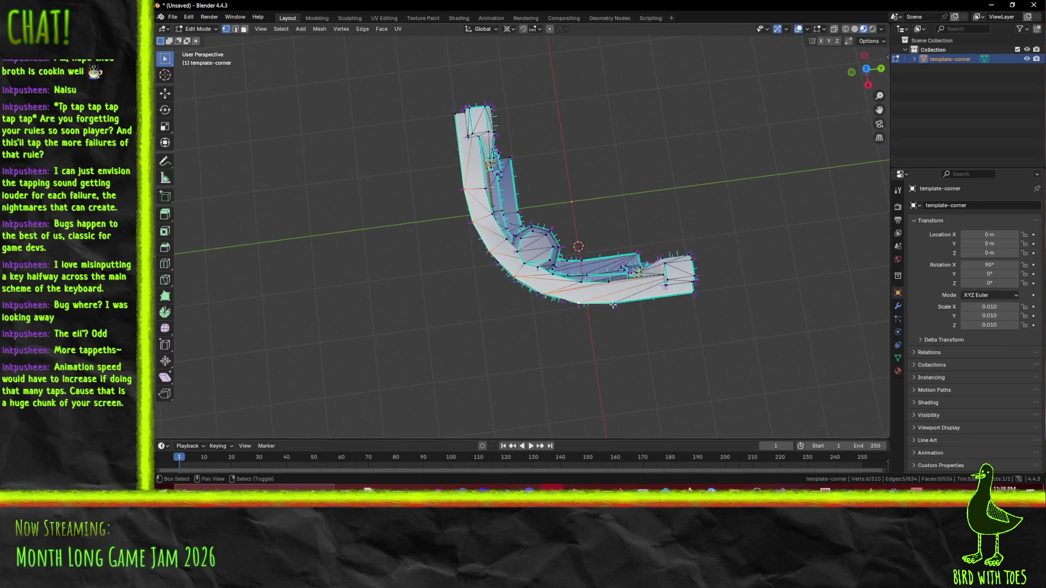
key(KP_7)
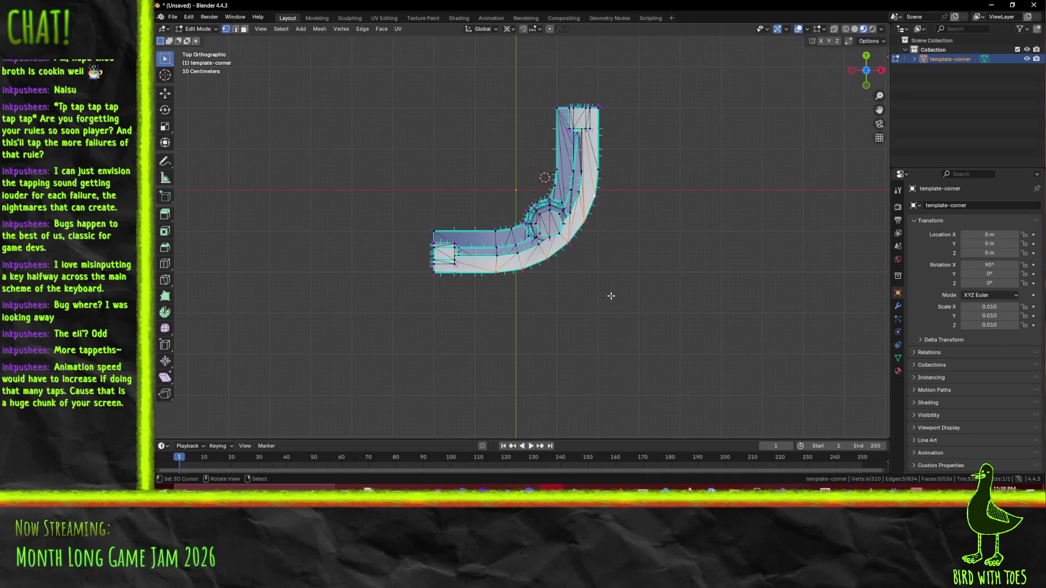
key(e)
click(622, 294)
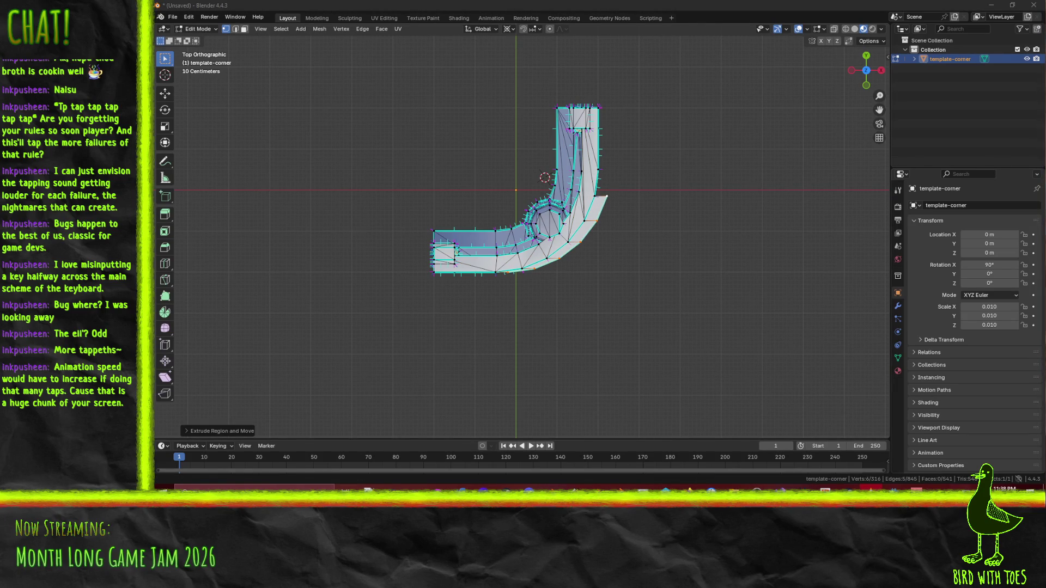
Move the outer vertices along X to square off the corner
scroll(652, 282, up, 3)
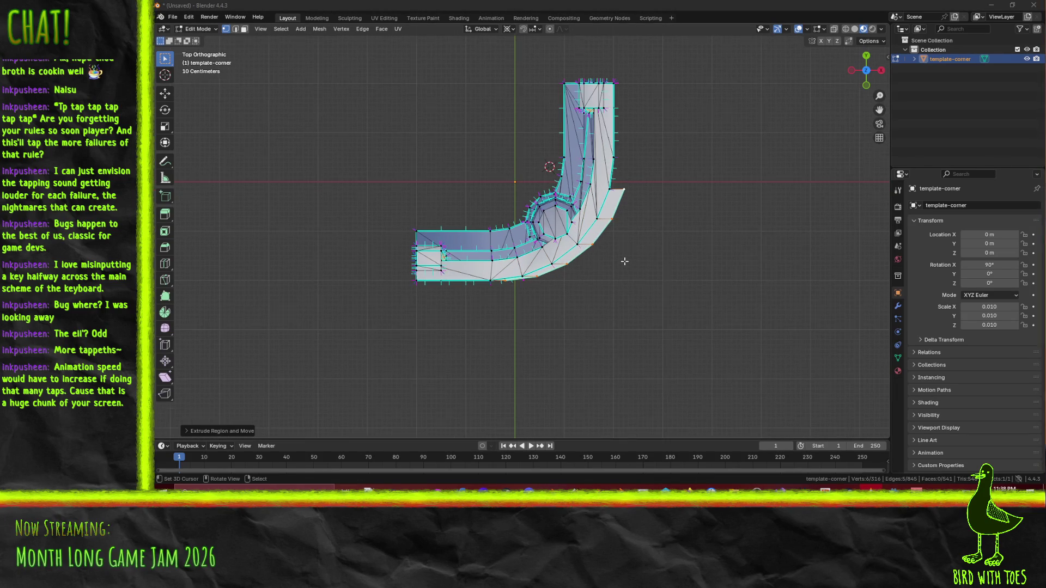
click(498, 306)
key(g)
key(x)
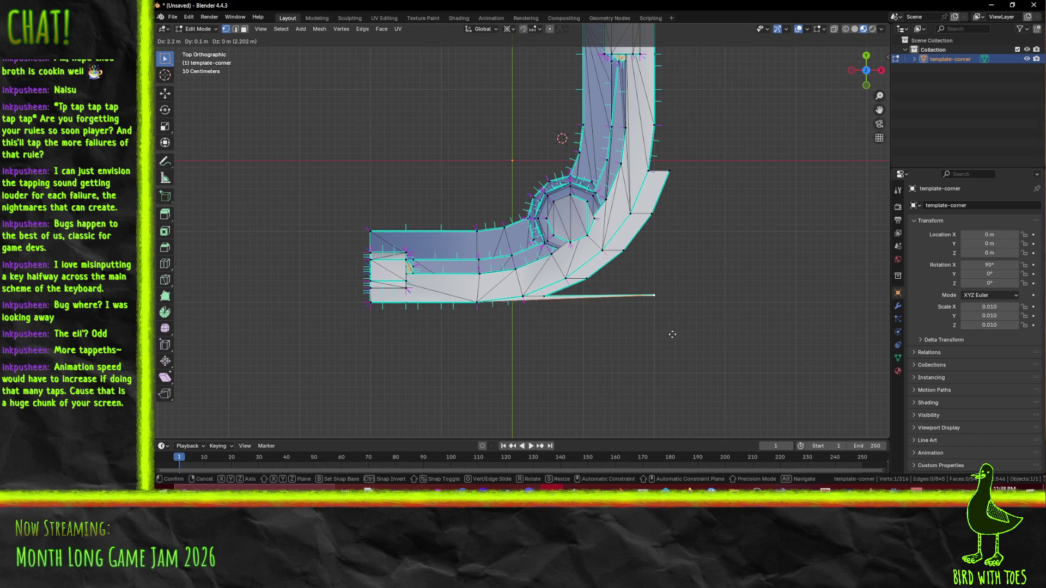
click(674, 340)
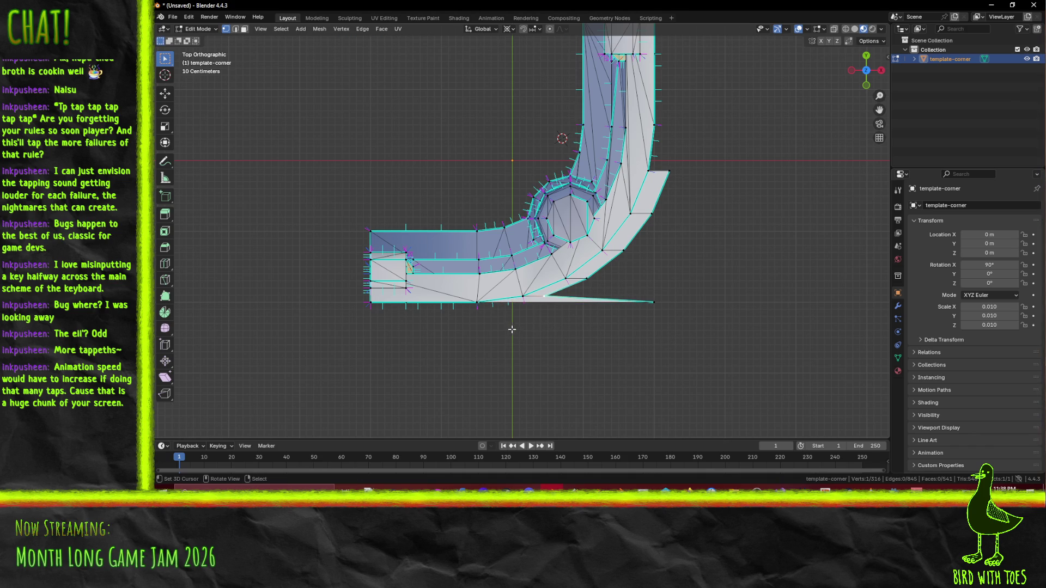
key(g)
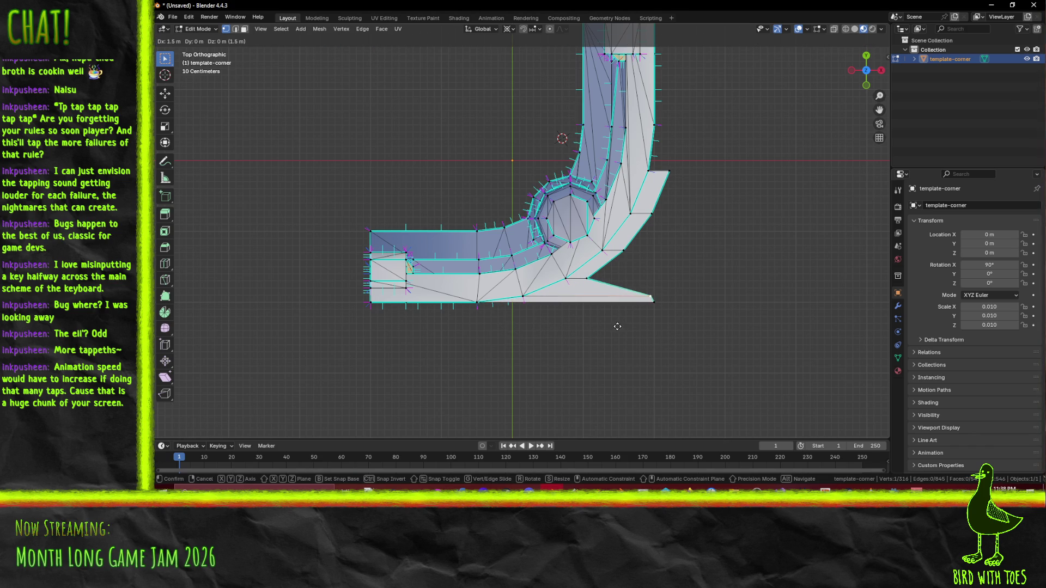
click(622, 327)
click(588, 279)
key(g)
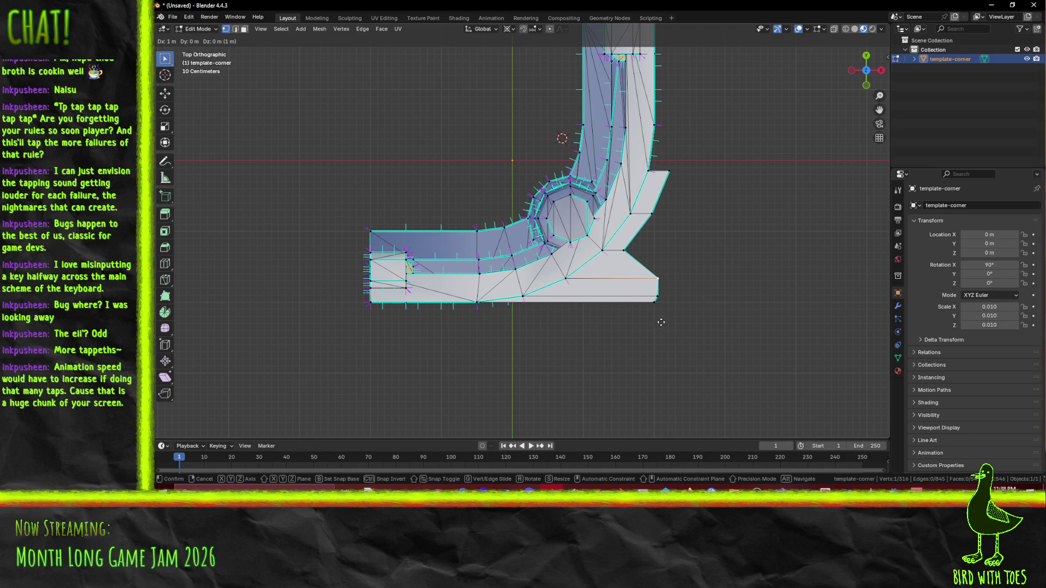
click(661, 286)
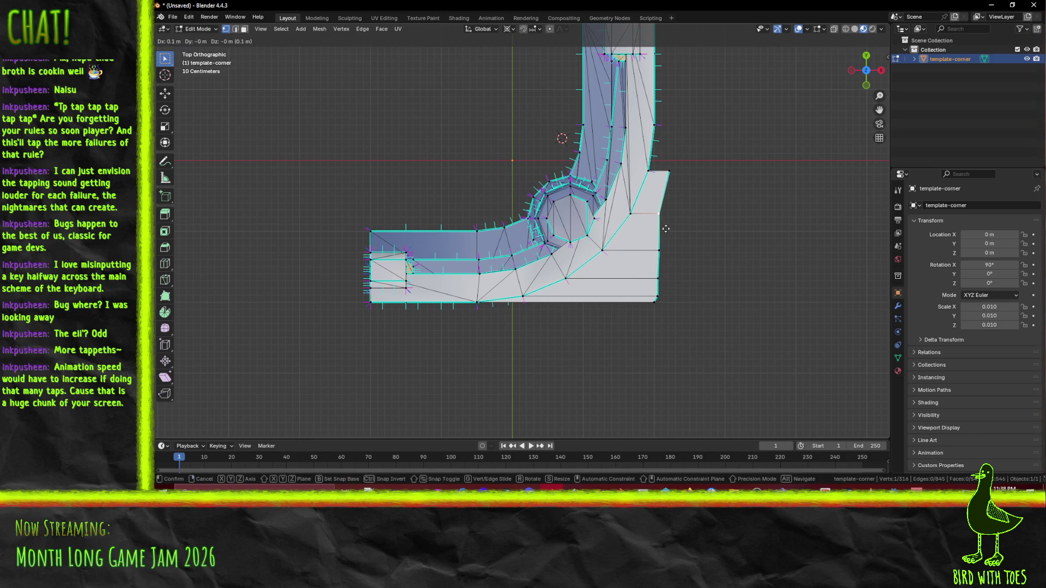
Position the upper-right vertex and join it with J to fill the square corner
drag(711, 197, 684, 280)
scroll(684, 280, up, 4)
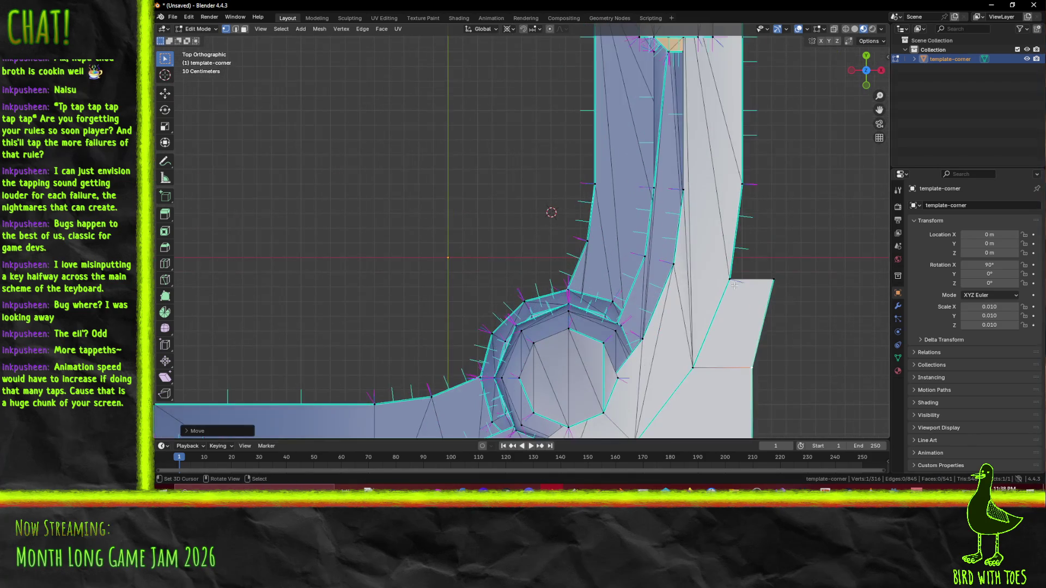
key(g)
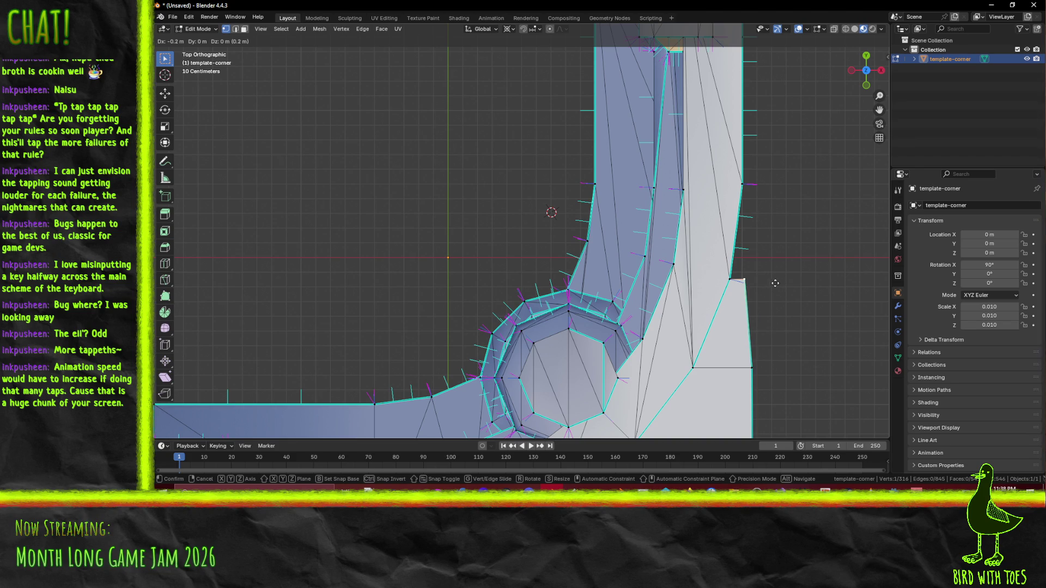
click(775, 284)
shift+click(747, 283)
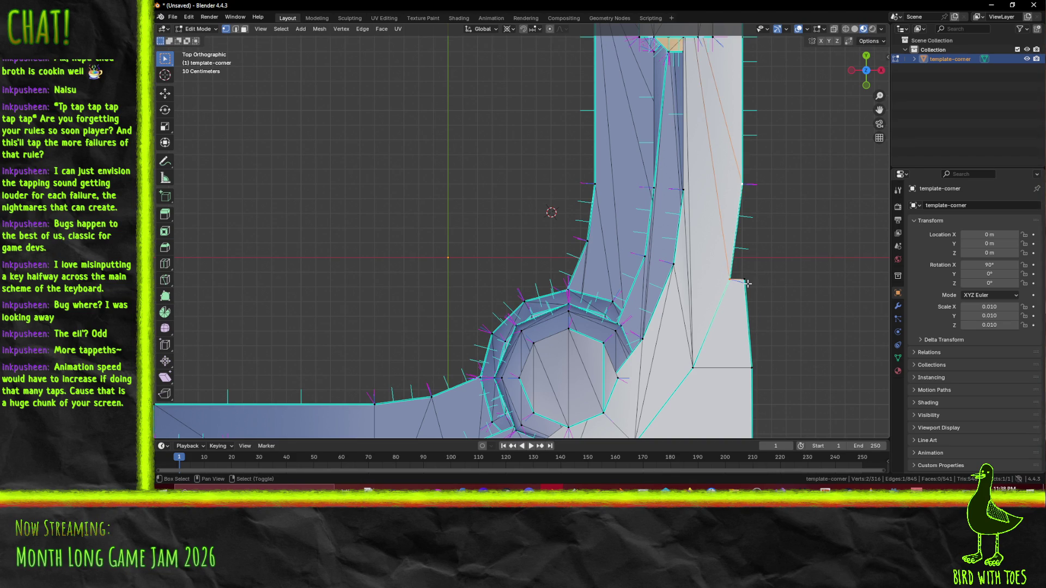
key(j)
key(alt+a)
Switch to face select mode with wireframe shading
scroll(744, 293, down, 3)
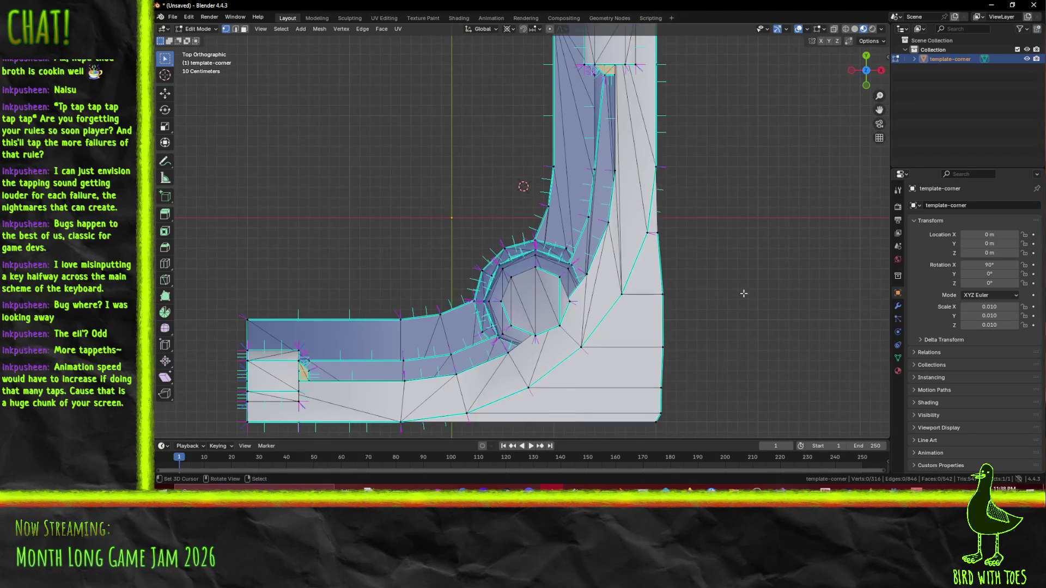
scroll(744, 294, down, 1)
click(244, 29)
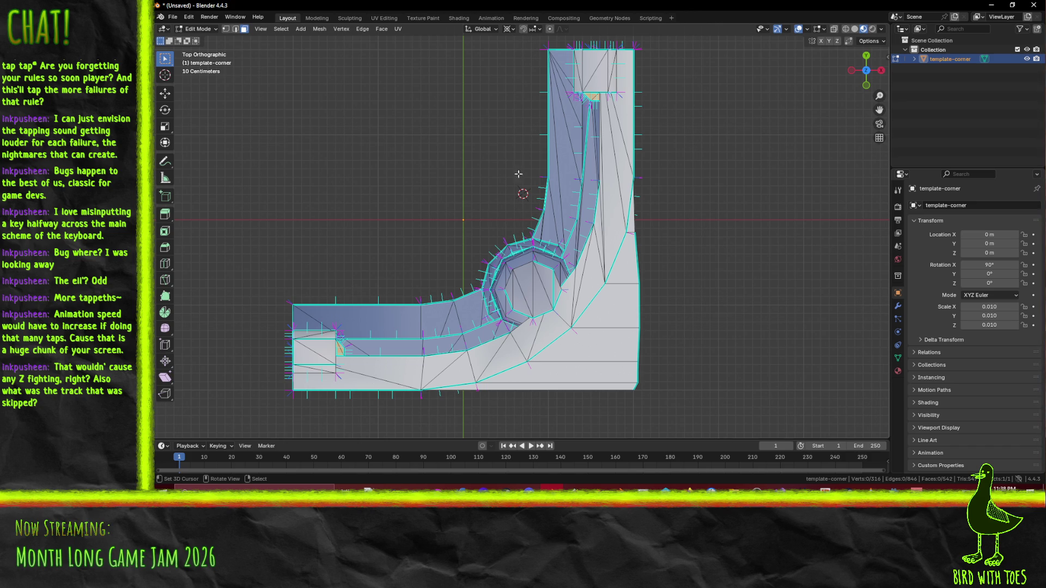
scroll(567, 80, down, 2)
scroll(529, 121, up, 3)
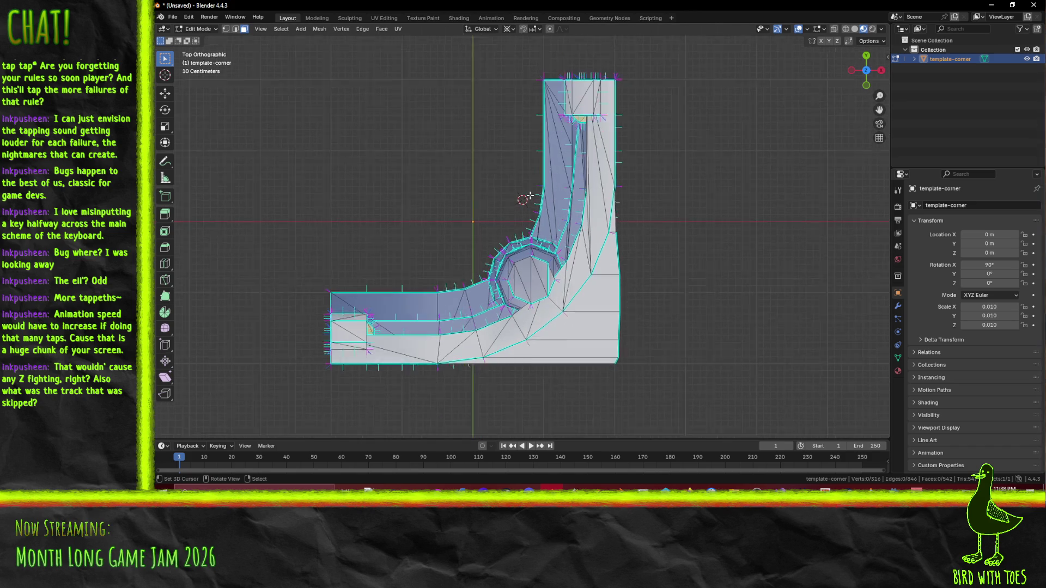
key(z)
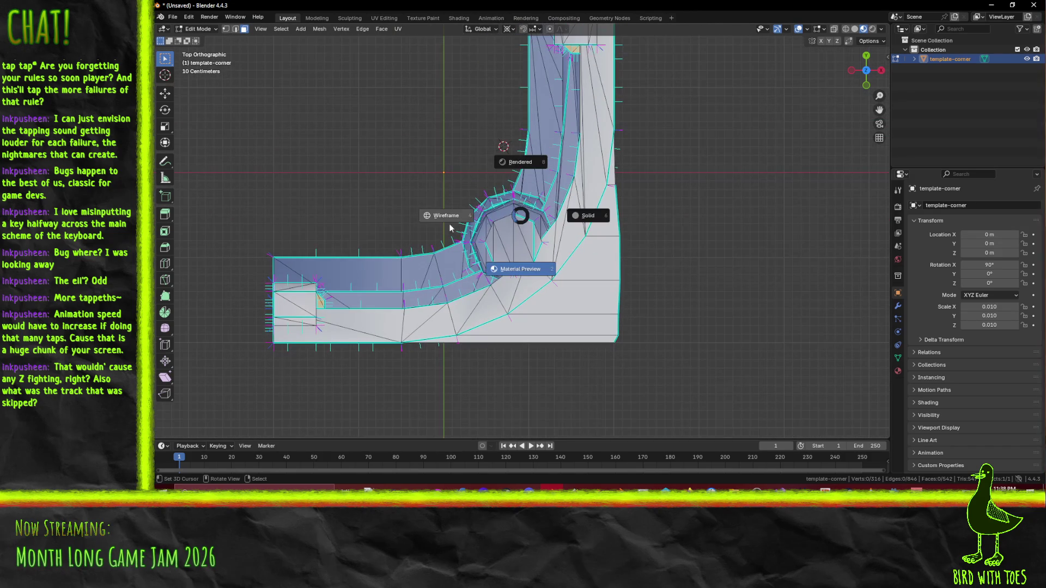
click(444, 215)
scroll(392, 136, down, 3)
Box-select the faces of both legs and the elbow of the original mesh
key(b)
mouse_move(347, 75)
mouse_down()
mouse_move(612, 186)
mouse_move(599, 175)
mouse_move(620, 151)
mouse_up()
key(b)
mouse_move(294, 171)
mouse_down()
mouse_move(462, 296)
mouse_move(490, 287)
mouse_up()
scroll(490, 287, up, 3)
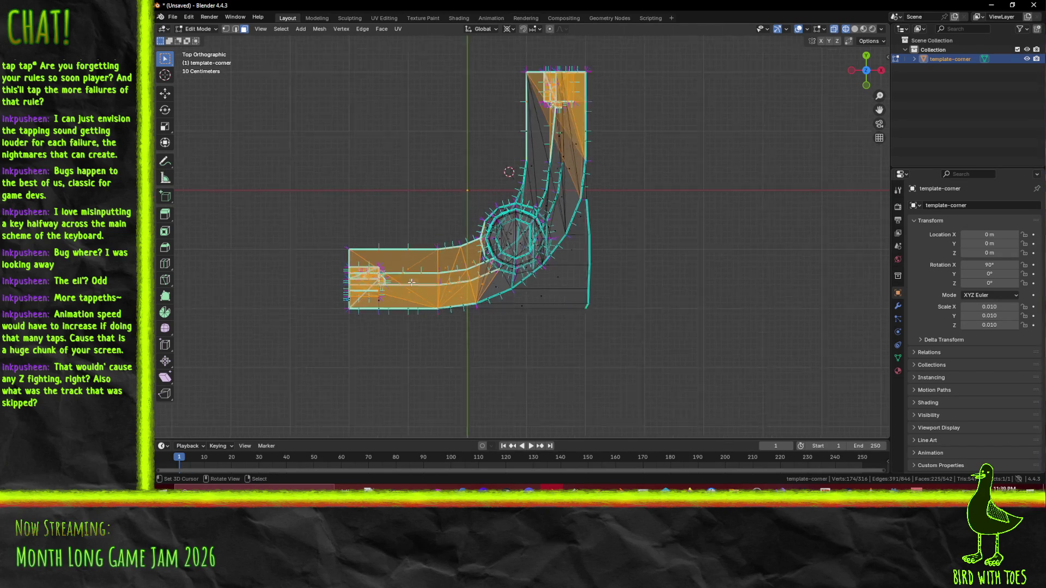
mouse_move(394, 83)
mouse_down()
mouse_move(554, 256)
mouse_move(547, 289)
mouse_move(571, 292)
mouse_up()
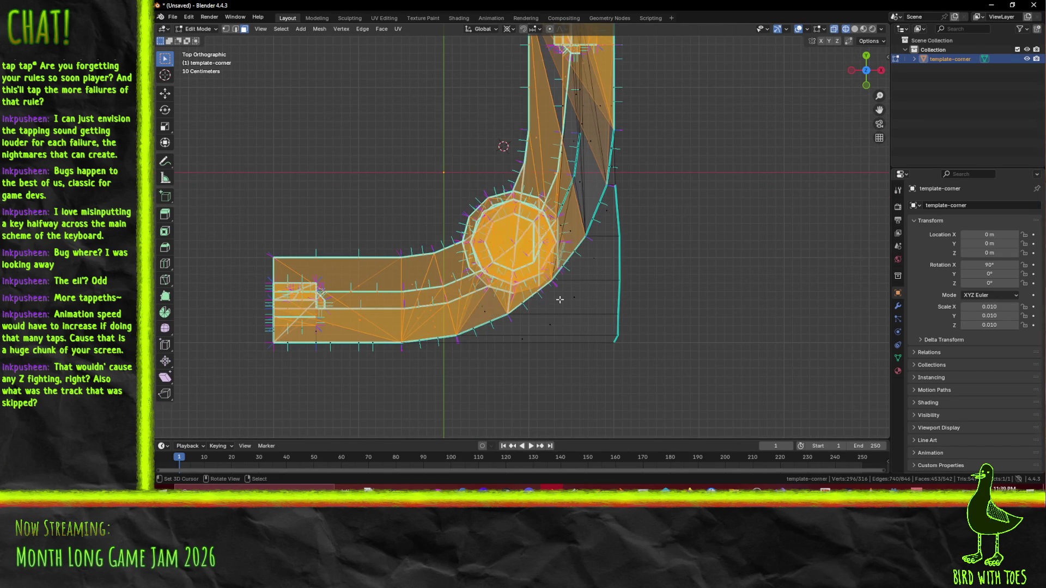
mouse_move(495, 58)
mouse_down()
mouse_move(544, 93)
mouse_move(602, 224)
mouse_move(610, 207)
mouse_move(536, 214)
mouse_move(268, 292)
mouse_move(303, 298)
mouse_up()
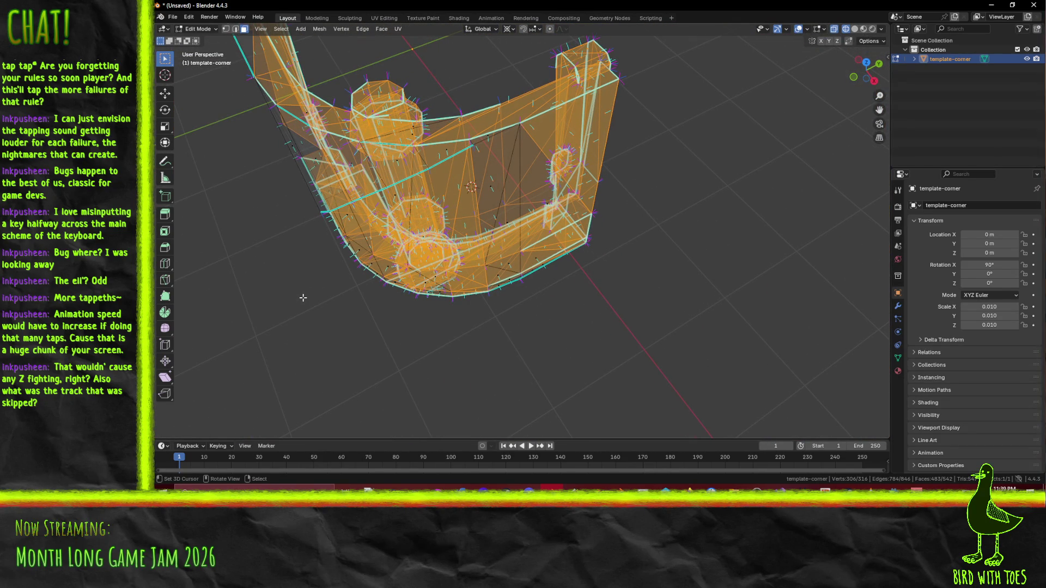
Add the remaining faces from the side view and delete them with X > Only Faces
key(KP_3)
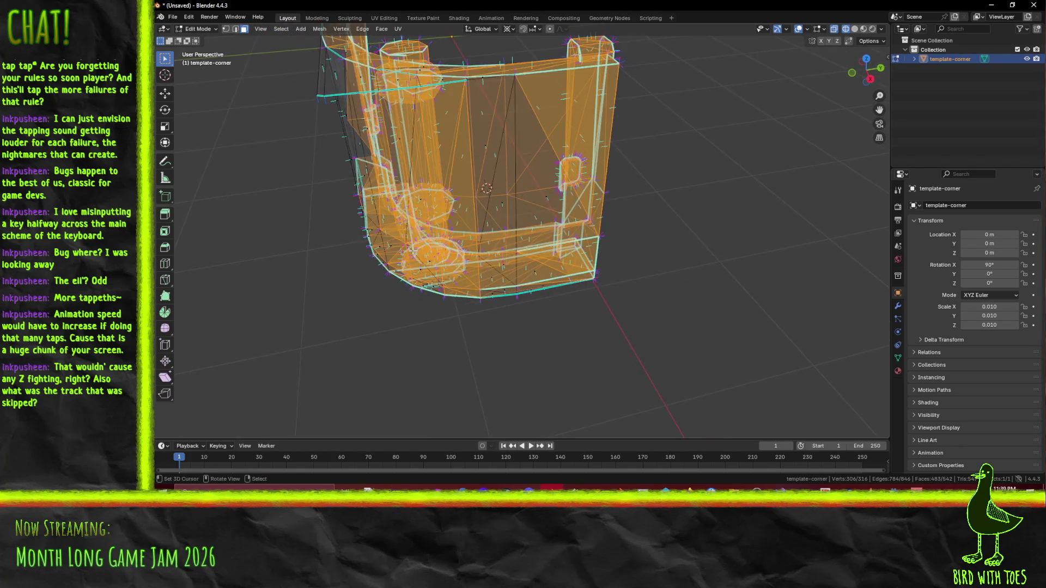
key(b)
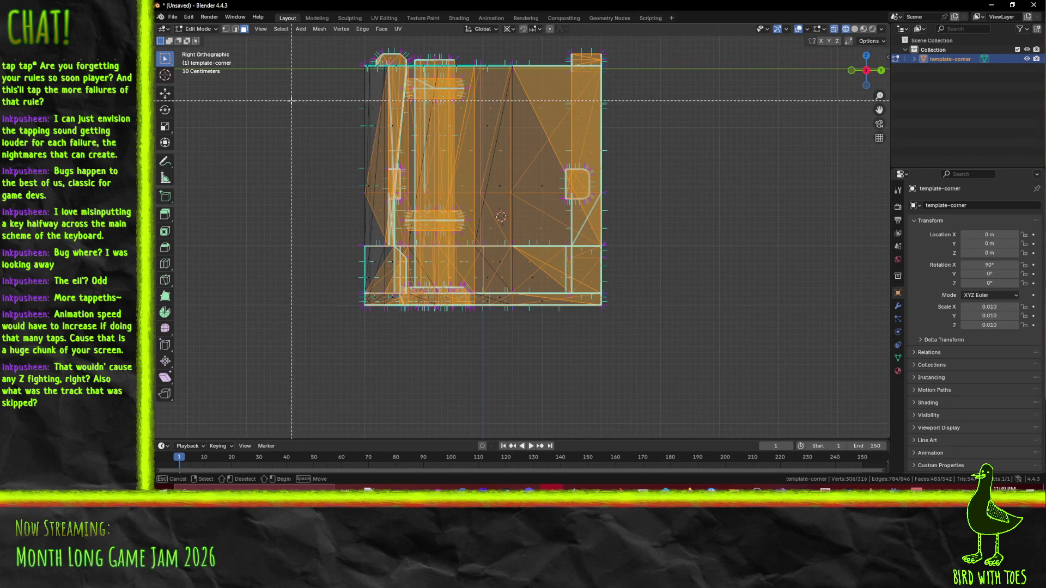
drag(286, 98, 752, 332)
drag(429, 191, 509, 246)
key(z)
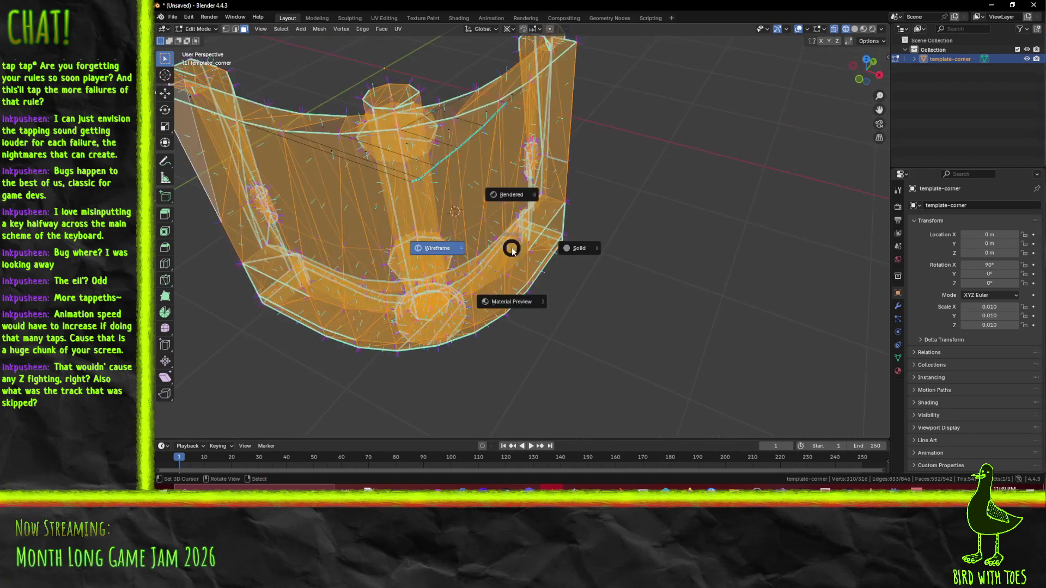
click(539, 305)
mouse_move(539, 306)
mouse_down()
mouse_move(414, 236)
mouse_move(512, 300)
mouse_up()
shift+click(510, 296)
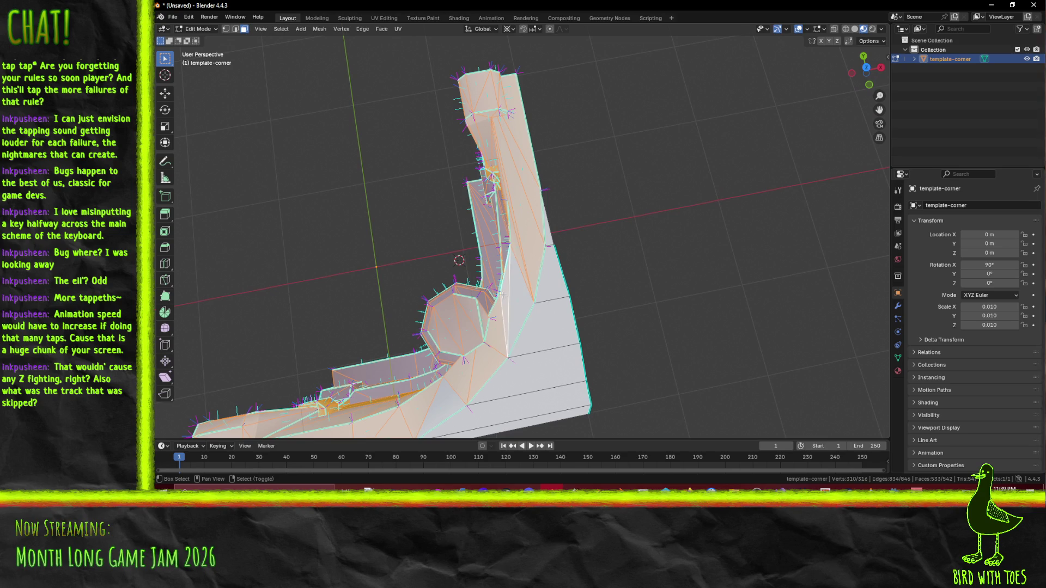
drag(436, 409, 352, 273)
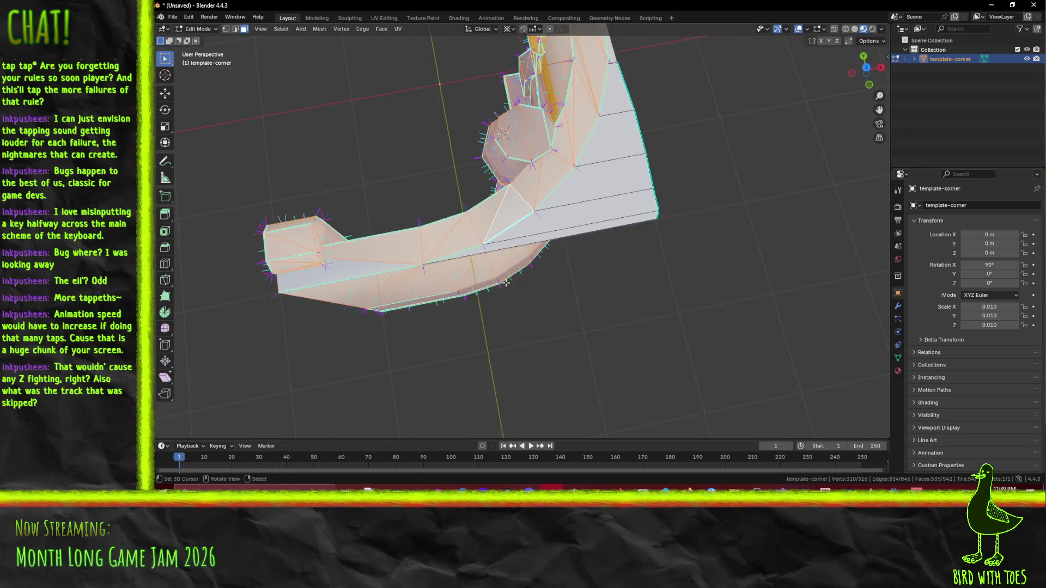
shift+click(350, 271)
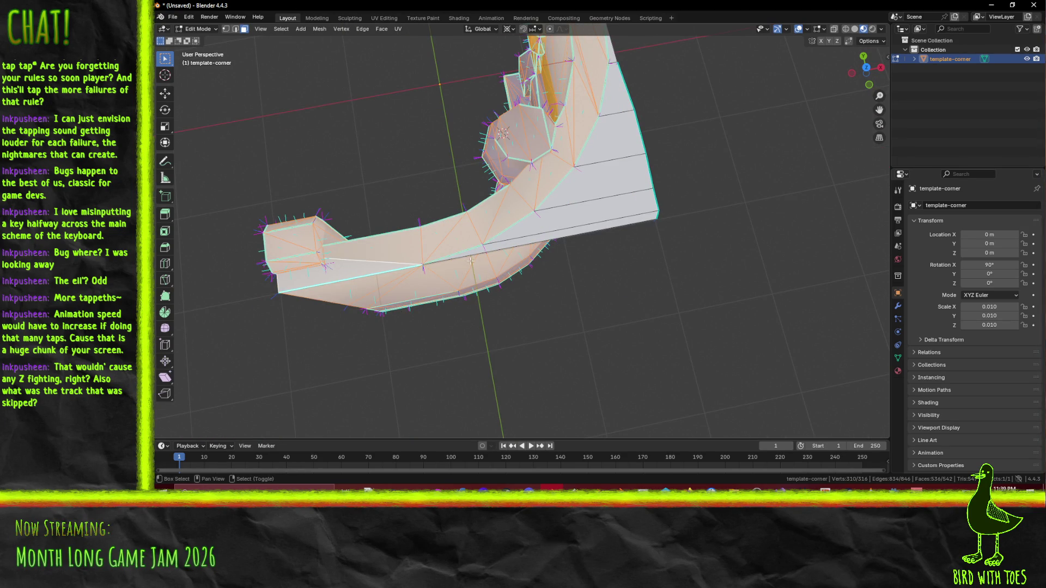
key(x)
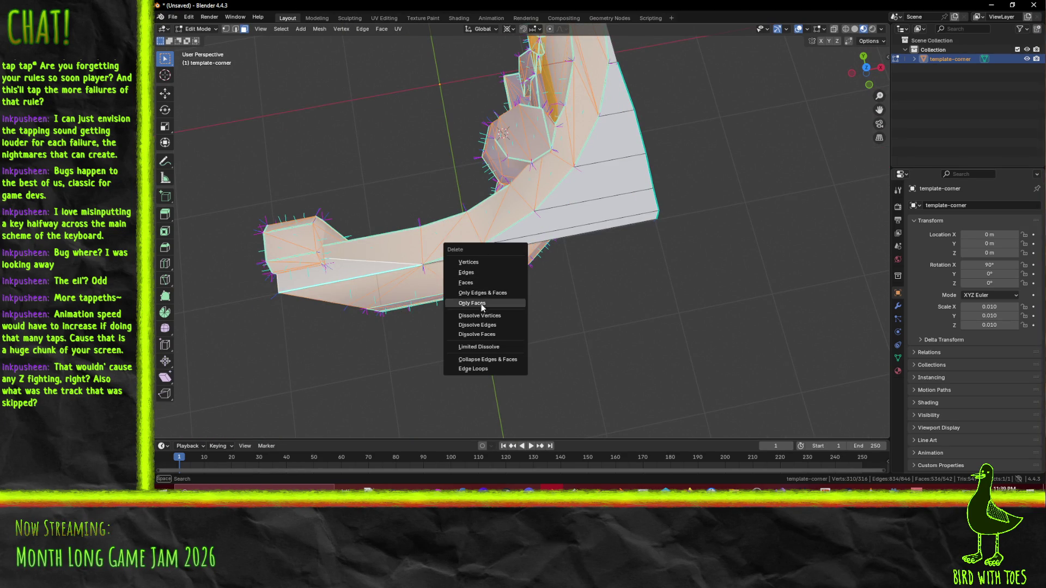
click(479, 280)
Switch to vertex selection and set the top right-edge vertex's X to 200 m
drag(582, 254, 581, 265)
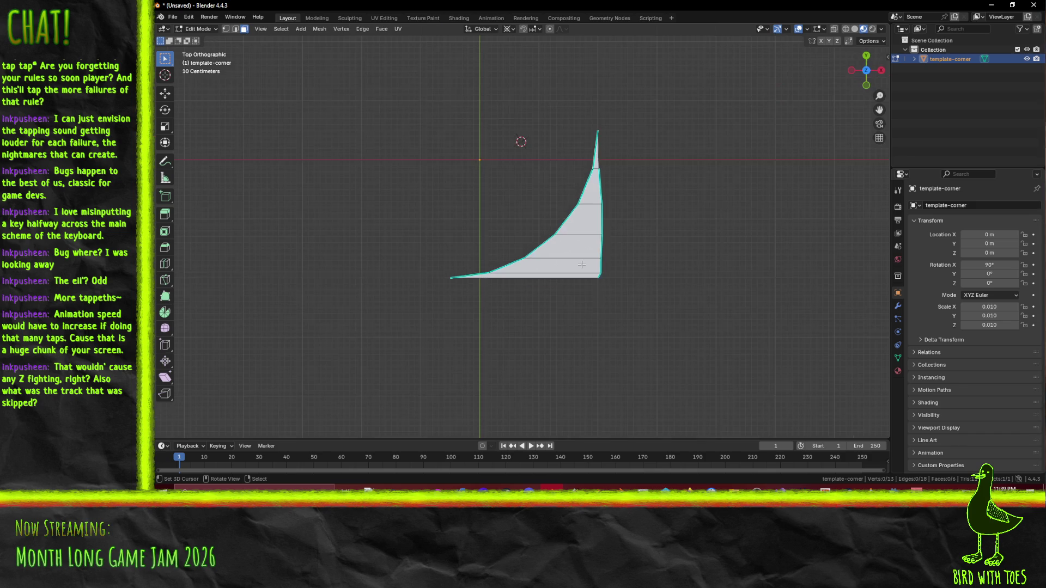
scroll(518, 101, up, 3)
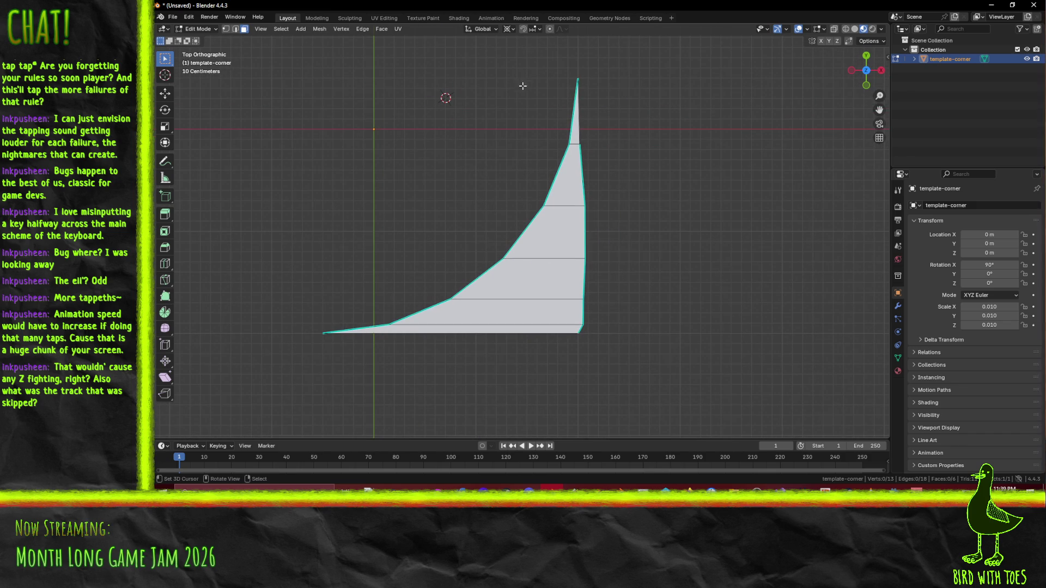
click(225, 29)
click(579, 144)
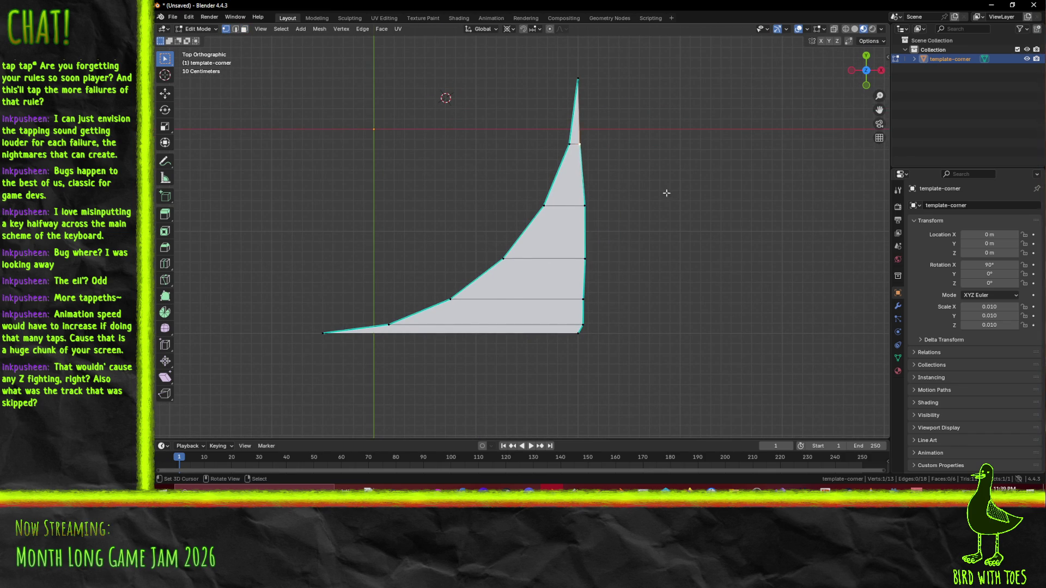
key(n)
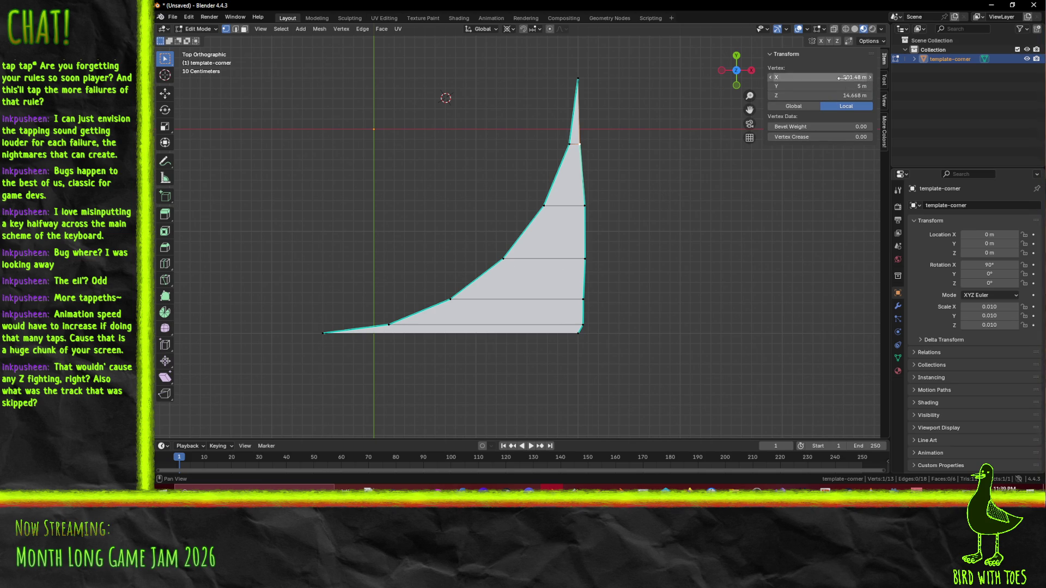
click(578, 80)
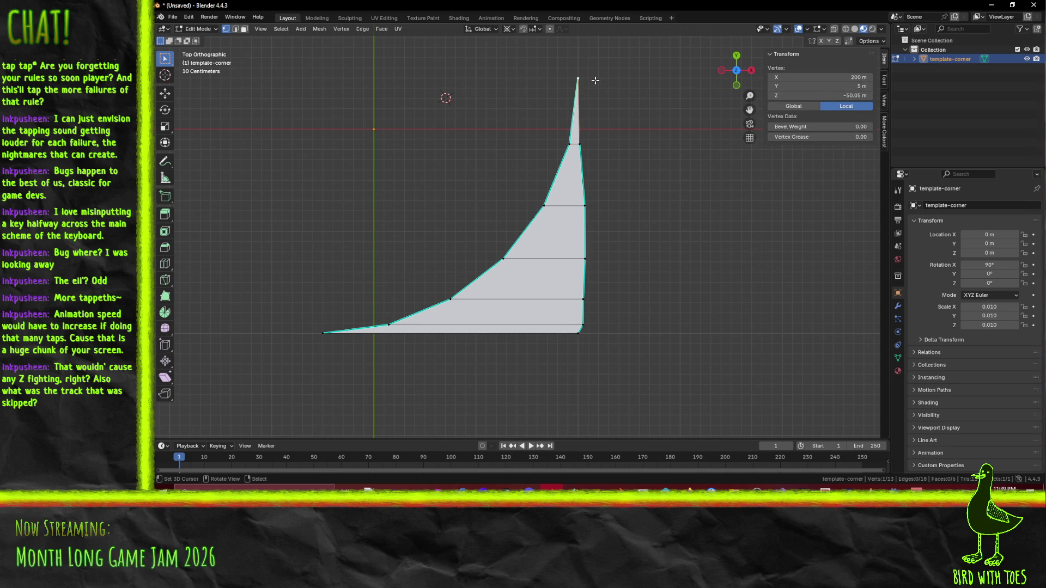
click(581, 142)
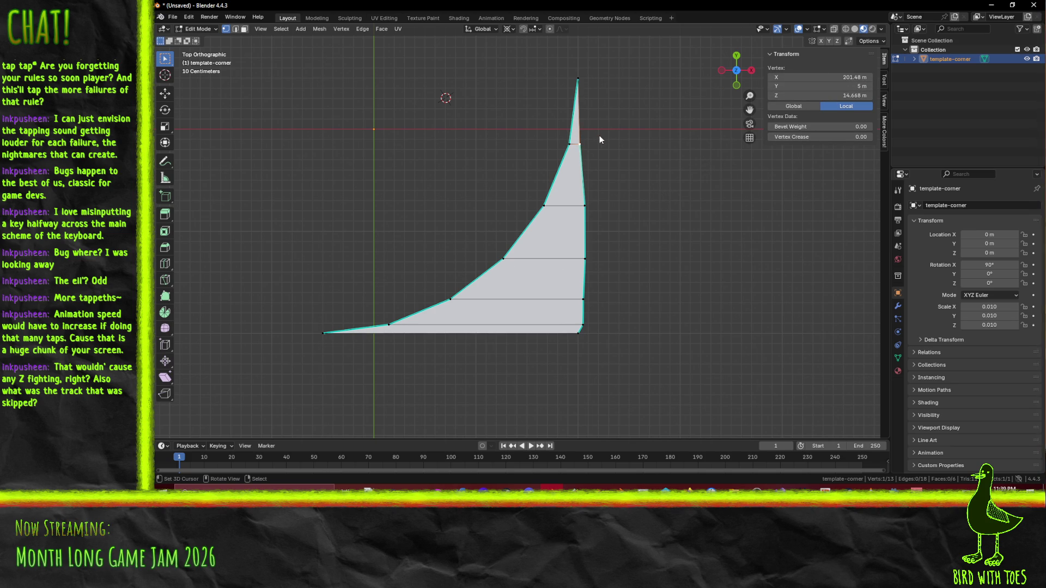
click(855, 77)
text(1)
key(Return)
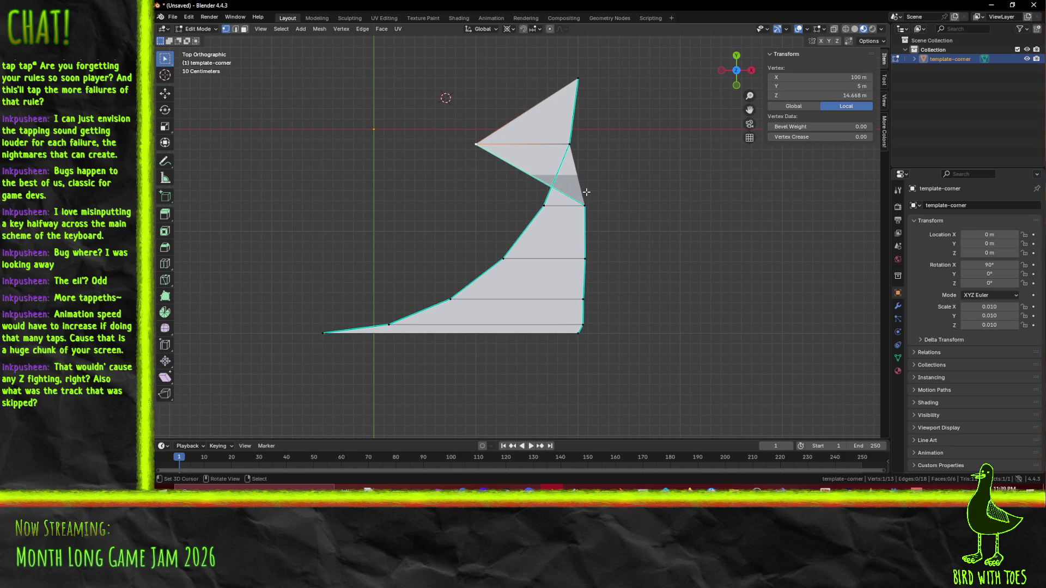
key(ctrl+z)
click(846, 77)
text(206.5)
key(Return)
Set the next three vertices down the right edge to X 200 m
click(585, 206)
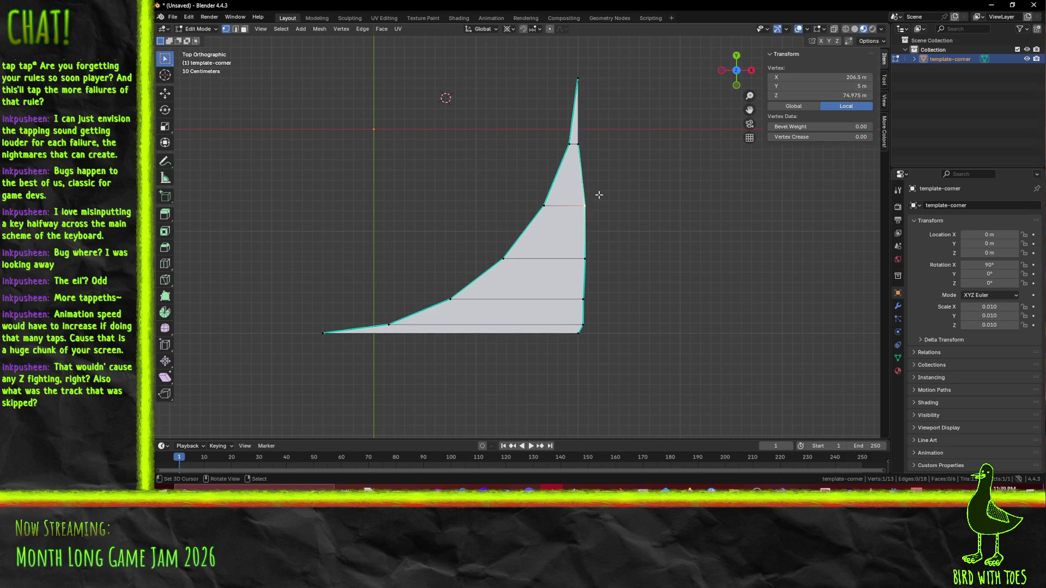
click(847, 78)
text(200)
key(Return)
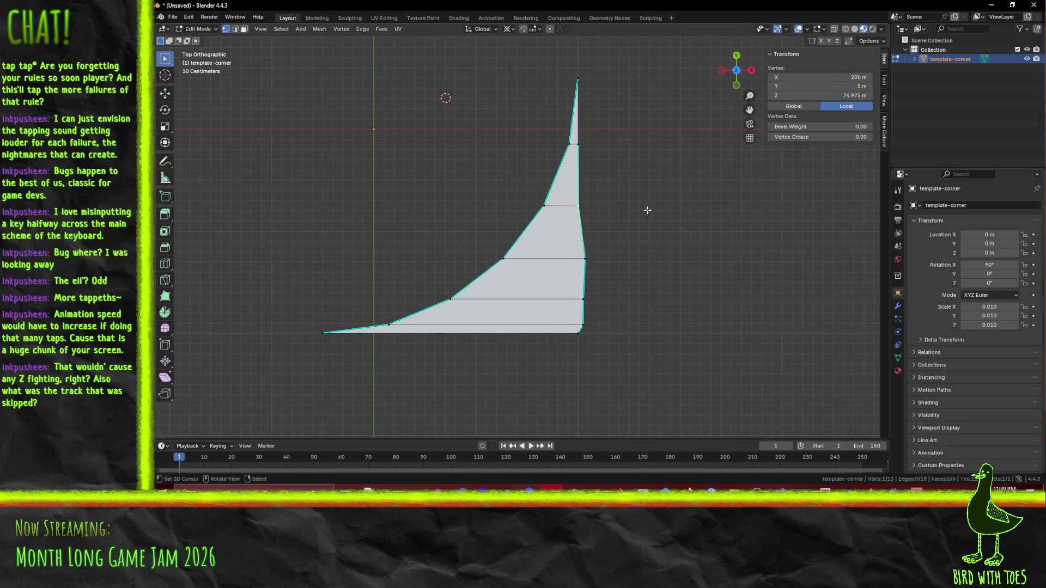
click(584, 258)
click(853, 76)
text(200)
key(Return)
click(583, 299)
click(849, 77)
text(2)
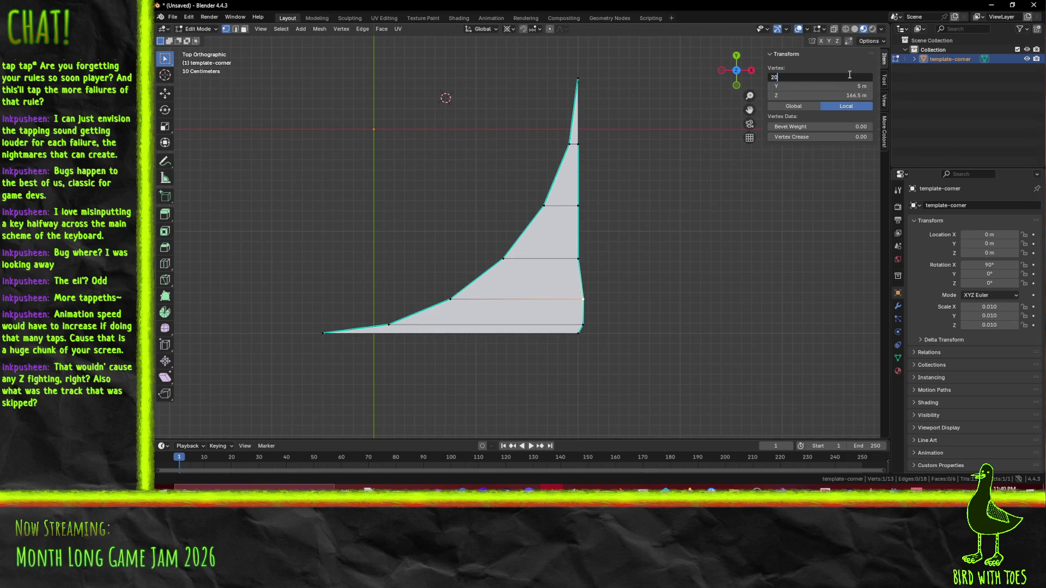
text(0)
key(Return)
Set the bottom-right vertex to X 200 m and check the straightened edge in perspective
click(598, 328)
click(850, 75)
text(200)
key(Return)
click(702, 276)
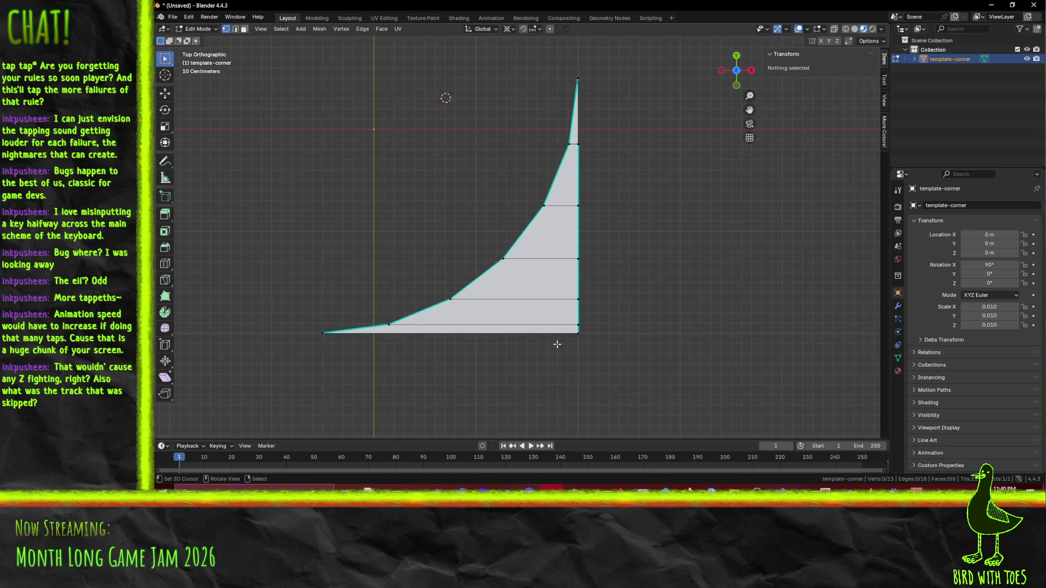
click(579, 333)
click(848, 77)
text(20)
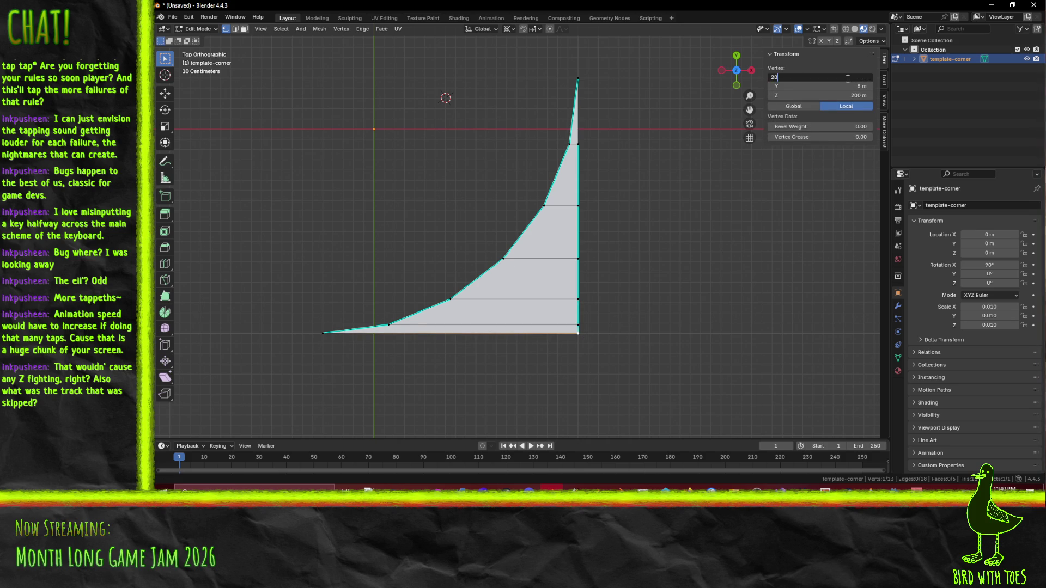
text(0)
key(Return)
mouse_move(822, 114)
mouse_down()
mouse_move(672, 220)
mouse_move(456, 262)
mouse_move(571, 194)
mouse_move(561, 237)
mouse_move(580, 208)
mouse_move(485, 254)
mouse_move(494, 238)
mouse_up()
click(172, 17)
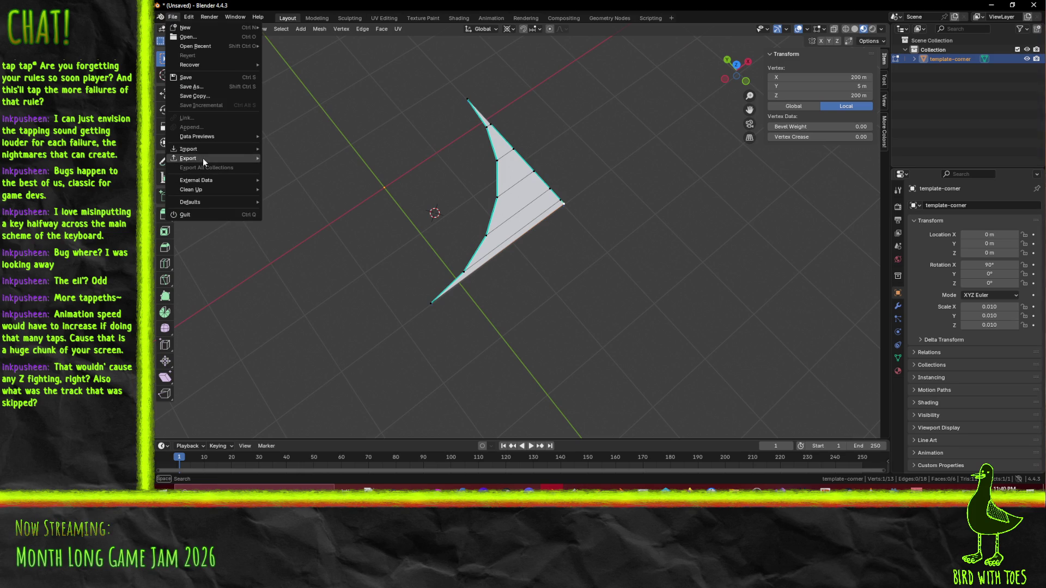
Export the corner wedge as FBX, renaming the file to template-corner-cap.fbx
mouse_move(203, 158)
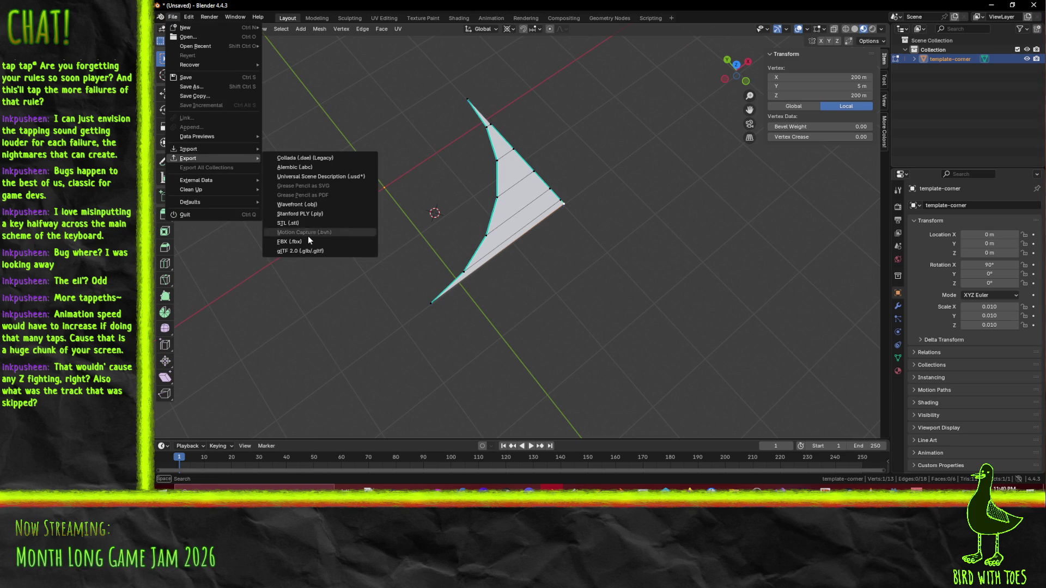
click(294, 242)
click(544, 413)
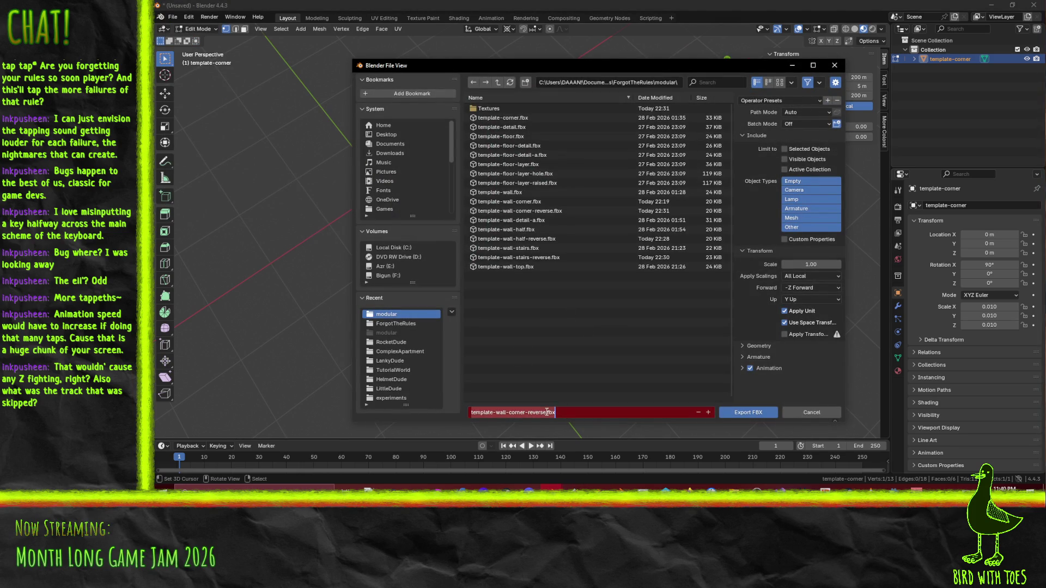
key(BackSpace)
key(BackSpace)
key(BackSpace)
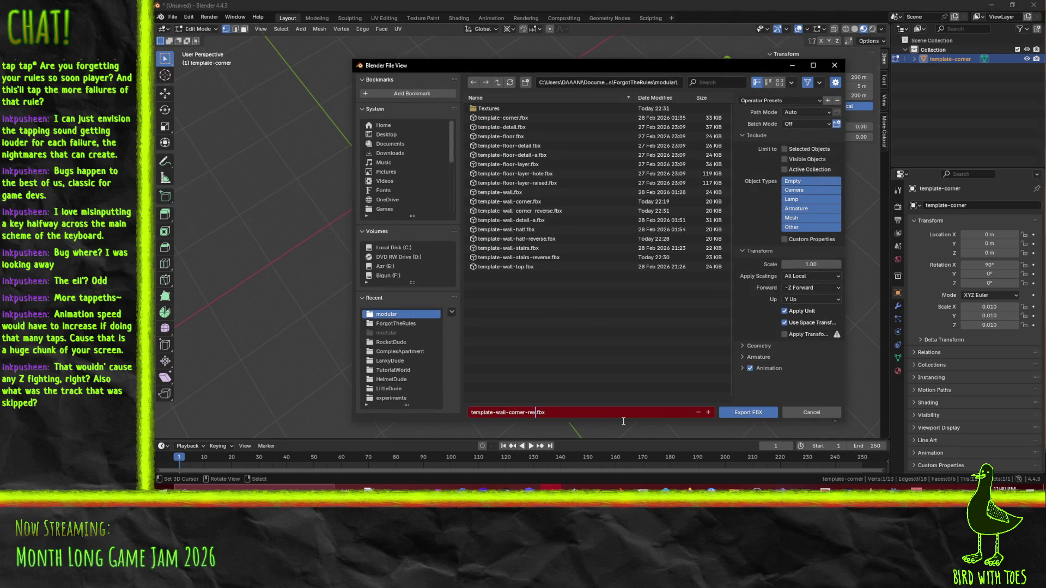
key(BackSpace)
key(BackSpace)
key(BackSpace)
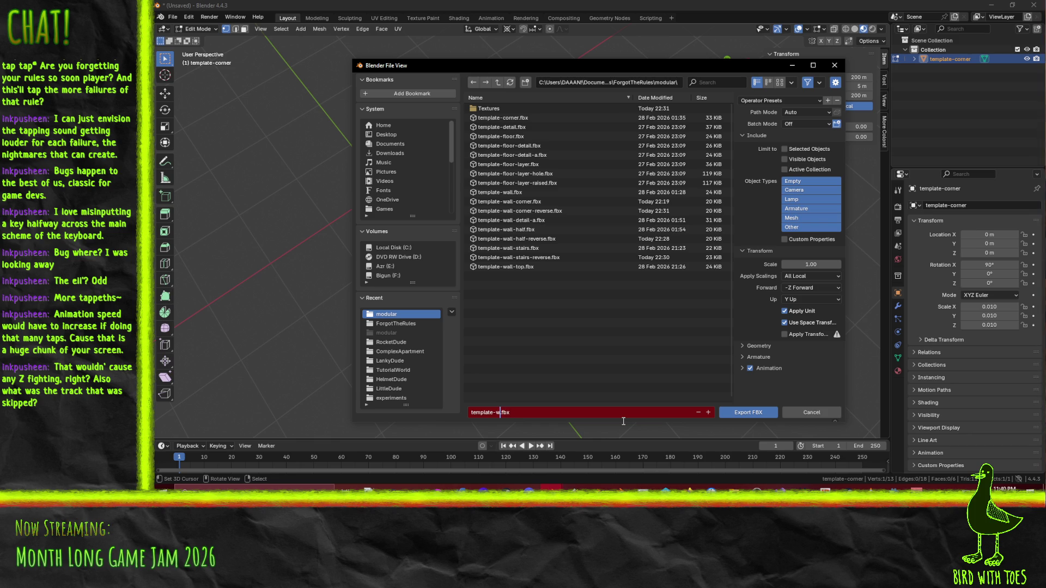
text(corner-cap)
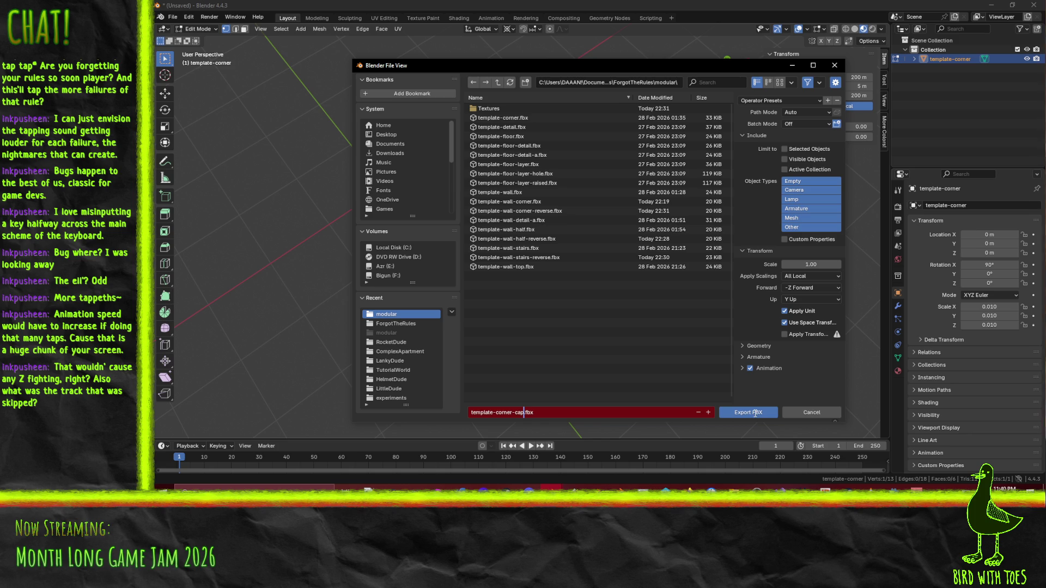
click(756, 413)
click(753, 413)
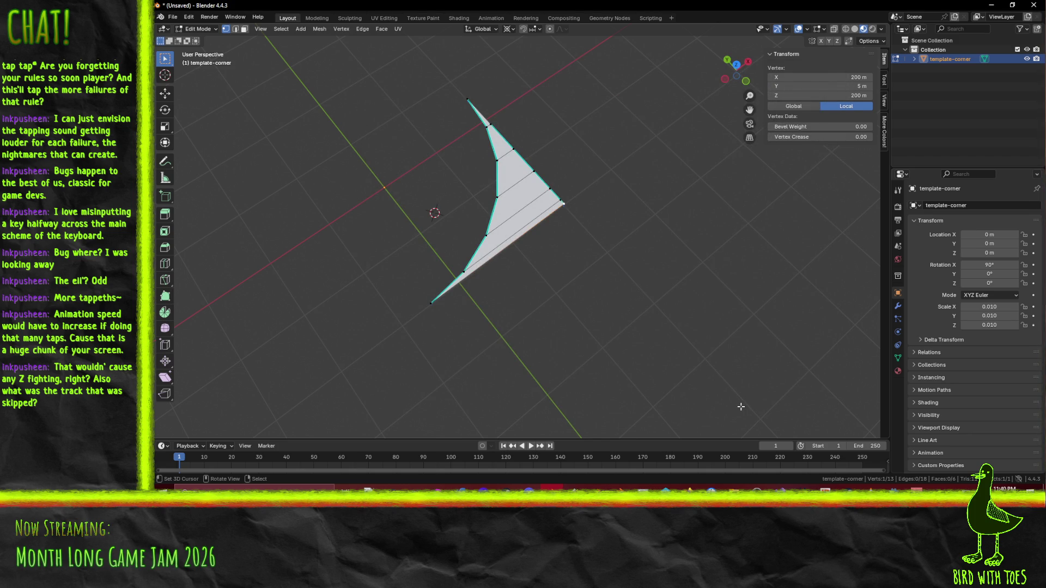
mouse_move(435, 349)
mouse_down()
mouse_move(576, 288)
mouse_move(481, 287)
mouse_move(572, 289)
mouse_move(536, 284)
mouse_move(528, 303)
mouse_up()
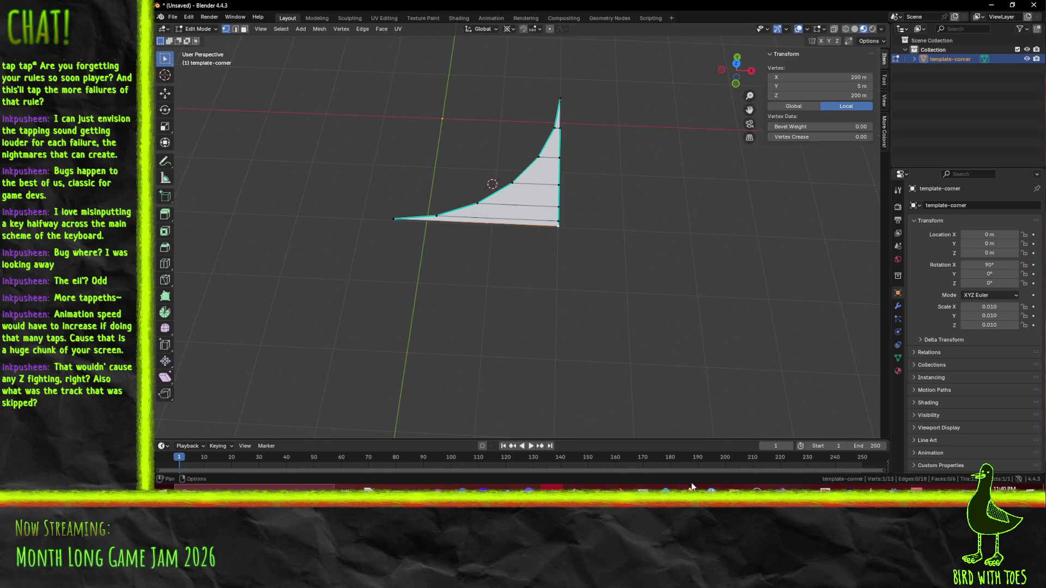
click(689, 504)
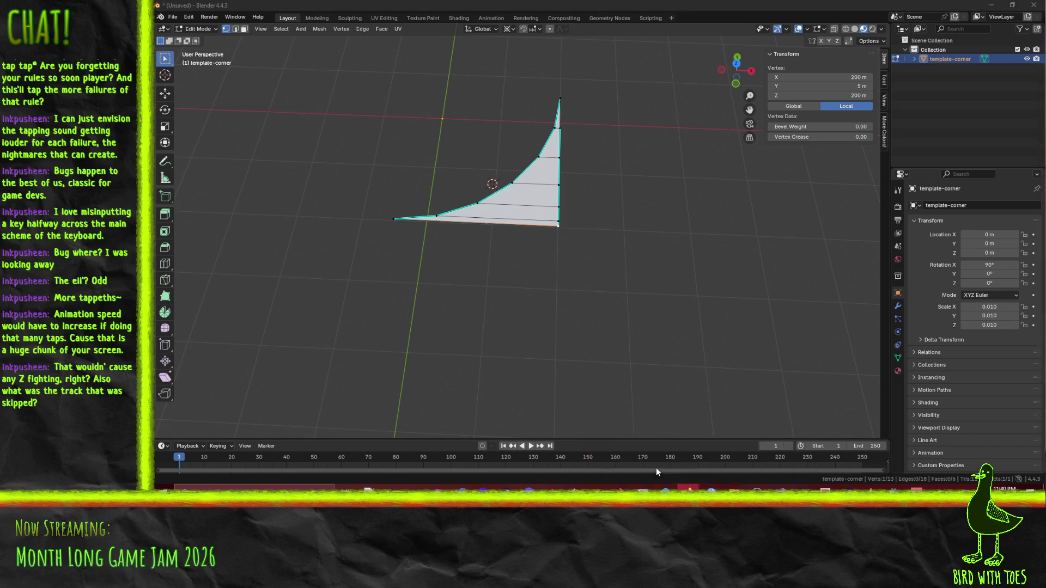
click(656, 467)
click(991, 11)
drag(571, 310, 582, 312)
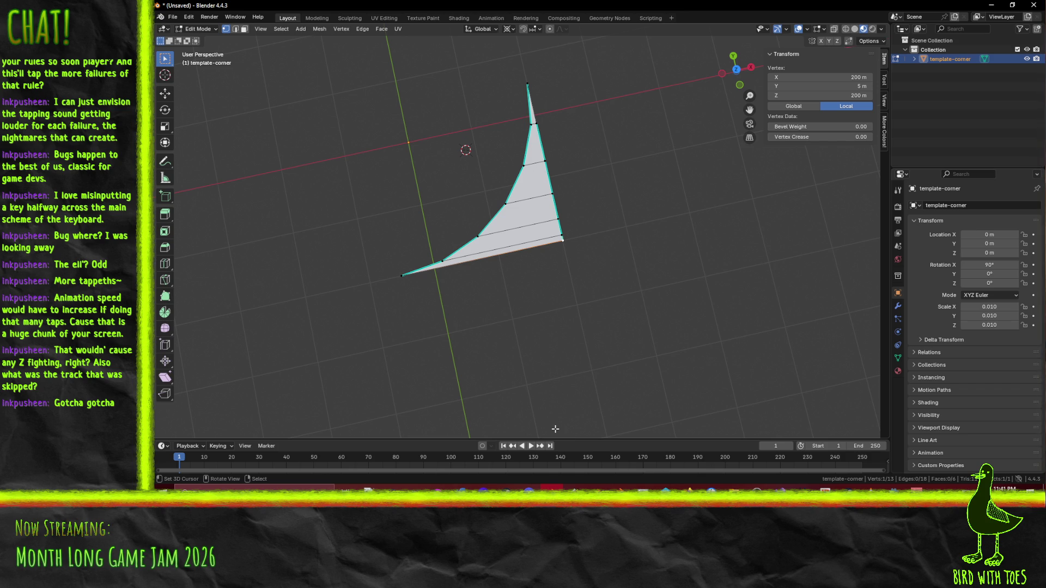
mouse_move(556, 393)
mouse_down()
mouse_move(538, 164)
mouse_move(546, 171)
mouse_up()
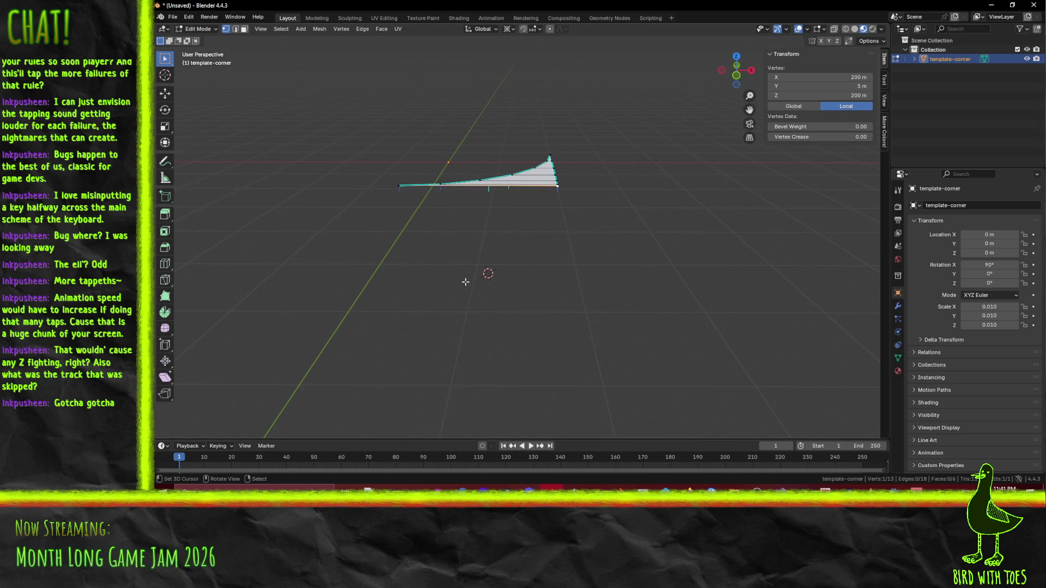
Select all vertices in front view and set their median Z to 0
key(KP_1)
key(a)
key(KP_Decimal)
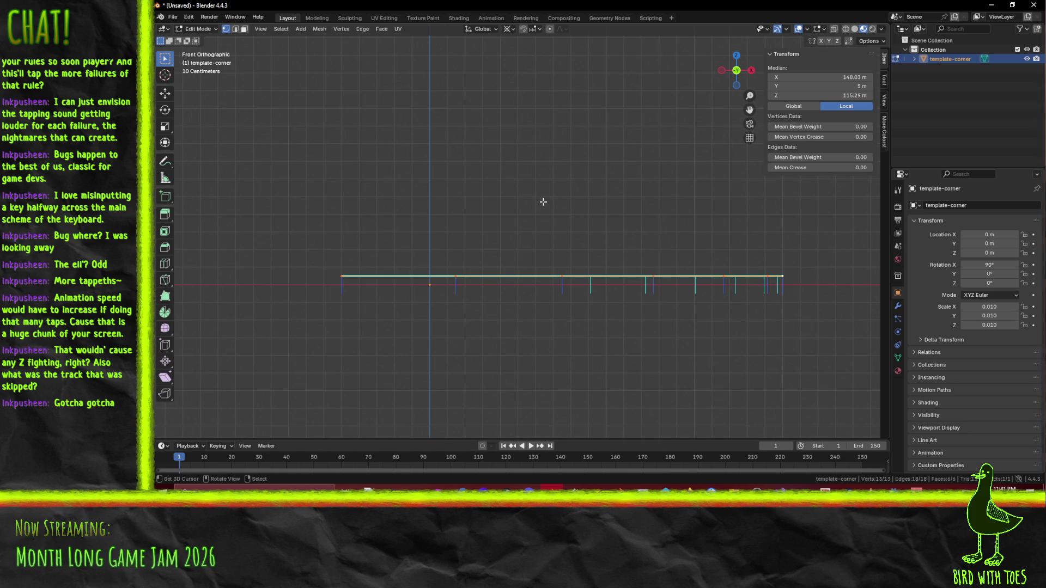
key(g)
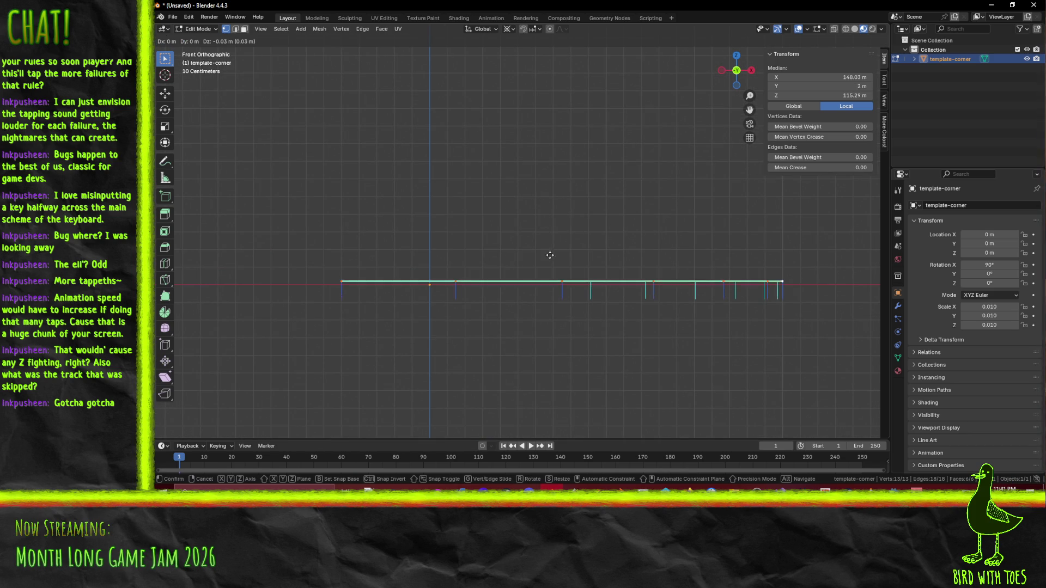
click(549, 250)
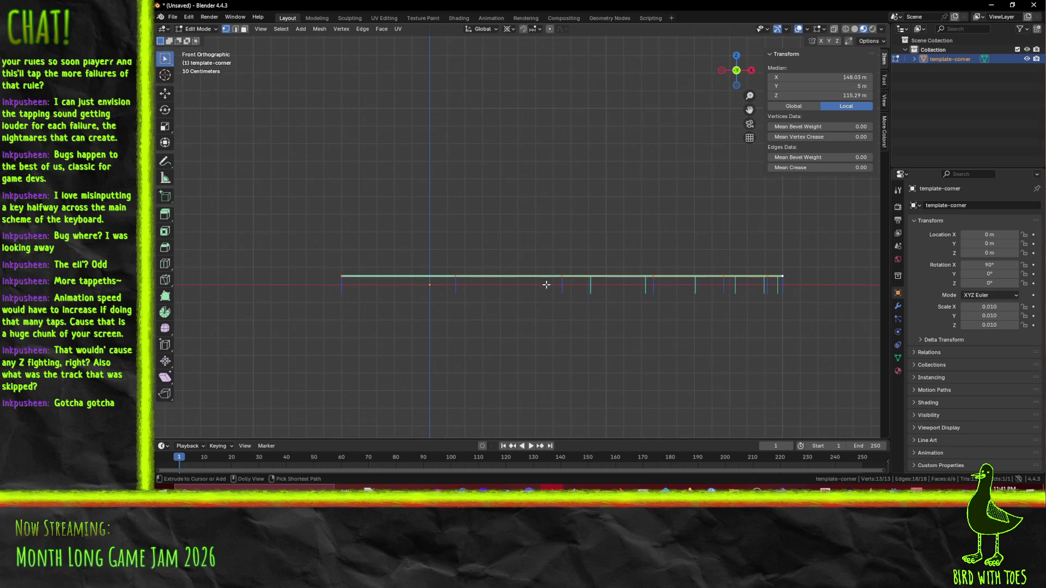
click(853, 96)
text(0)
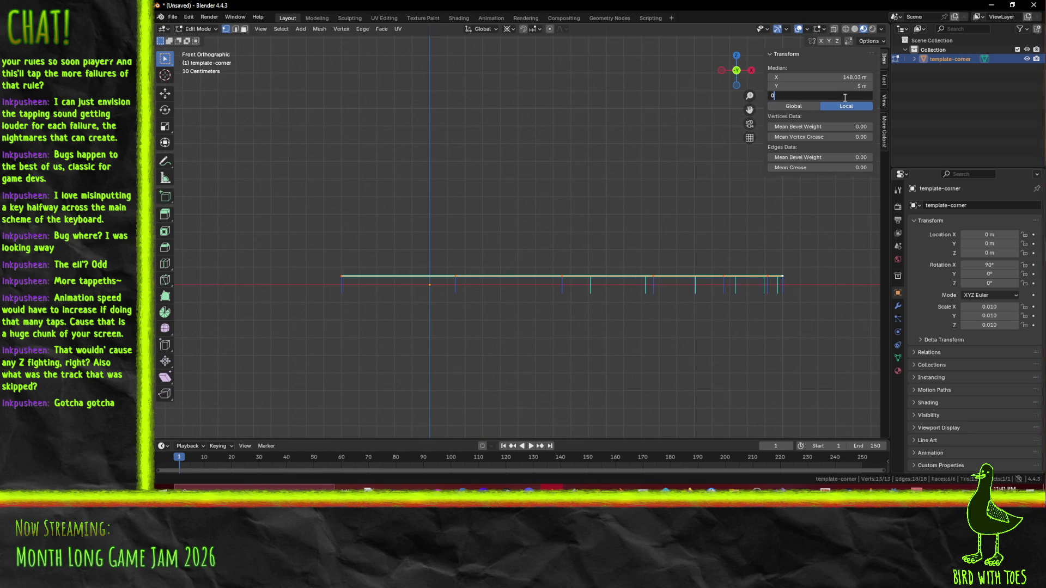
key(Return)
click(838, 94)
text(0)
key(Return)
scroll(594, 224, down, 6)
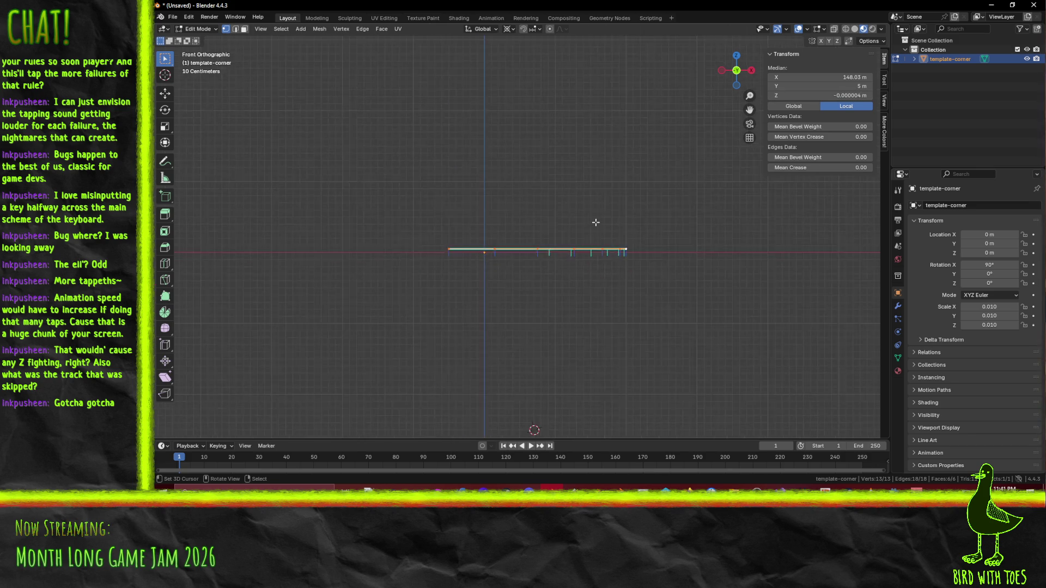
scroll(595, 224, up, 7)
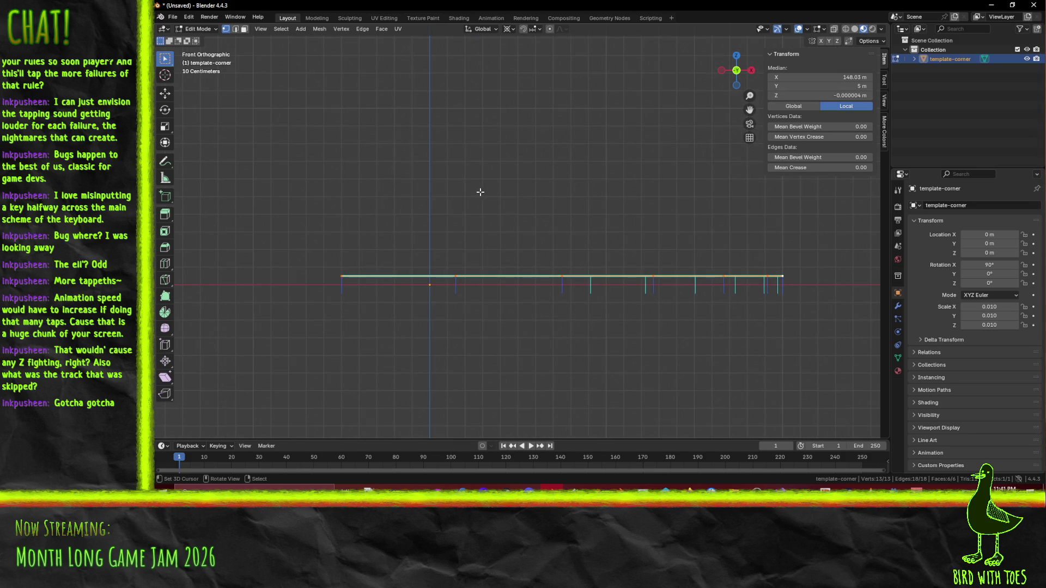
mouse_move(463, 191)
mouse_down()
mouse_move(557, 216)
mouse_move(434, 171)
mouse_move(436, 187)
mouse_up()
key(ctrl+z)
key(ctrl+z)
key(Tab)
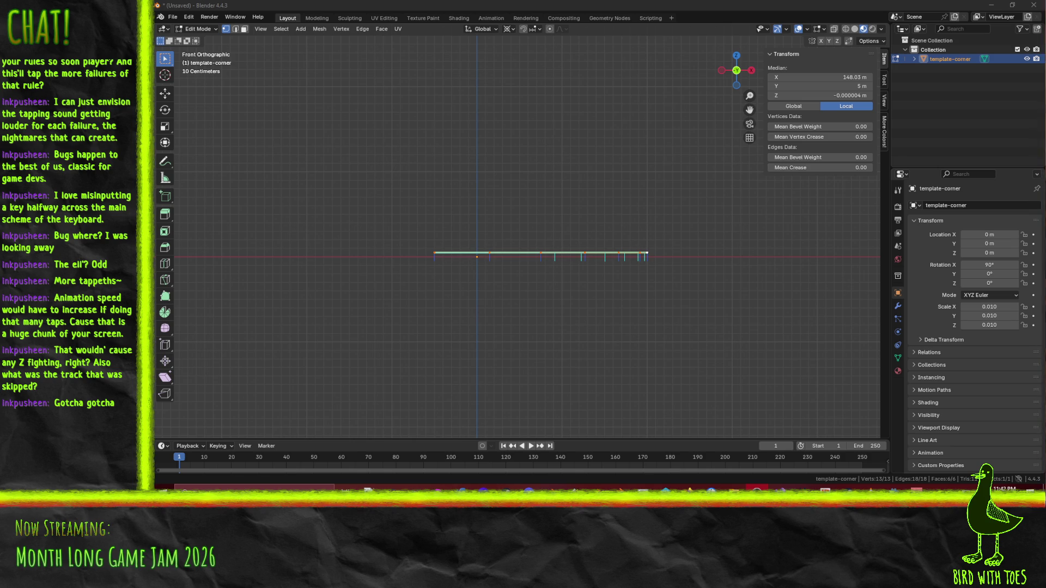
Try a median Z of 200 m on the strip, then undo it
scroll(551, 266, down, 2)
drag(749, 109, 885, 145)
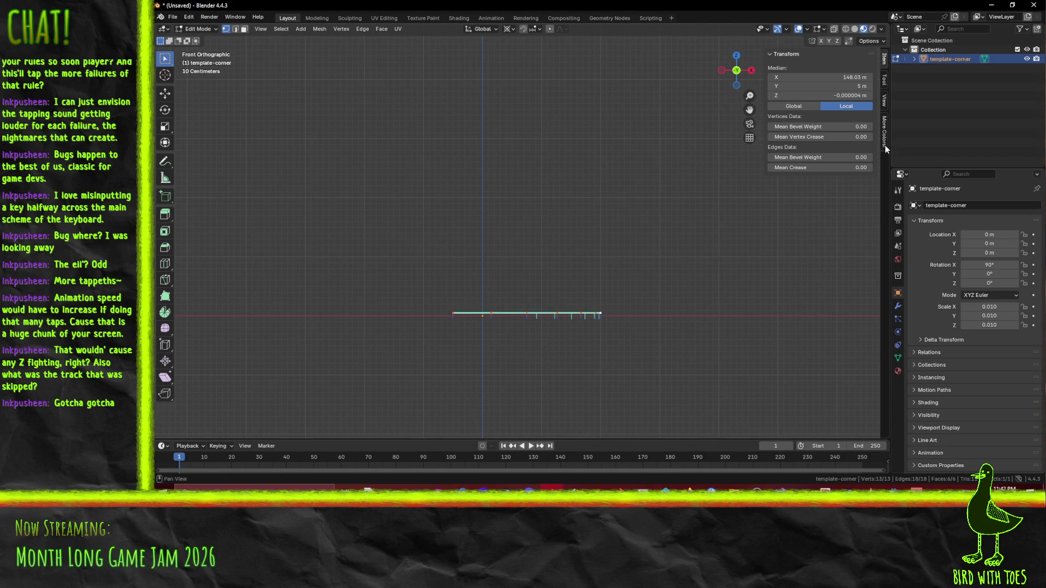
drag(736, 70, 605, 247)
scroll(605, 247, up, 4)
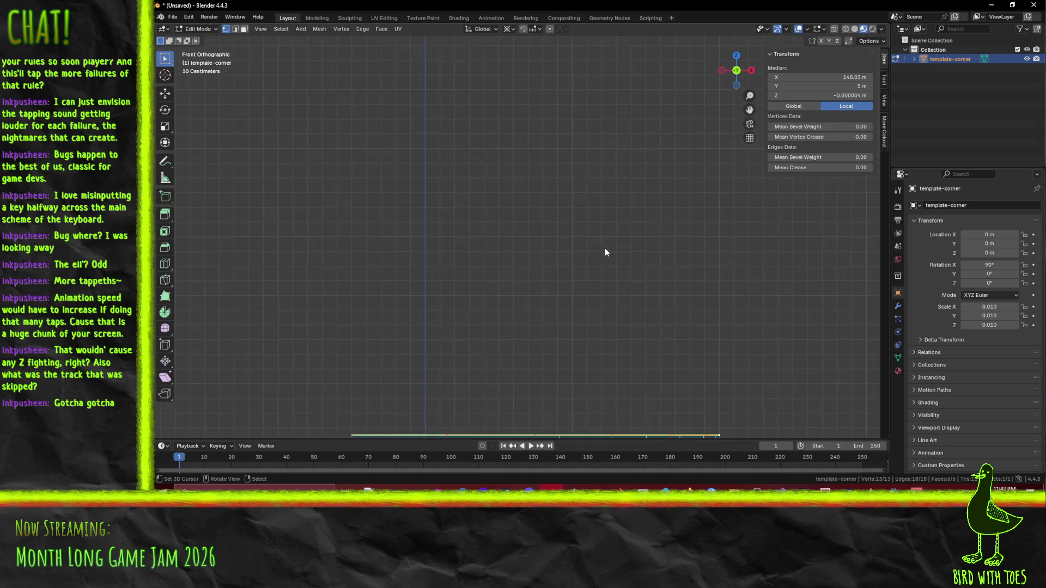
click(848, 96)
text(200)
key(Return)
scroll(444, 315, down, 4)
drag(444, 315, 492, 216)
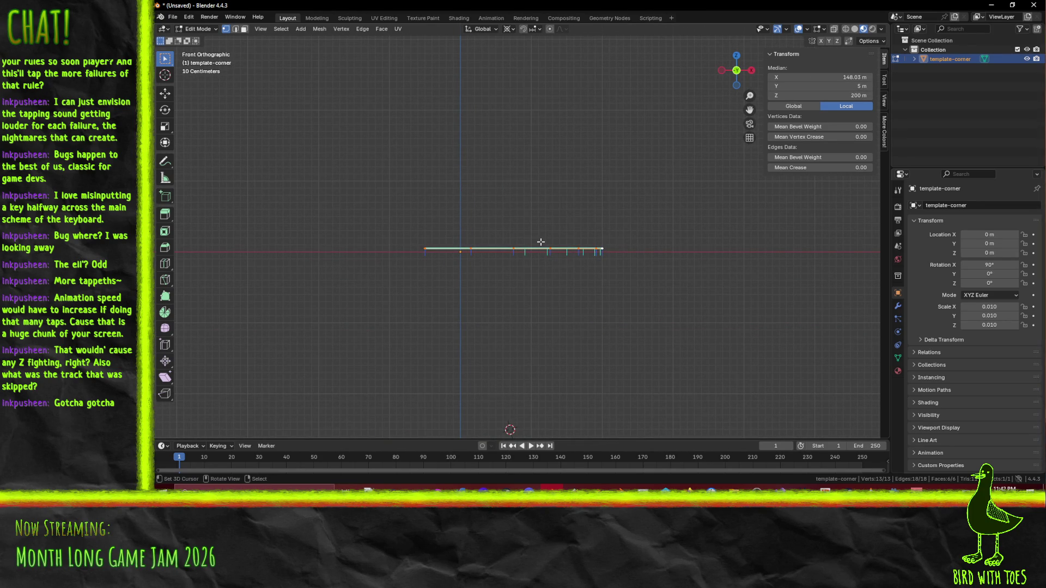
key(ctrl+z)
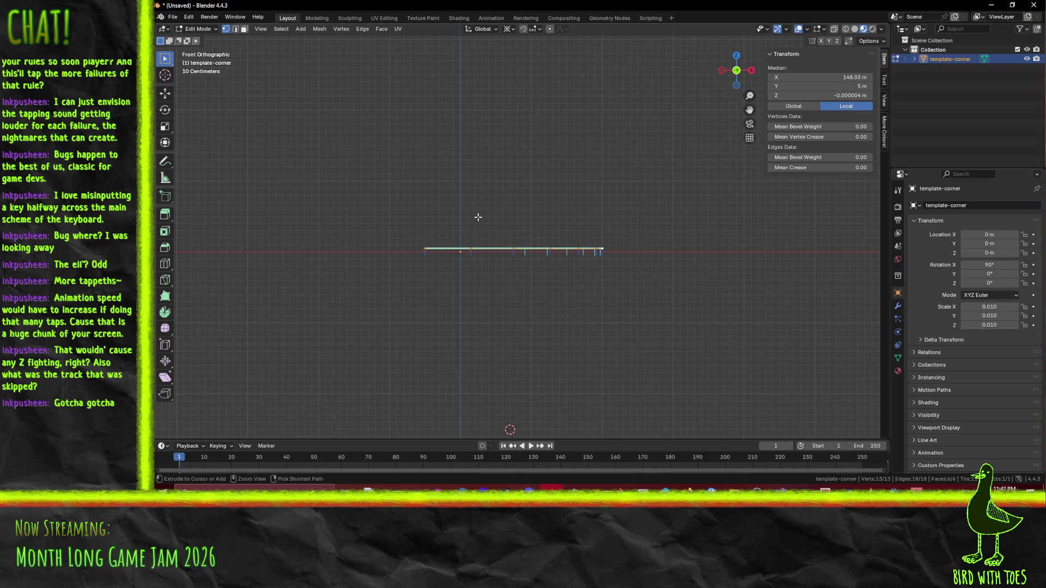
drag(432, 196, 498, 315)
key(KP_5)
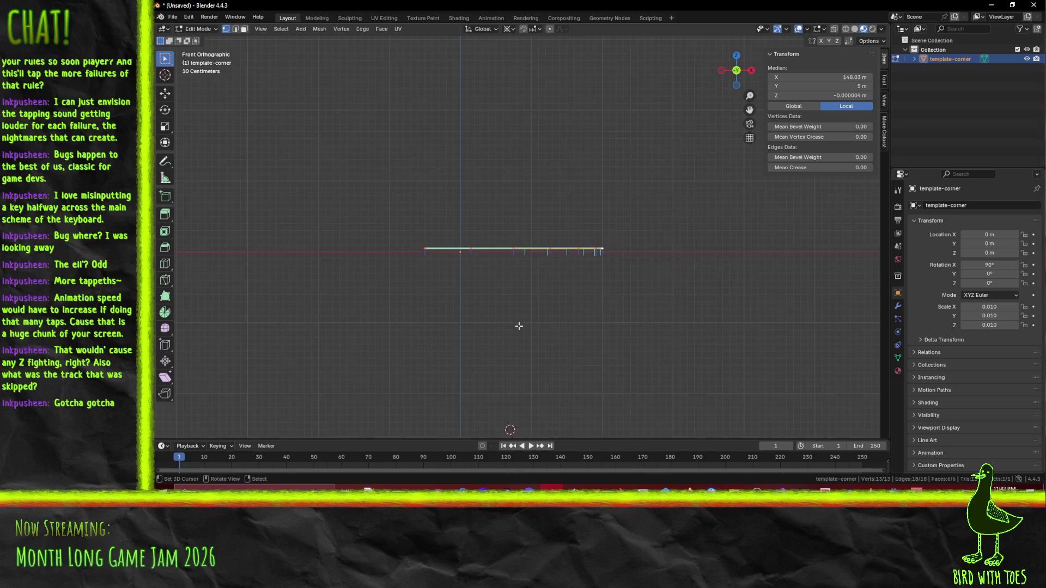
Set the vertices' median Y to 200 m after trying 400 m
key(g)
key(z)
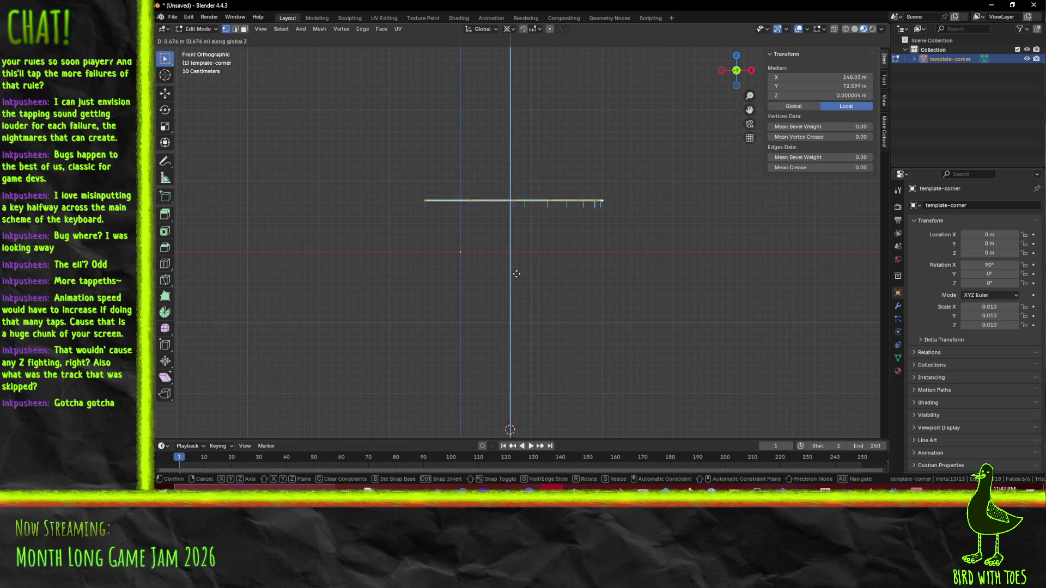
key(Escape)
click(848, 86)
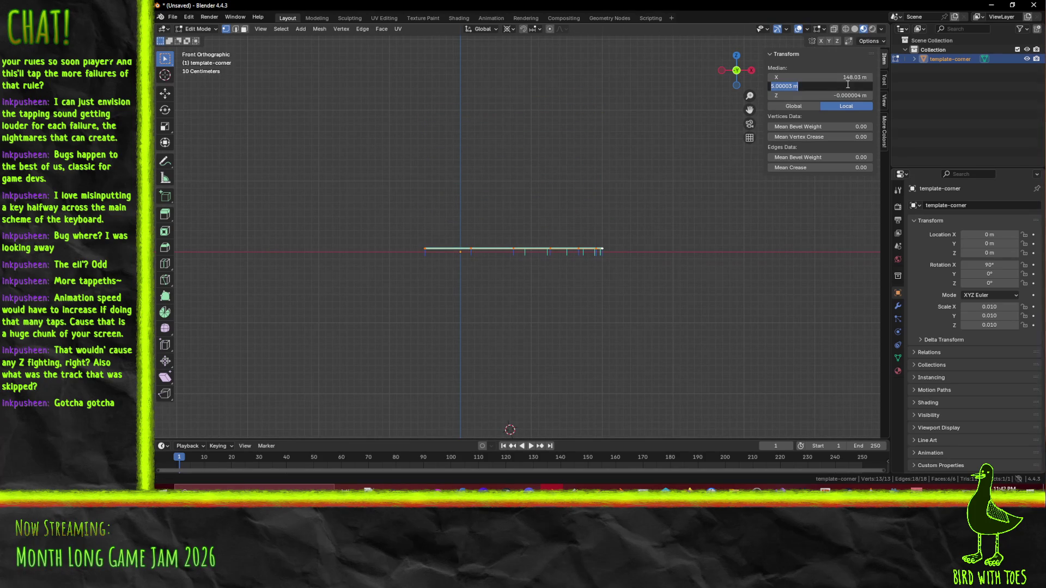
text(400)
key(Return)
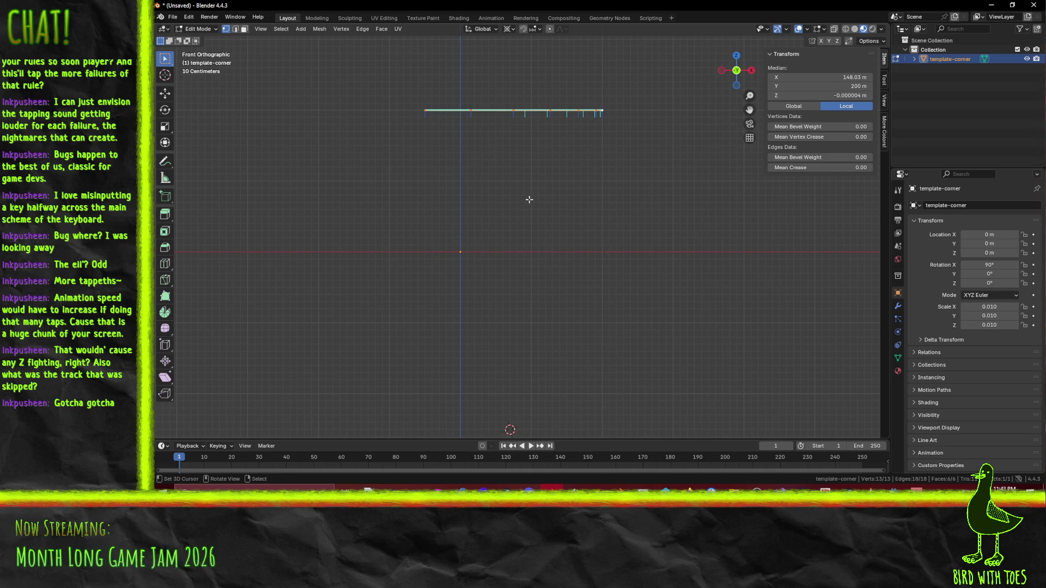
key(ctrl+z)
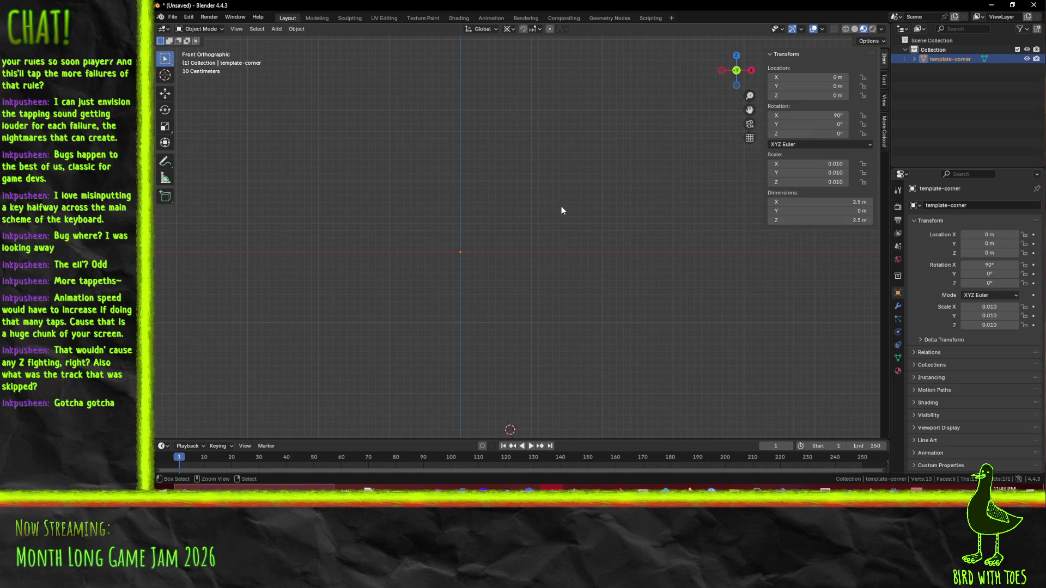
key(ctrl+z)
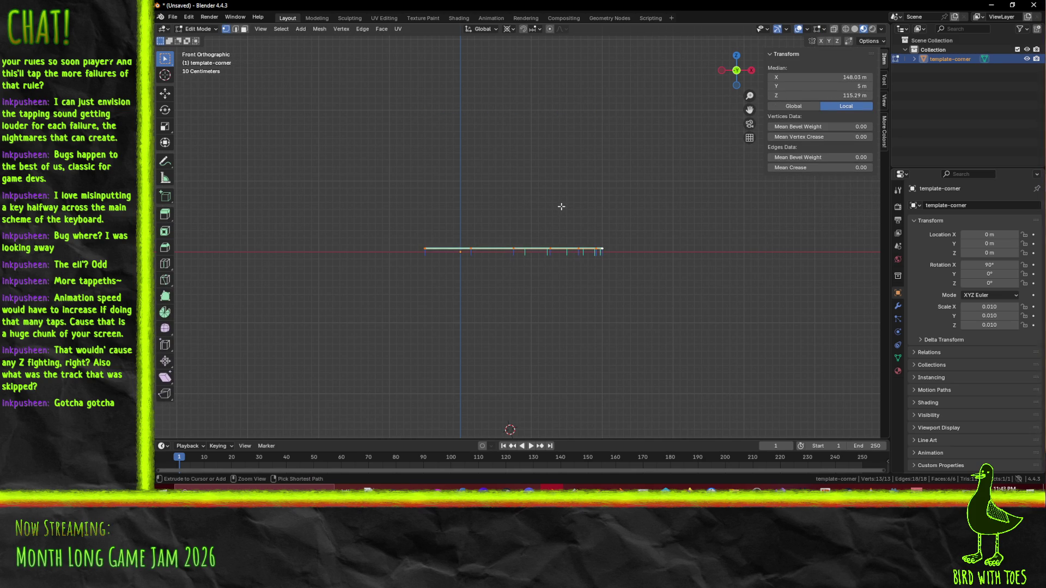
click(853, 85)
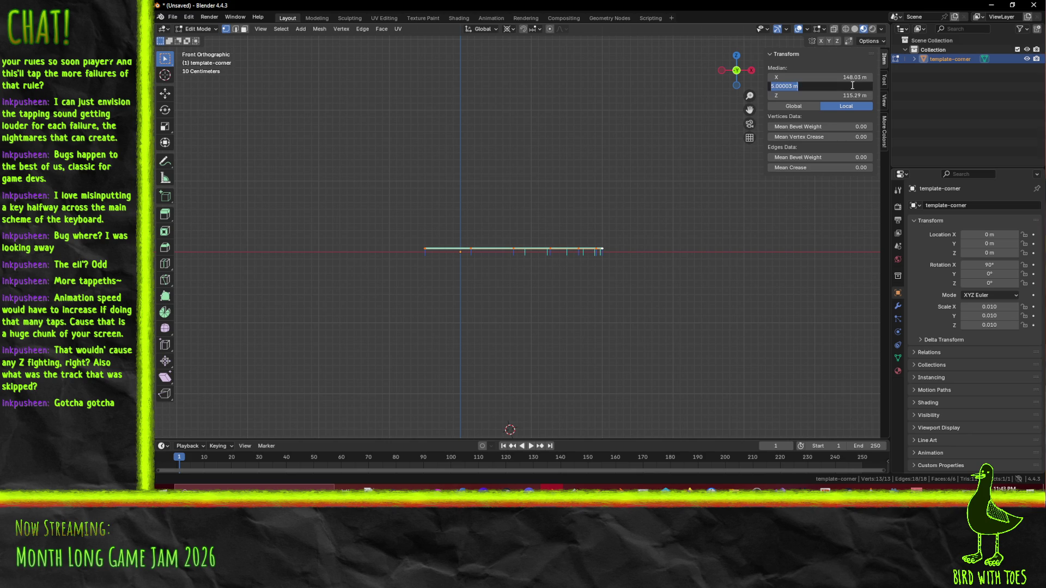
text(200)
key(Return)
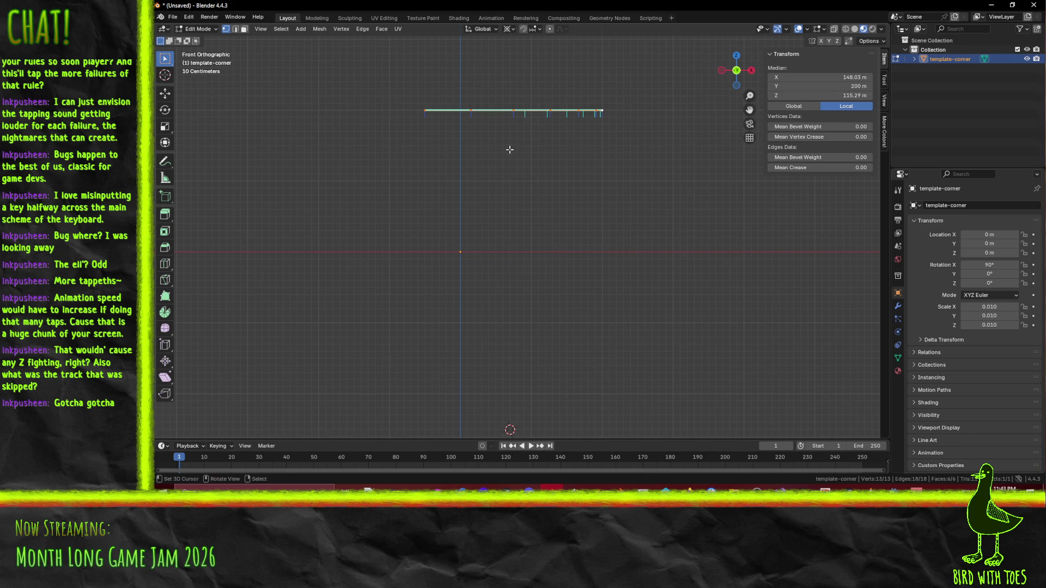
mouse_move(562, 171)
mouse_down()
mouse_move(486, 173)
mouse_move(528, 229)
mouse_move(574, 236)
mouse_move(578, 214)
mouse_move(600, 224)
mouse_up()
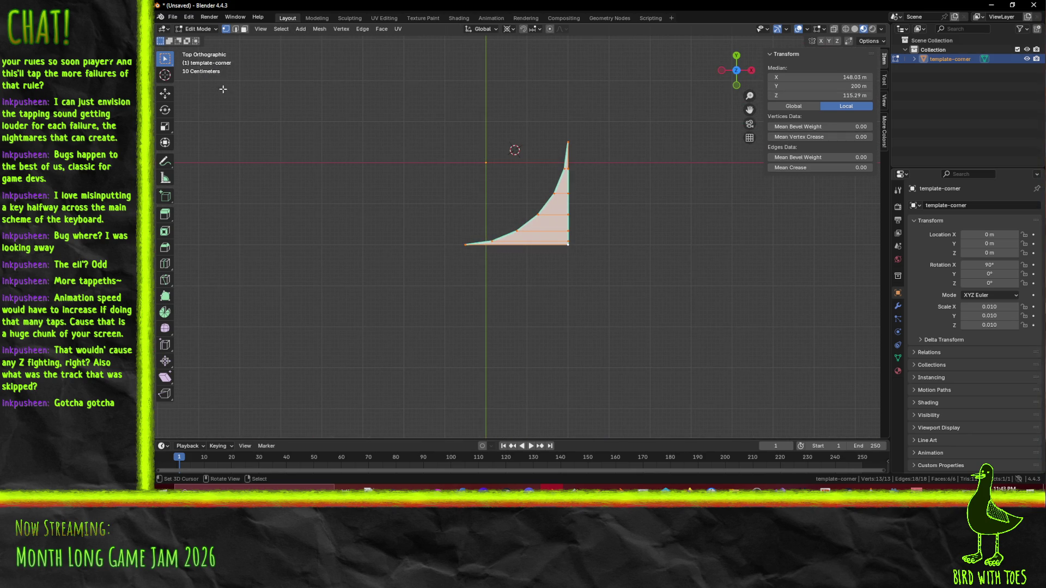
click(172, 17)
Re-export the cap as FBX over template-corner-cap.fbx and return to Godot
mouse_move(213, 159)
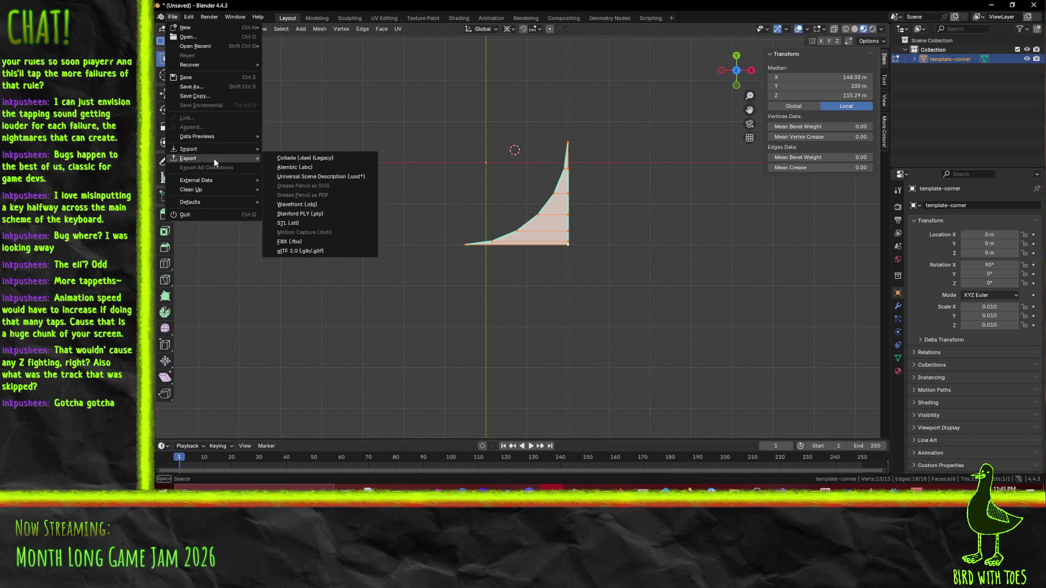
click(289, 242)
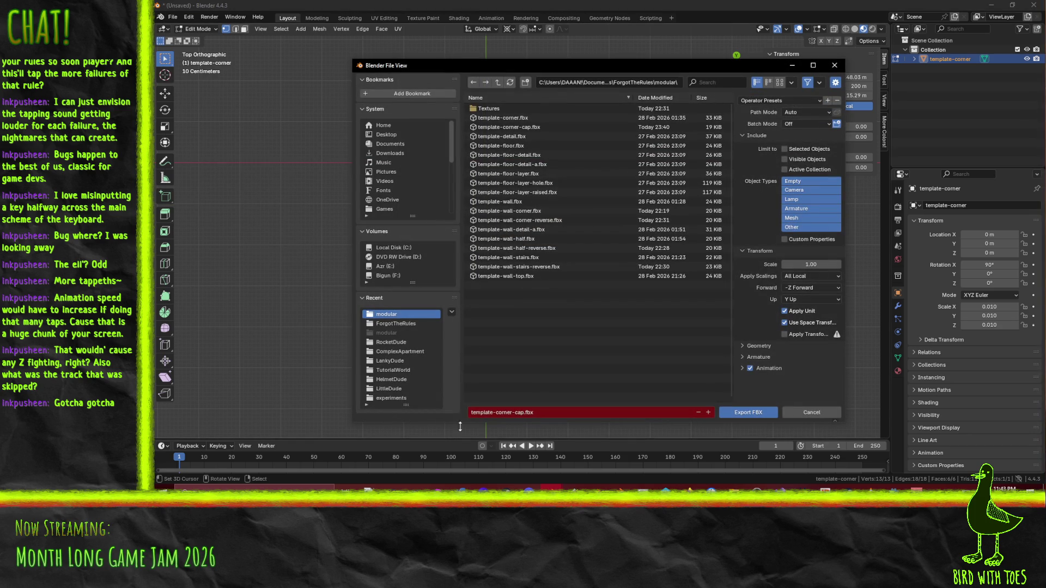
click(723, 416)
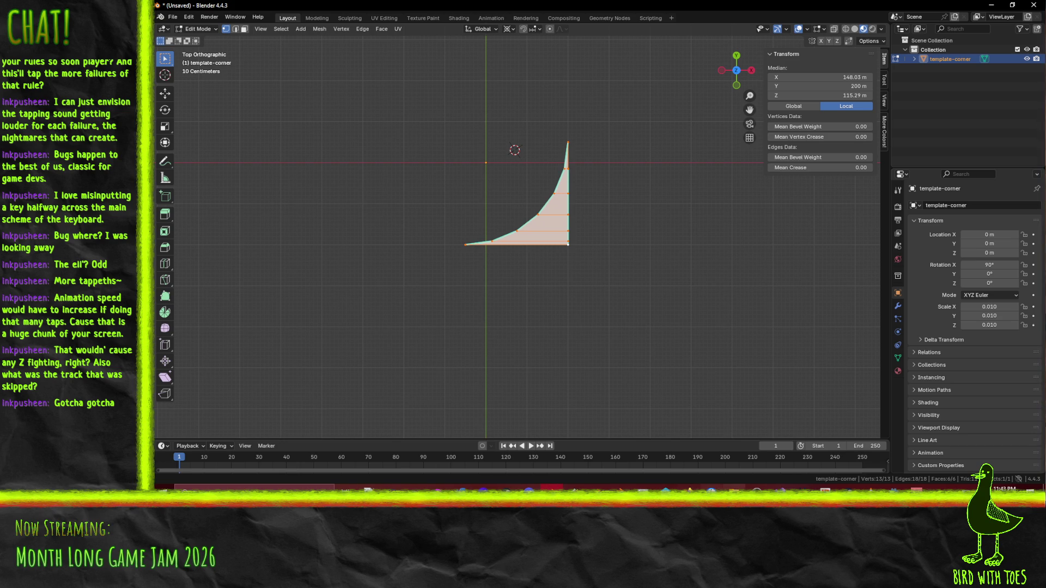
mouse_move(665, 491)
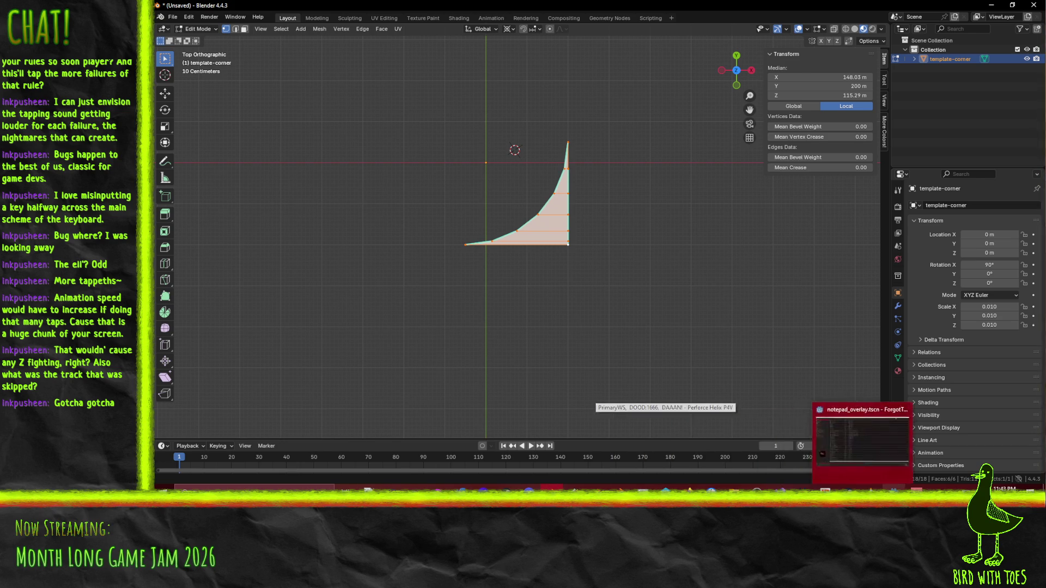
click(879, 490)
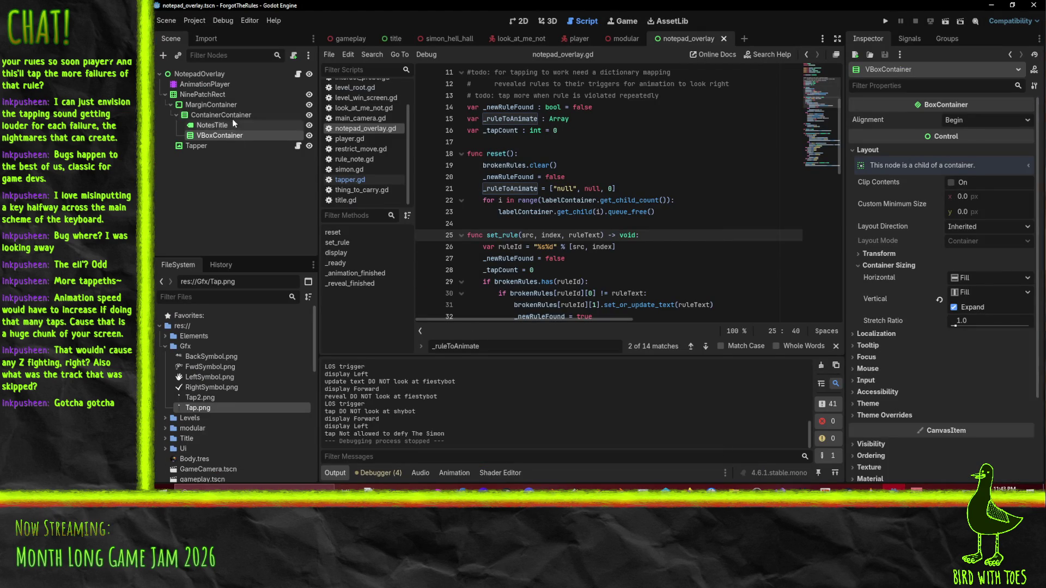
Open the modular scene in 3D and inspect template-corner-cap.fbx's Scene_013 mesh preview
click(609, 39)
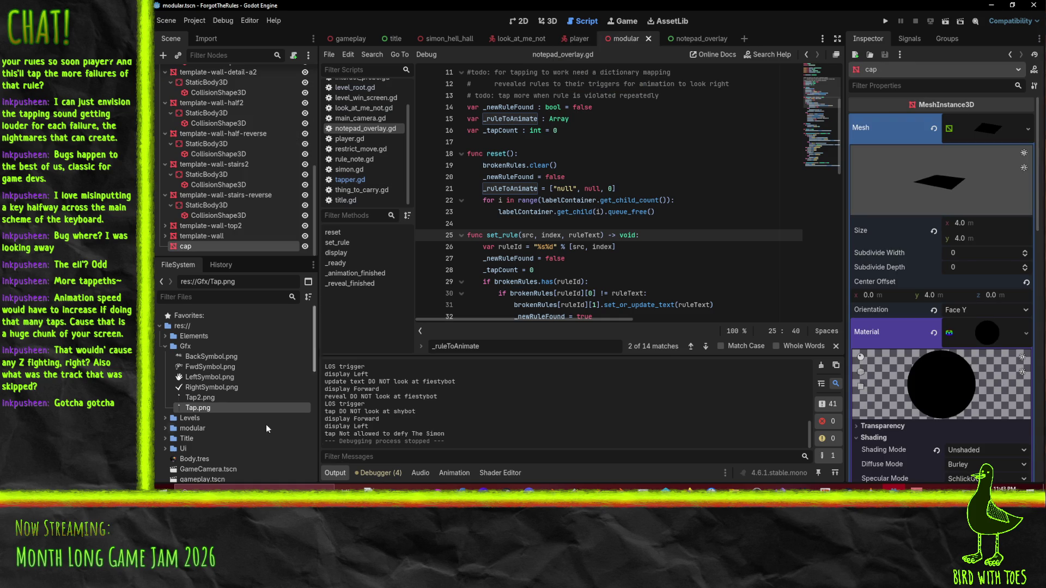
click(550, 21)
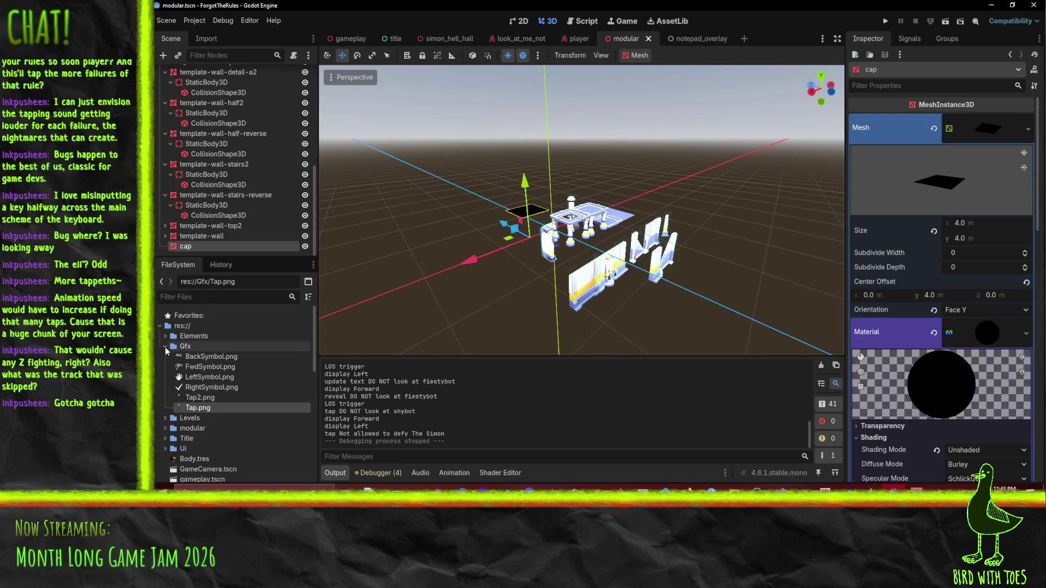
click(165, 347)
click(166, 368)
scroll(182, 416, down, 2)
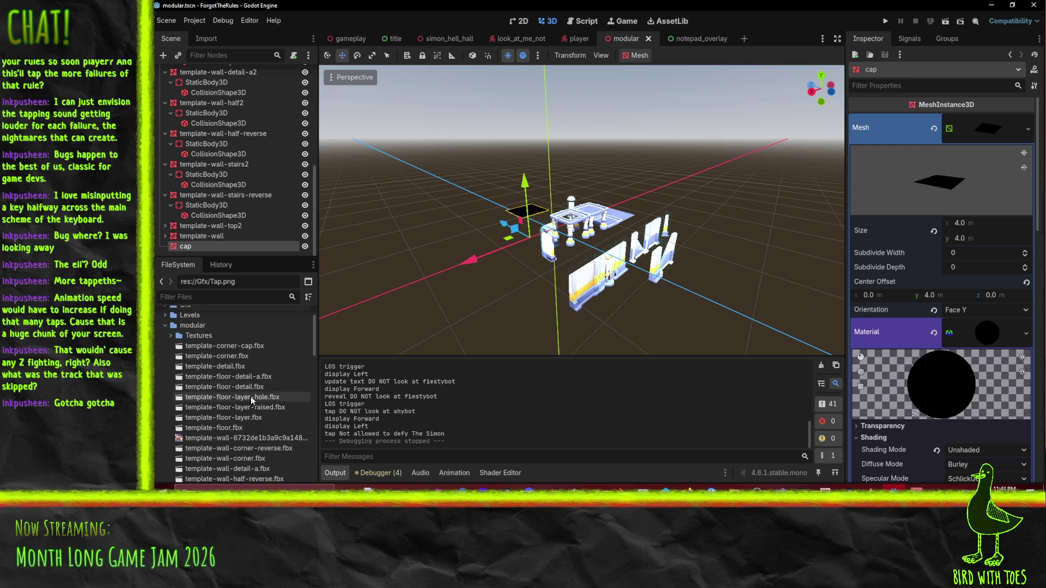
double_click(245, 347)
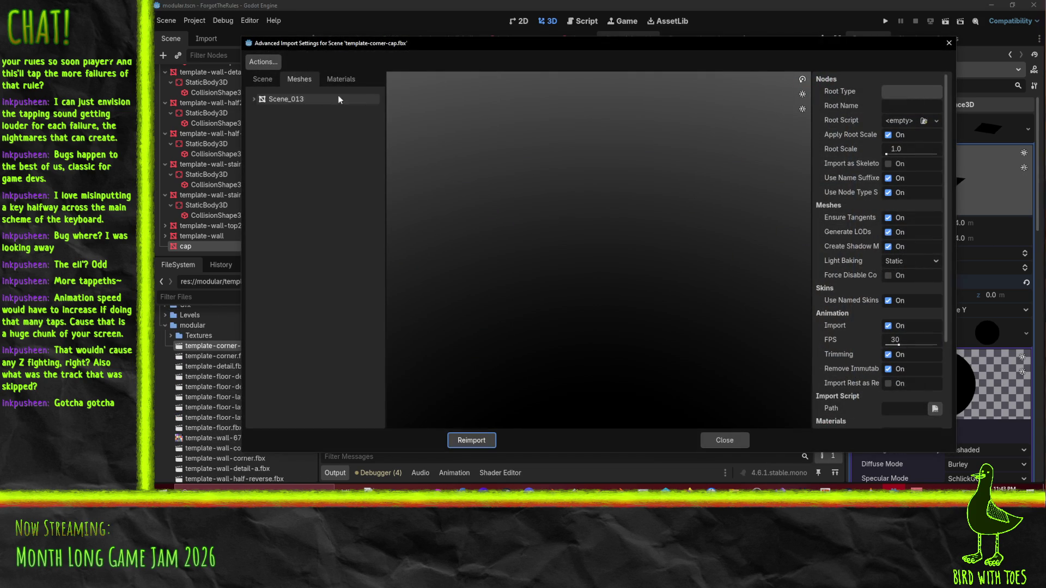
click(280, 101)
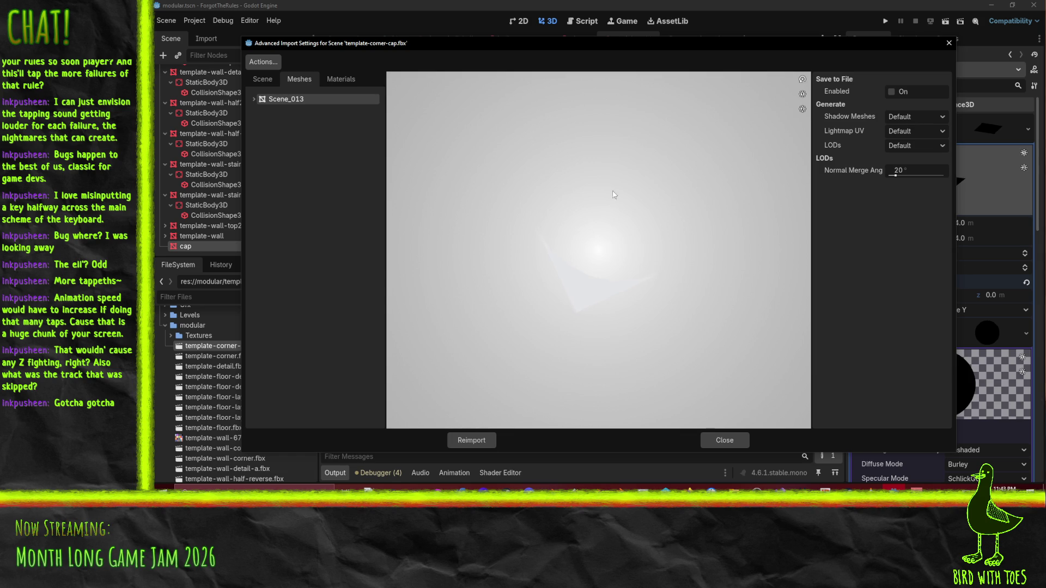
mouse_move(623, 120)
mouse_down()
mouse_move(556, 294)
mouse_move(606, 243)
mouse_move(623, 265)
mouse_move(609, 283)
mouse_move(612, 312)
mouse_move(619, 241)
mouse_move(646, 278)
mouse_move(570, 243)
mouse_move(614, 316)
mouse_up()
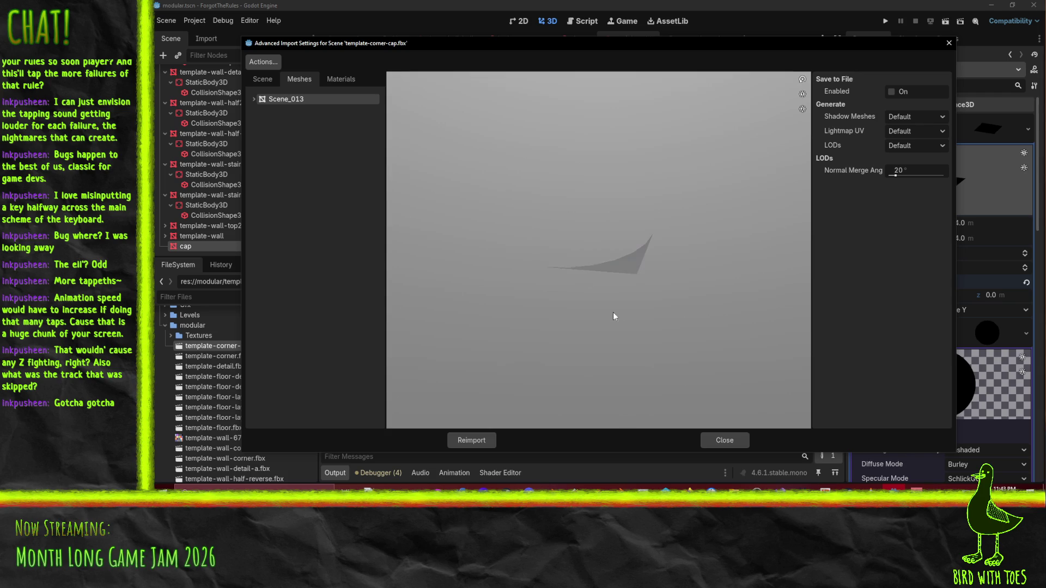
drag(560, 250, 584, 253)
click(722, 438)
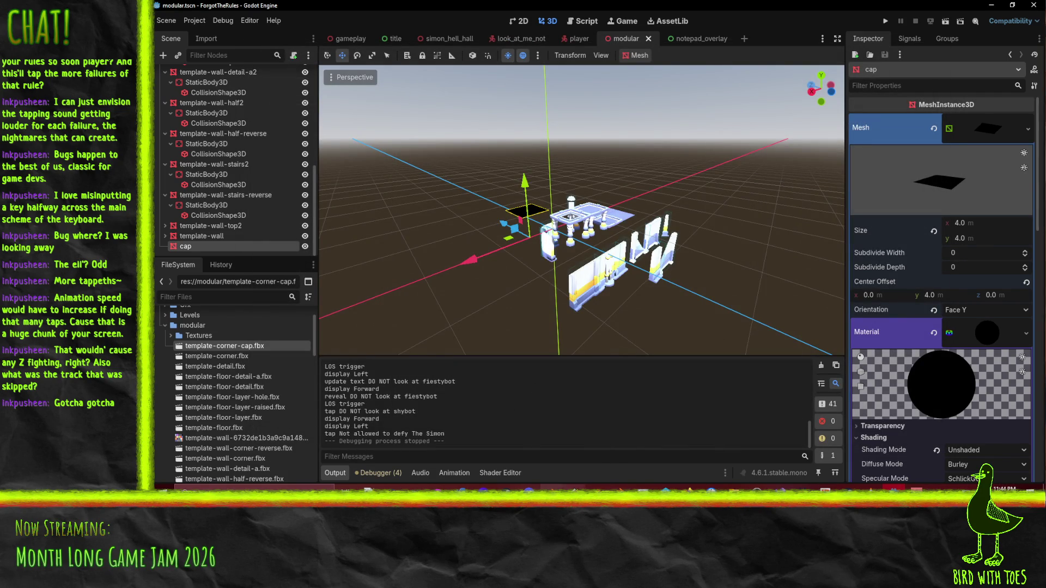
In Blender, recalculate the corner cap's normals to face outside
key(alt+Tab)
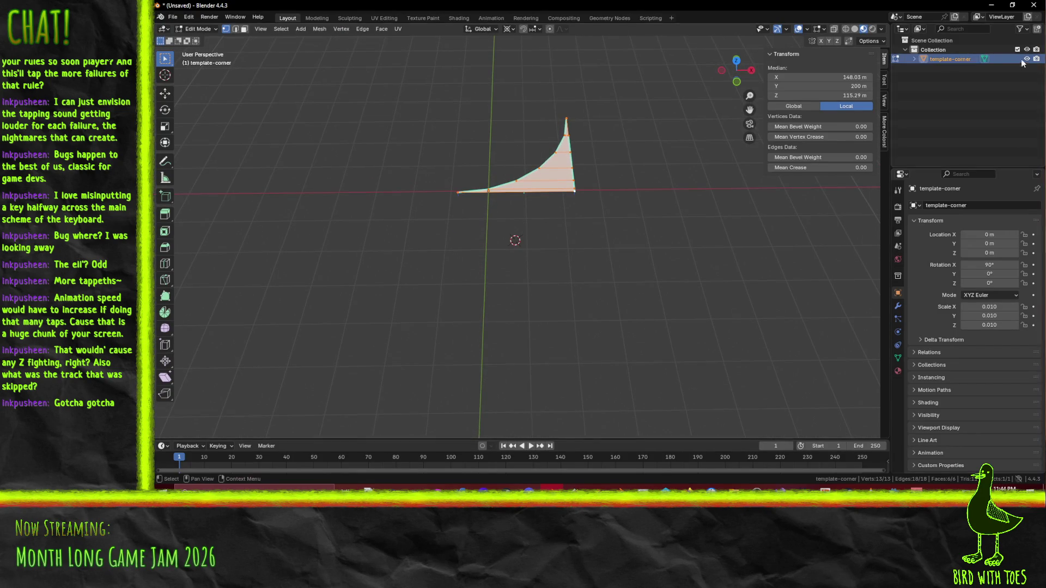
click(823, 29)
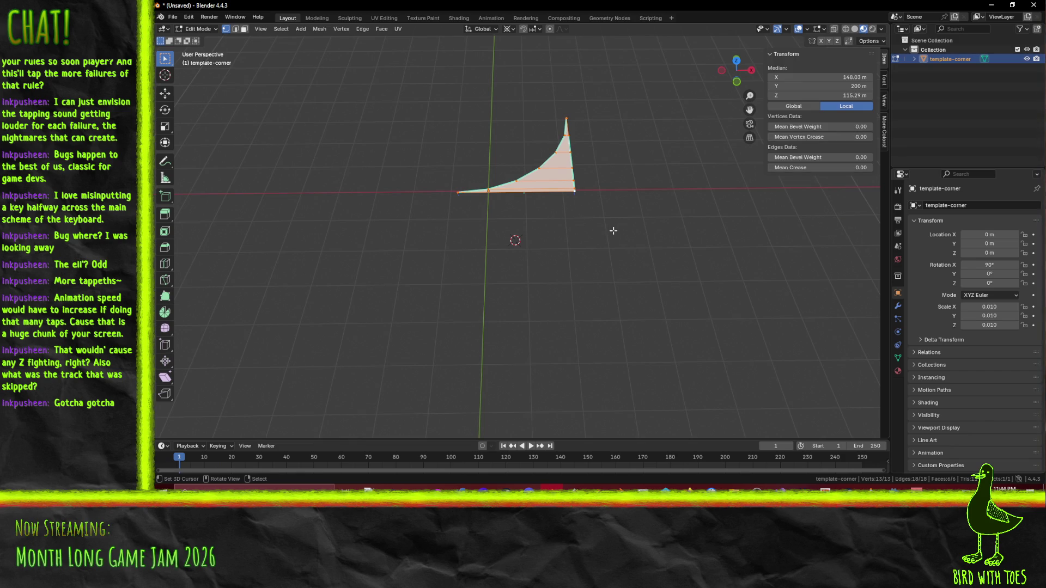
key(alt+n)
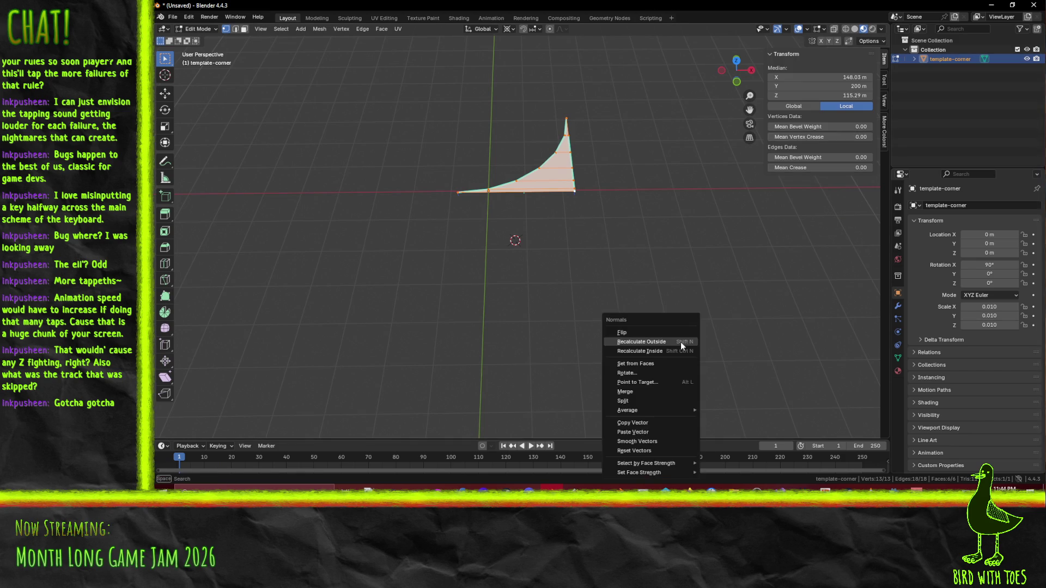
click(682, 341)
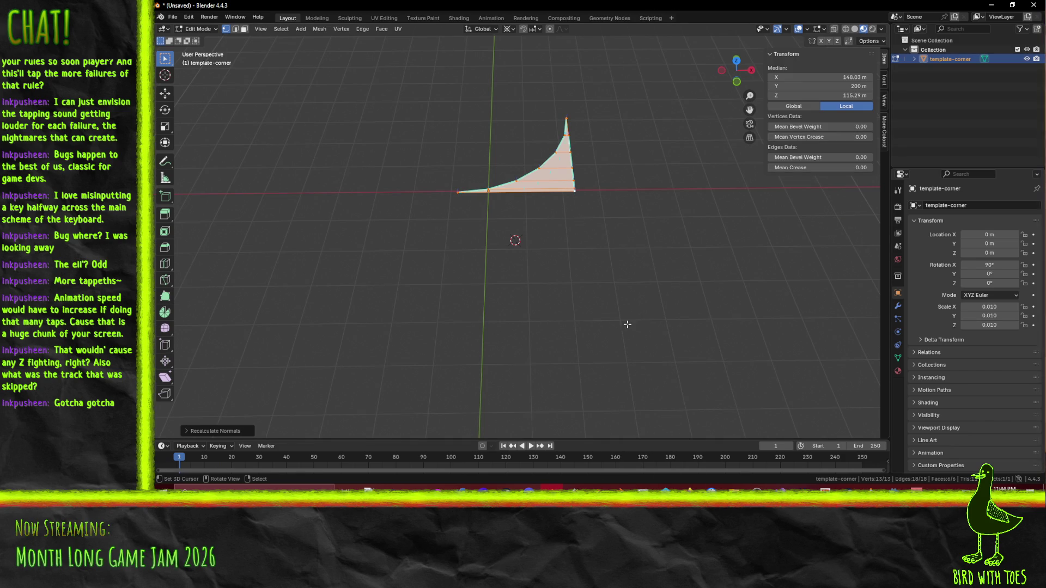
Re-export the fixed mesh as template-corner-cap.fbx and return to Godot
click(172, 17)
mouse_move(195, 158)
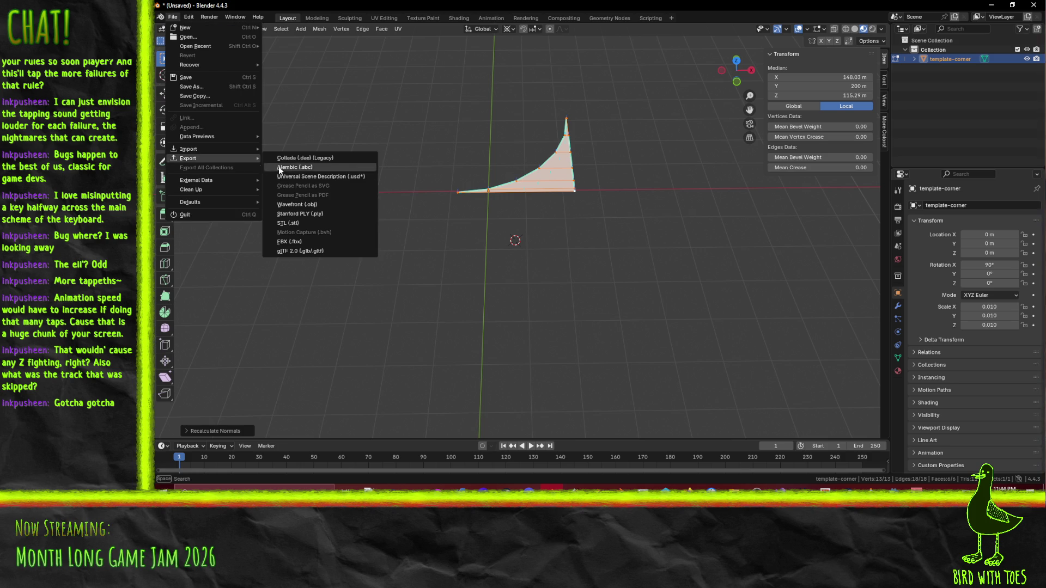
click(308, 241)
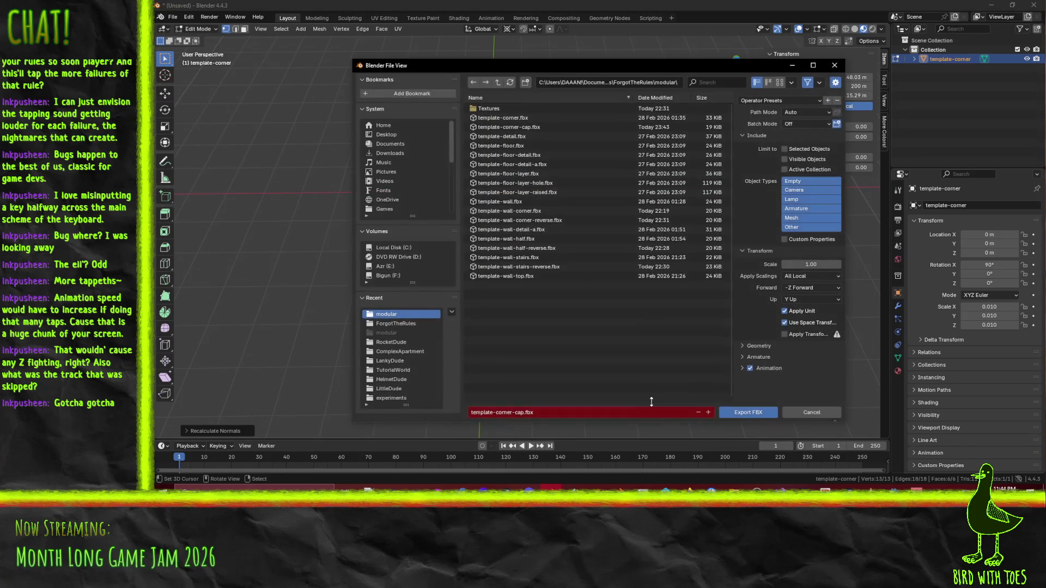
click(744, 413)
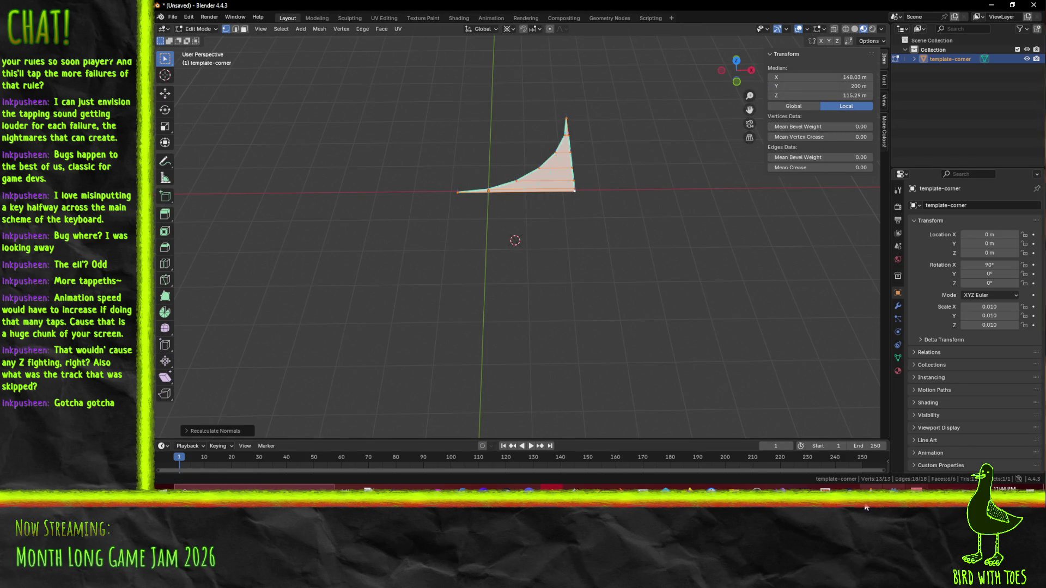
key(alt+Tab)
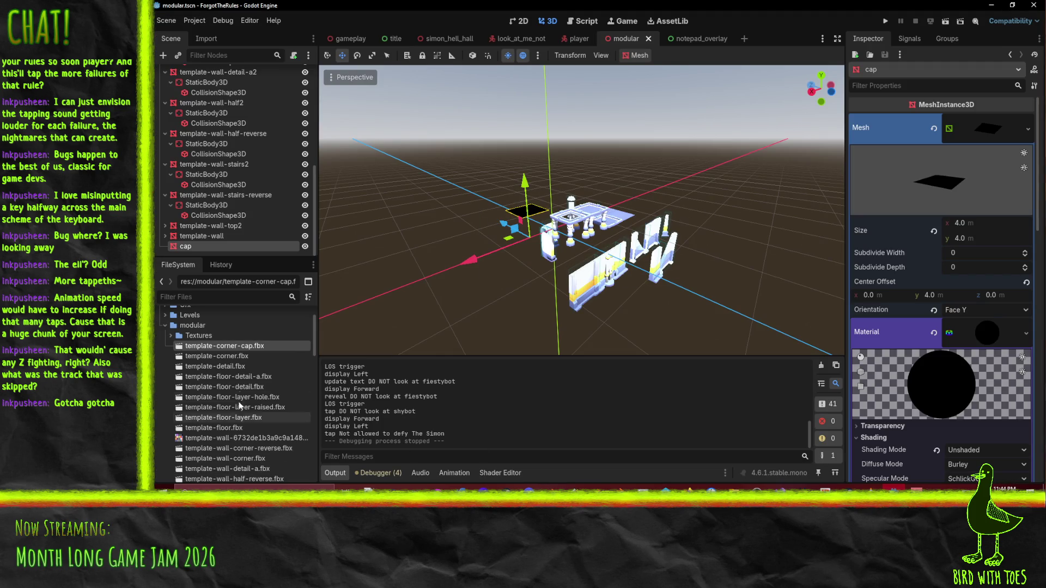
Save the Scene_013 mesh to res://modular/template_corner_cap.tres and reimport template-corner-cap.fbx
double_click(243, 347)
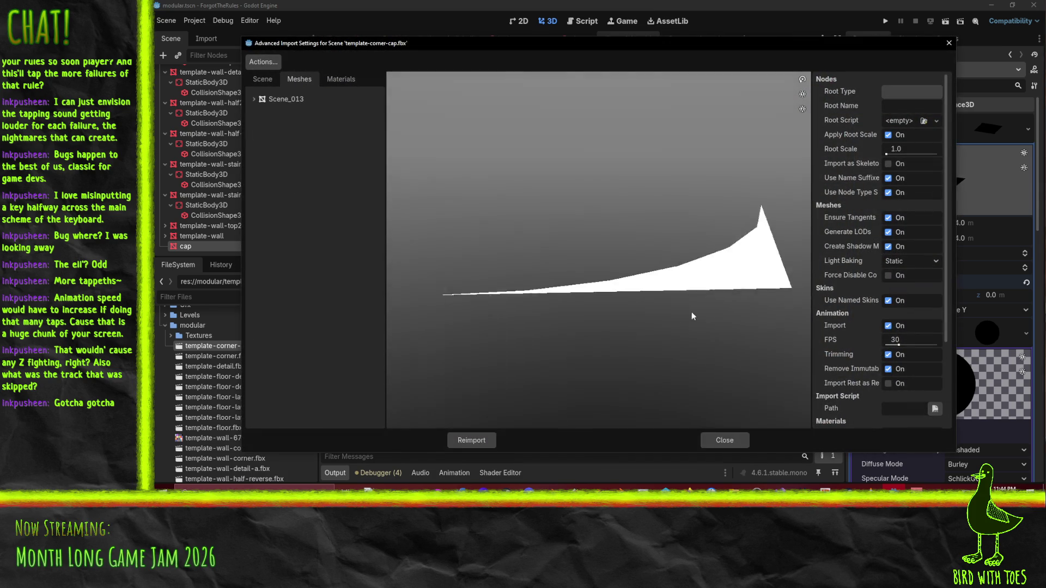
drag(710, 338, 697, 334)
click(360, 99)
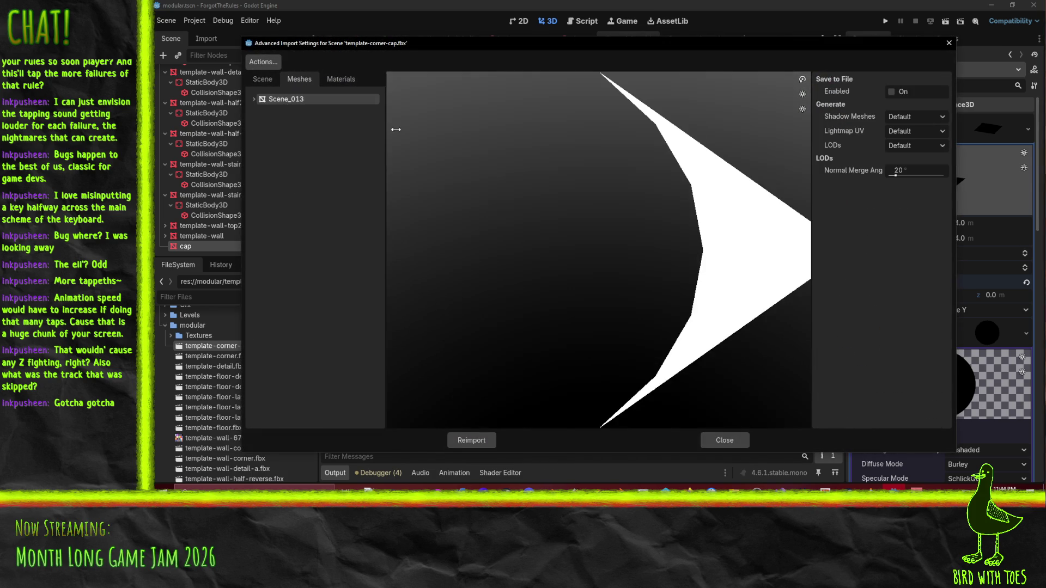
click(891, 92)
click(941, 106)
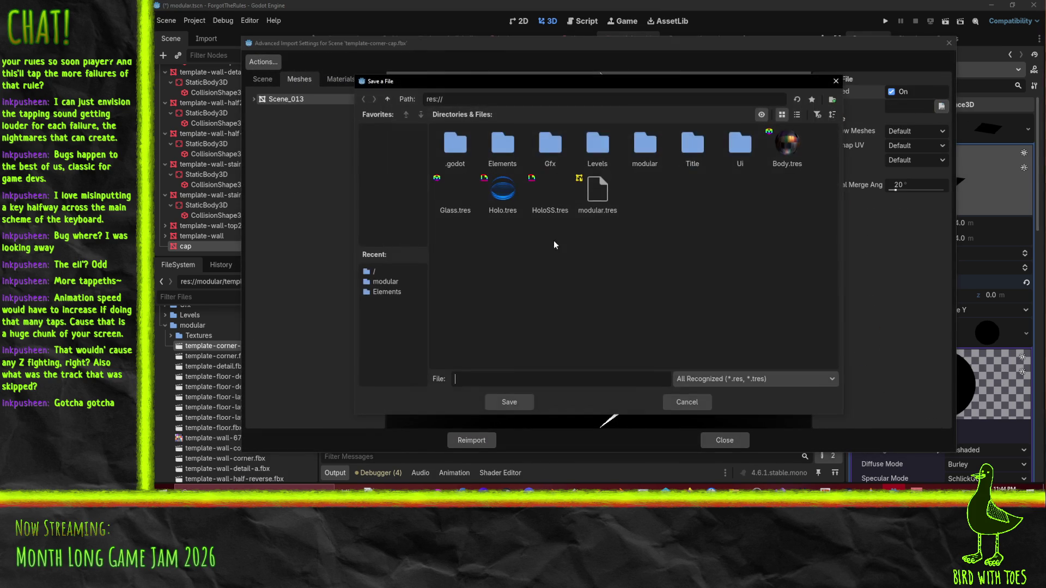
double_click(645, 146)
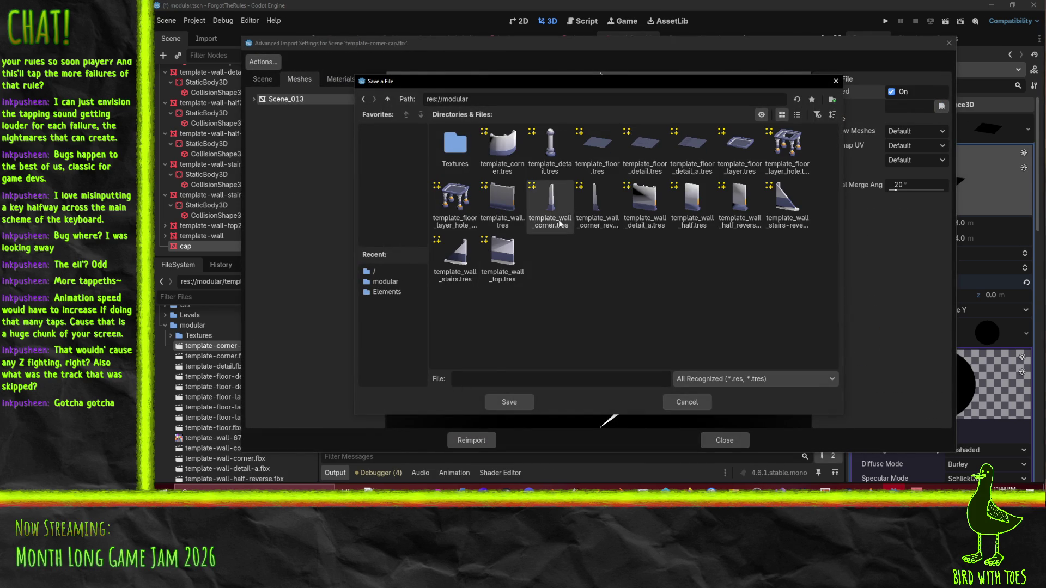
click(502, 148)
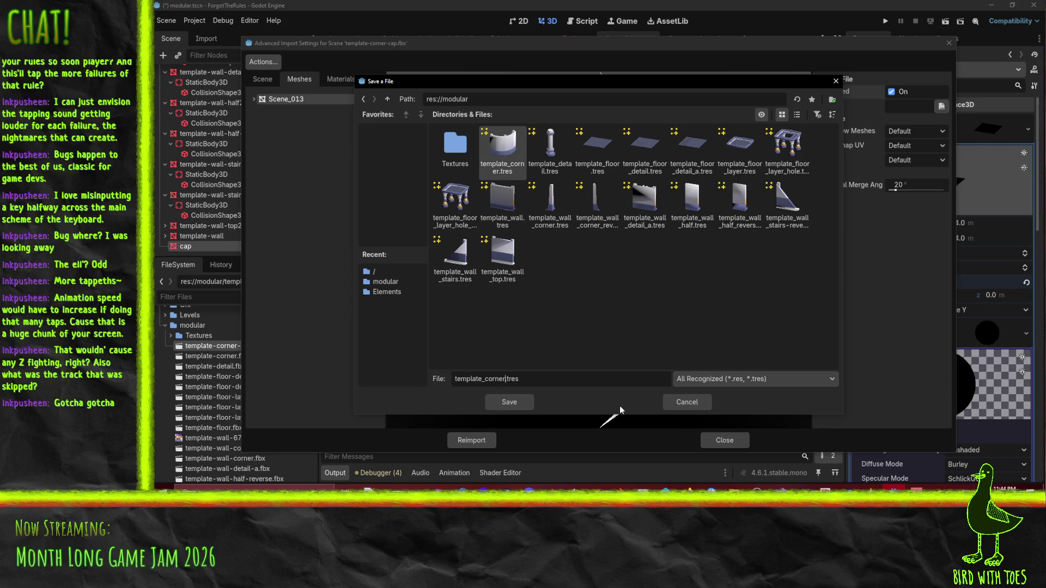
text(_cap)
key(Return)
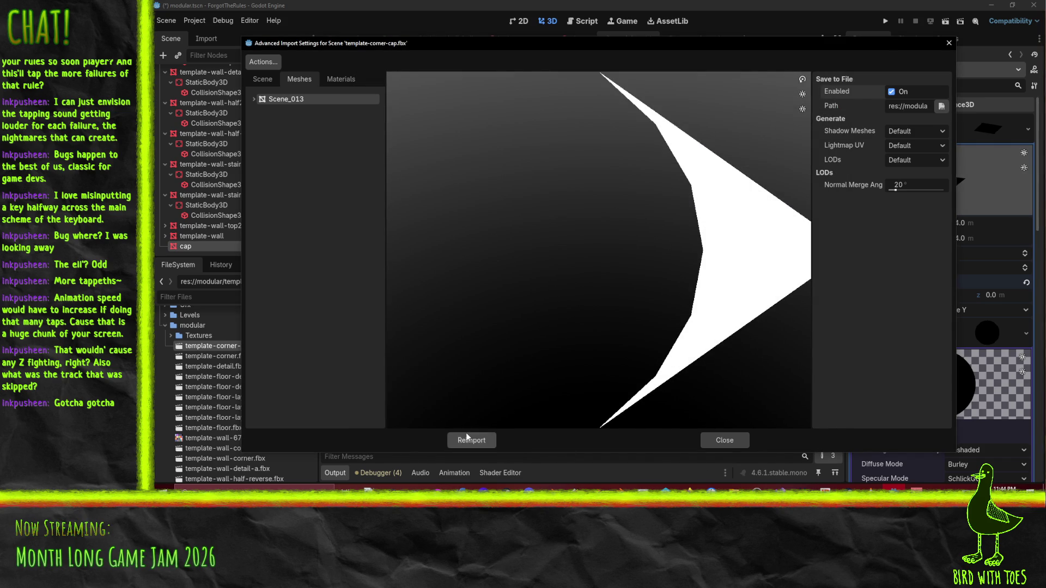
click(466, 436)
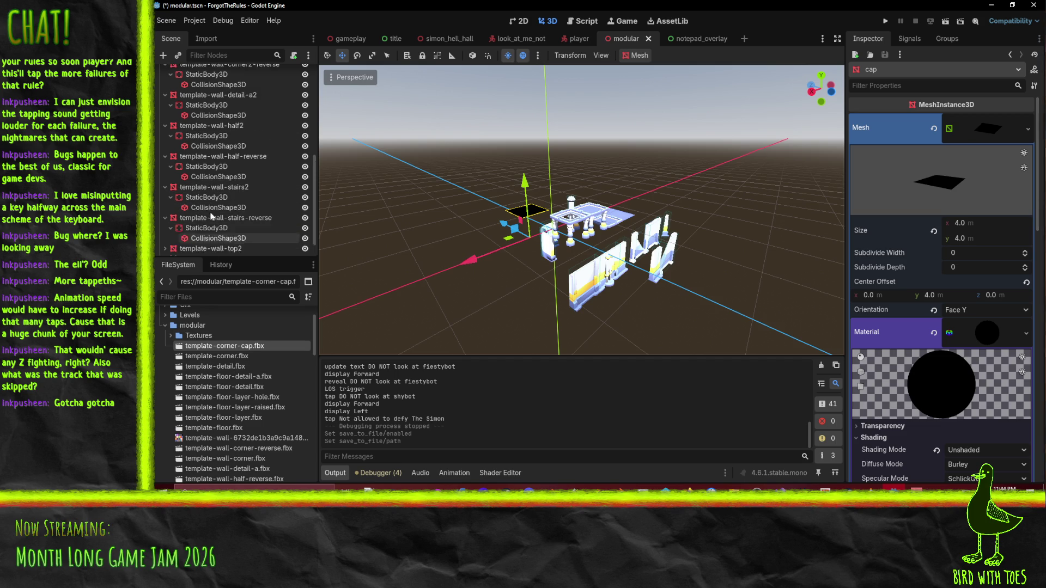
Duplicate the cap node, rename the copy corner-cap, and clear its mesh
right_click(185, 246)
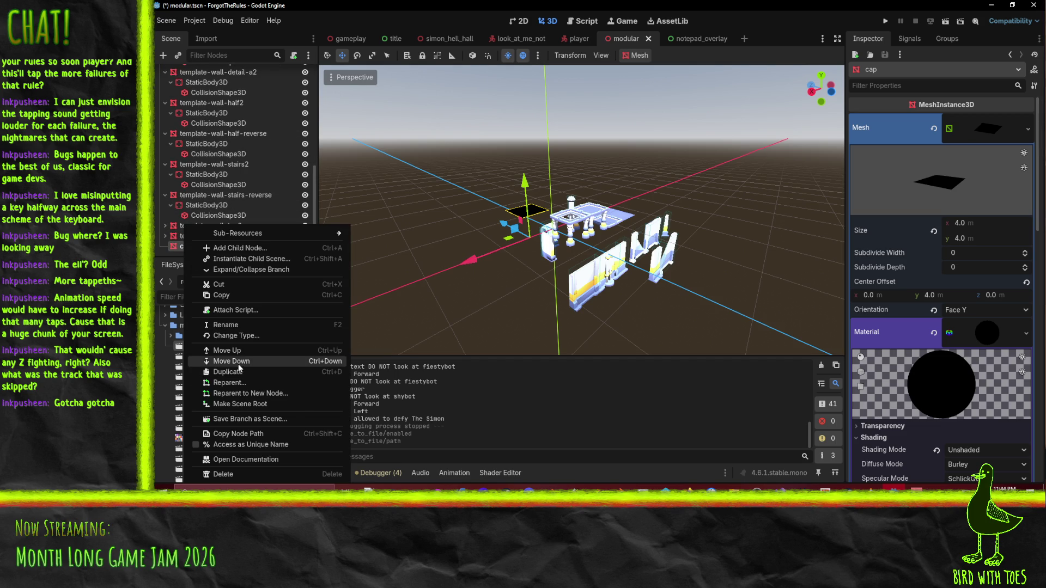
click(244, 372)
double_click(203, 245)
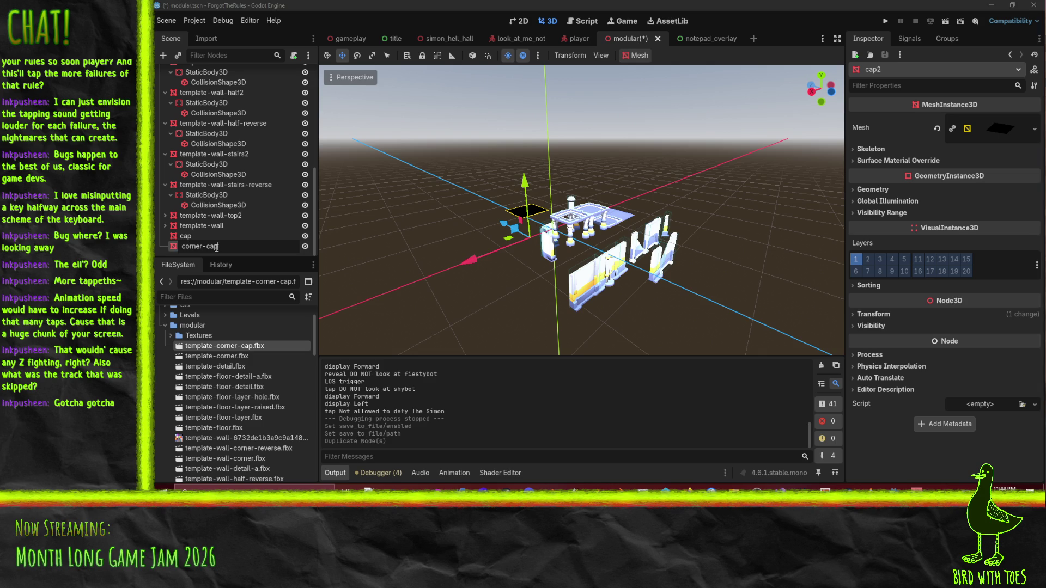
key(Return)
mouse_move(224, 346)
mouse_down()
mouse_move(402, 329)
mouse_move(1010, 127)
mouse_up()
click(937, 128)
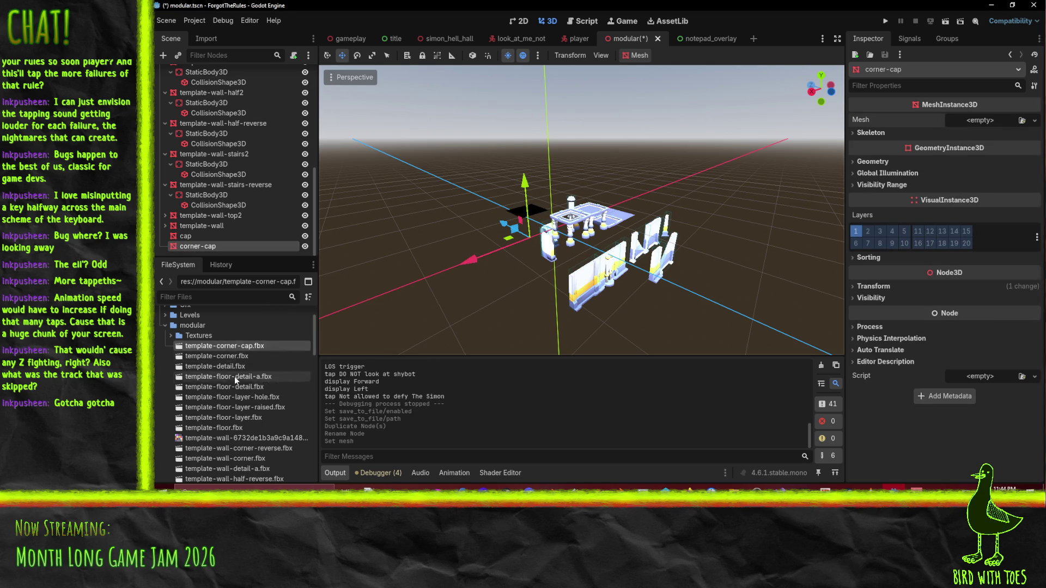
Assign template_corner_cap.tres as the corner-cap node's mesh
scroll(237, 376, down, 5)
scroll(236, 375, up, 3)
mouse_move(226, 384)
mouse_down()
mouse_move(1038, 167)
mouse_move(1003, 128)
mouse_move(977, 120)
mouse_up()
mouse_move(495, 224)
mouse_down()
mouse_move(583, 251)
mouse_move(825, 253)
mouse_up()
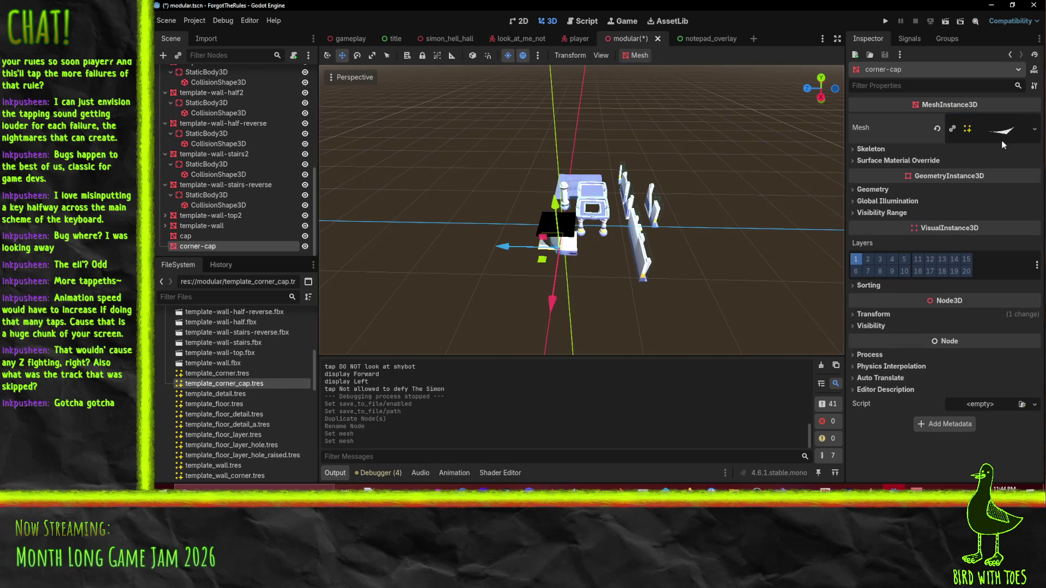
Add a new StandardMaterial3D surface override on slot 0 with Unshaded shading mode
click(883, 160)
click(1035, 173)
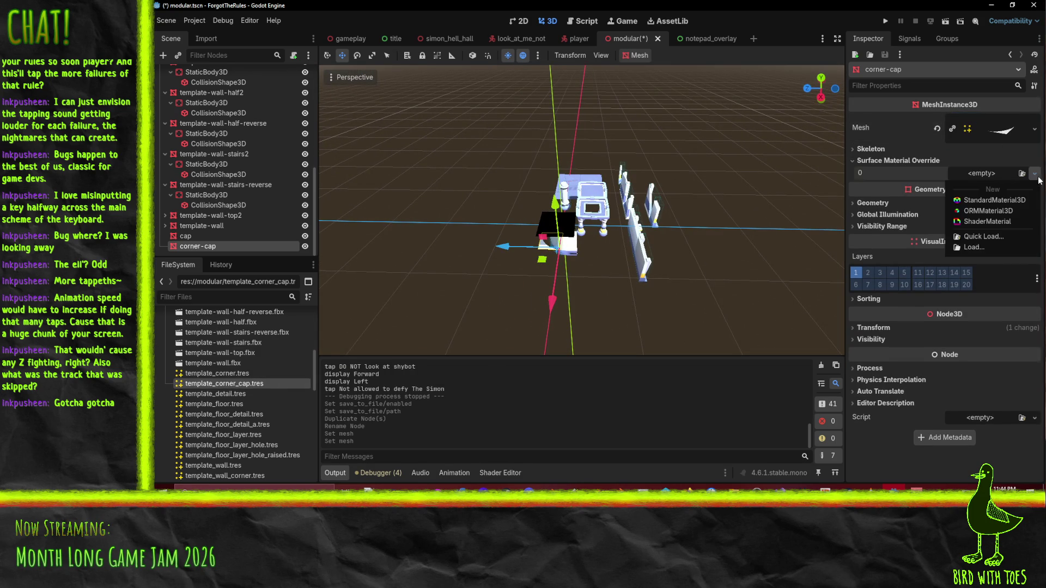
click(1007, 200)
click(989, 181)
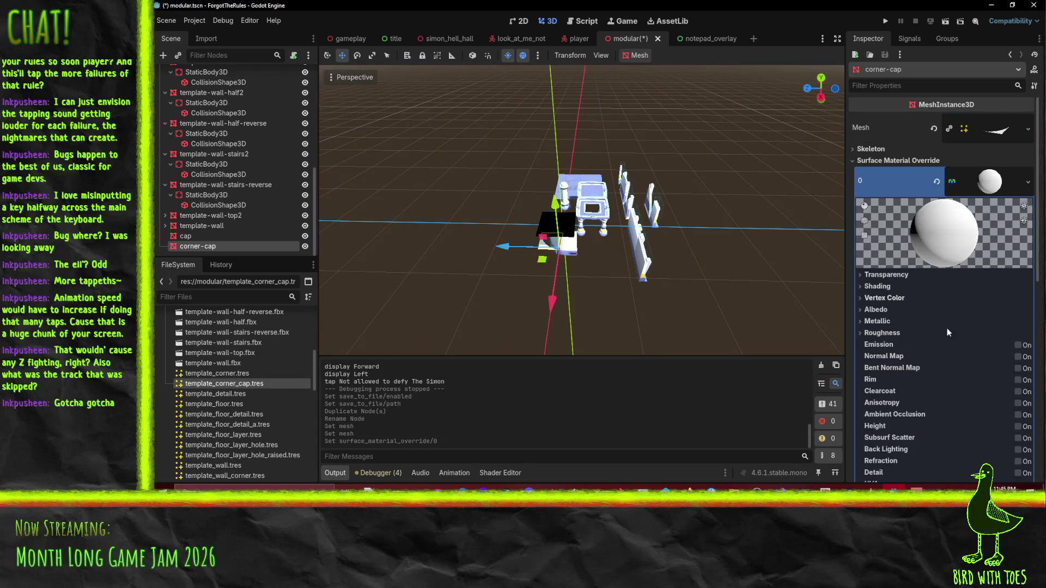
click(883, 275)
click(883, 274)
click(878, 285)
click(958, 298)
click(975, 315)
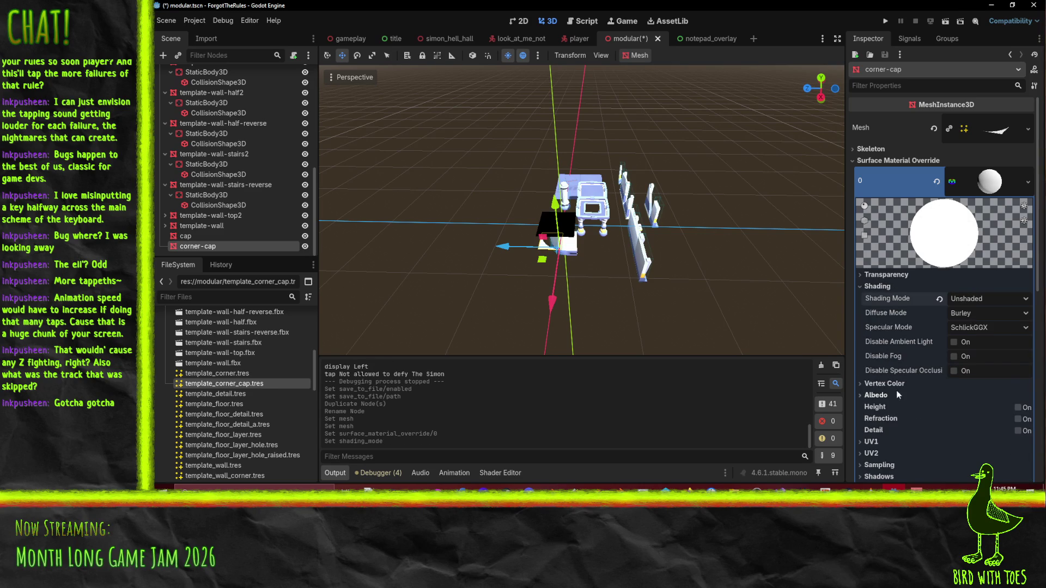
Set the material's albedo colour to black (000000) and shift the corner-cap -3 along X
click(884, 396)
click(980, 409)
text(000000)
key(Return)
mouse_move(684, 235)
mouse_down()
mouse_move(576, 265)
mouse_move(548, 218)
mouse_move(711, 181)
mouse_move(854, 207)
mouse_up()
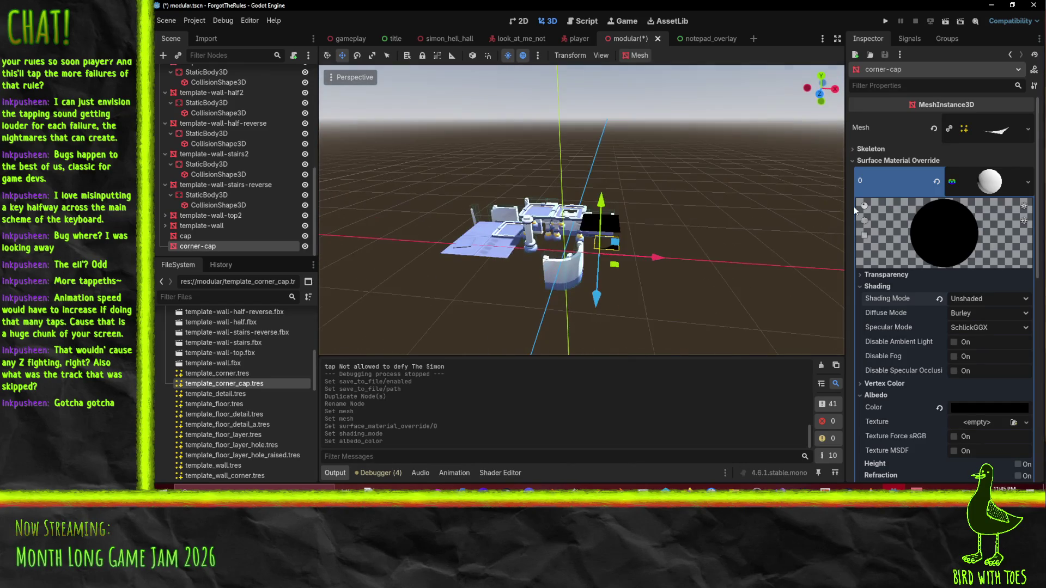
mouse_move(917, 223)
mouse_down()
mouse_move(753, 252)
mouse_move(724, 208)
mouse_move(718, 238)
mouse_move(668, 240)
mouse_move(613, 206)
mouse_move(648, 276)
mouse_up()
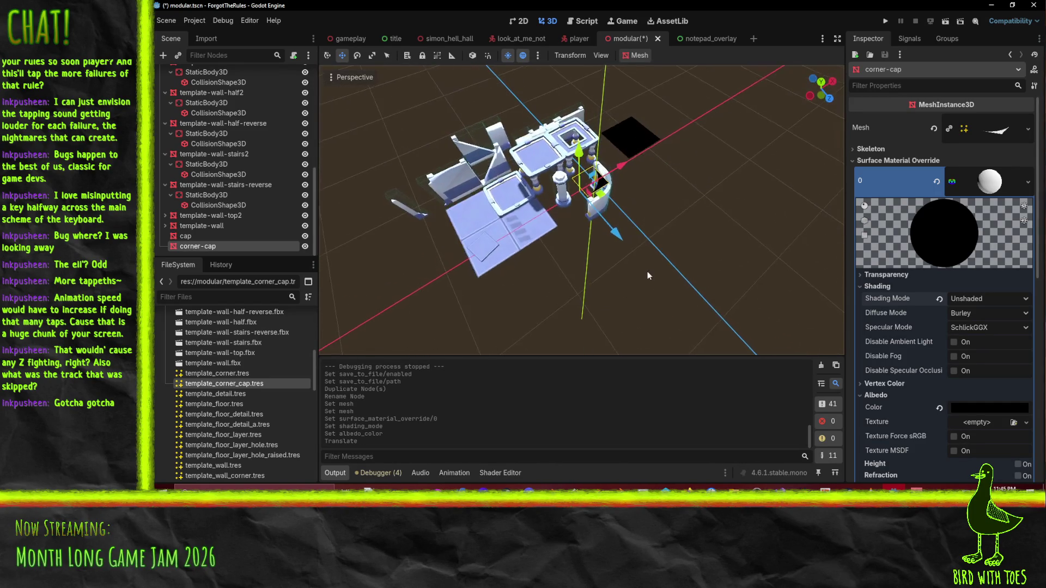
Trial-move the corner-cap 2 units along X and 3 units down along Y
scroll(648, 272, up, 5)
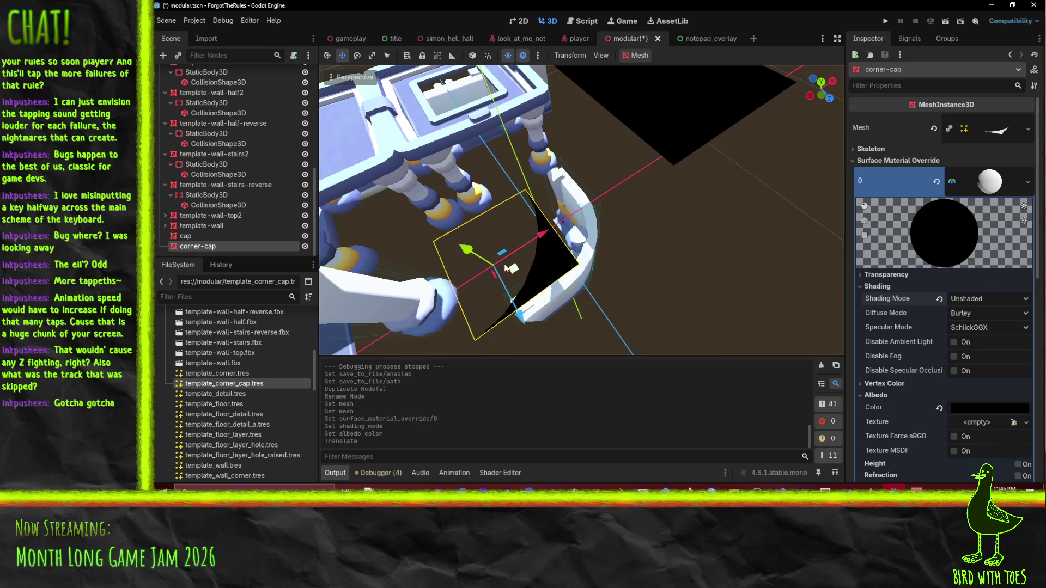
click(549, 232)
click(550, 252)
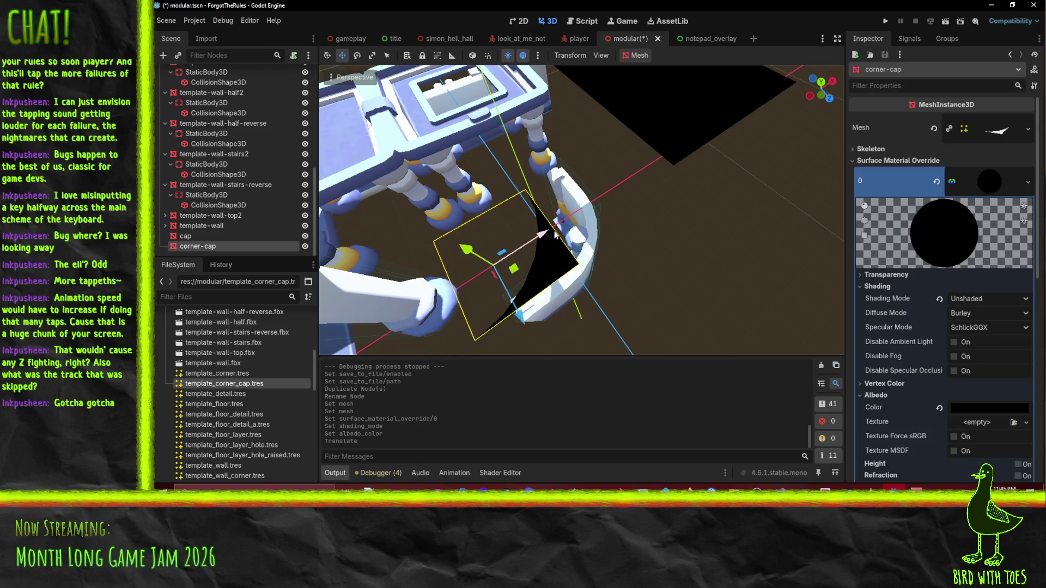
drag(546, 235, 600, 207)
mouse_move(536, 204)
mouse_down()
mouse_move(551, 242)
mouse_move(555, 189)
mouse_up()
scroll(642, 210, up, 5)
mouse_move(642, 210)
mouse_down()
mouse_move(630, 234)
mouse_move(639, 245)
mouse_up()
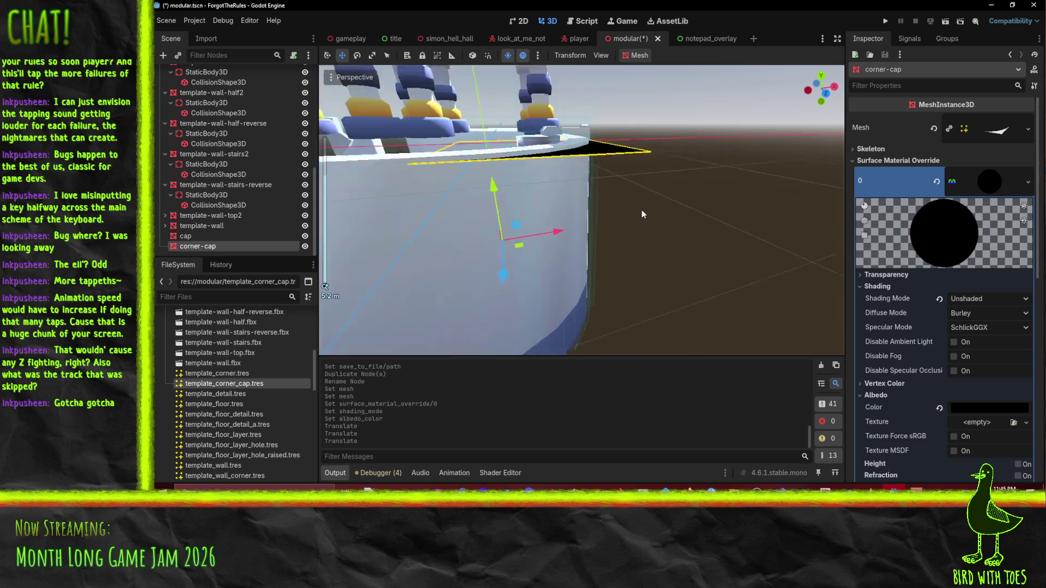
Undo both moves to restore the corner-cap's position and save the modular scene
key(ctrl+z)
key(ctrl+z)
scroll(638, 237, down, 3)
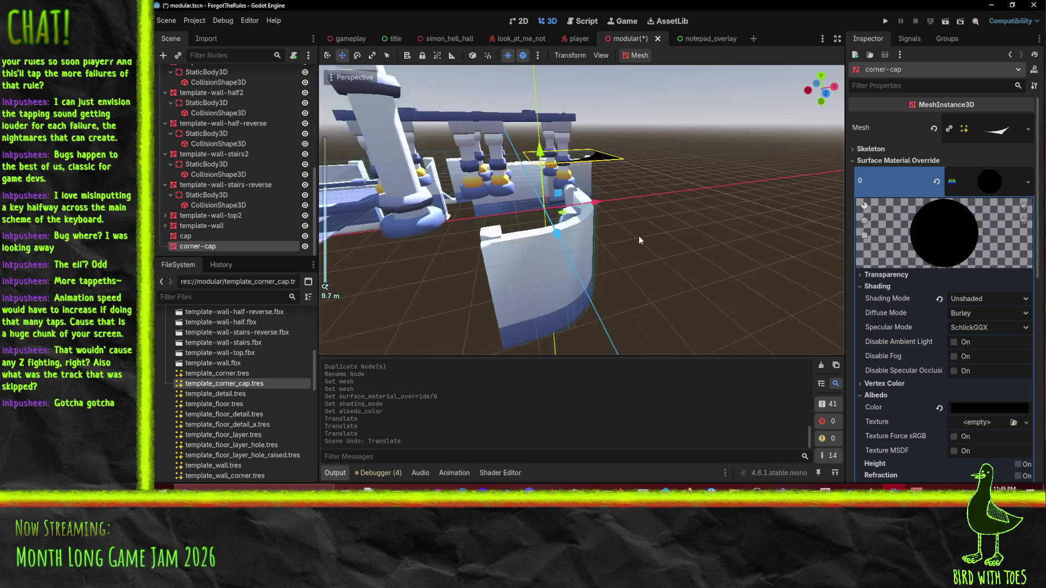
key(ctrl+z)
scroll(665, 208, down, 2)
mouse_move(665, 208)
mouse_down()
mouse_move(625, 274)
mouse_move(658, 241)
mouse_move(685, 285)
mouse_move(716, 210)
mouse_move(602, 182)
mouse_move(758, 253)
mouse_move(741, 221)
mouse_move(751, 240)
mouse_move(679, 222)
mouse_move(690, 153)
mouse_move(653, 340)
mouse_move(639, 217)
mouse_up()
key(ctrl+s)
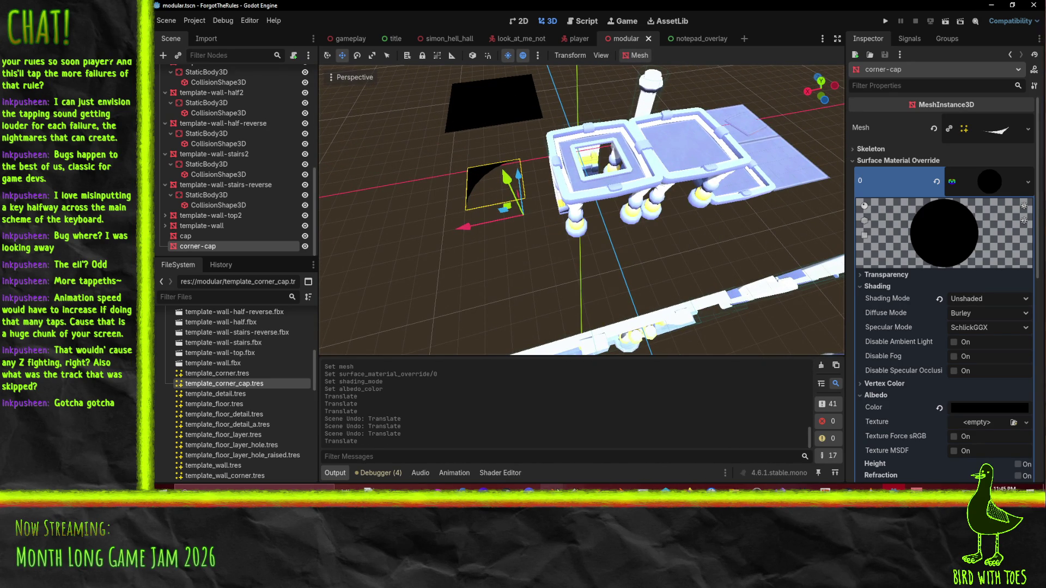
In Blender, set the corner cap's vertex median Y to 400 m, checking front and top views
click(551, 488)
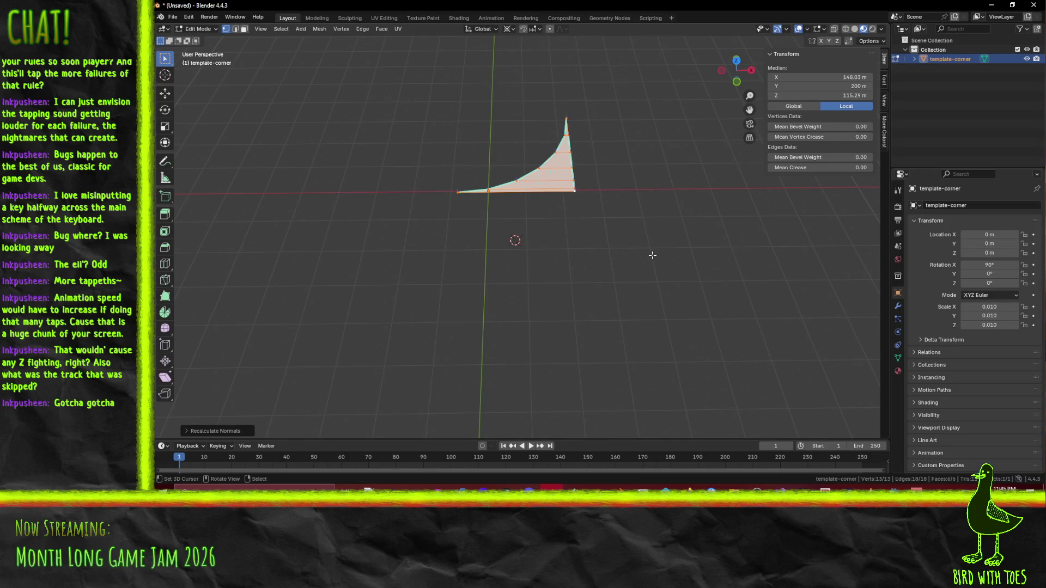
click(850, 86)
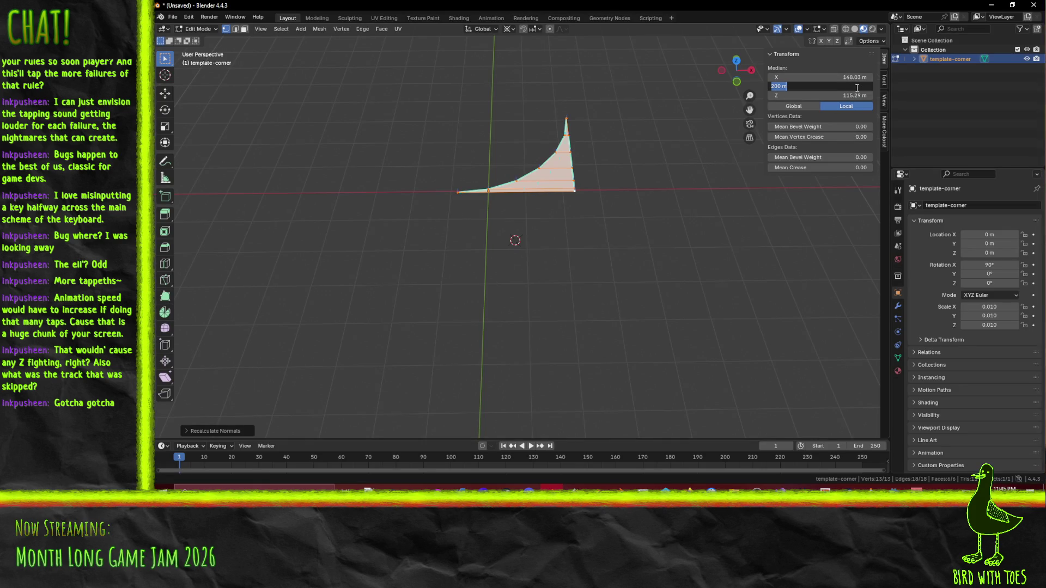
key(Return)
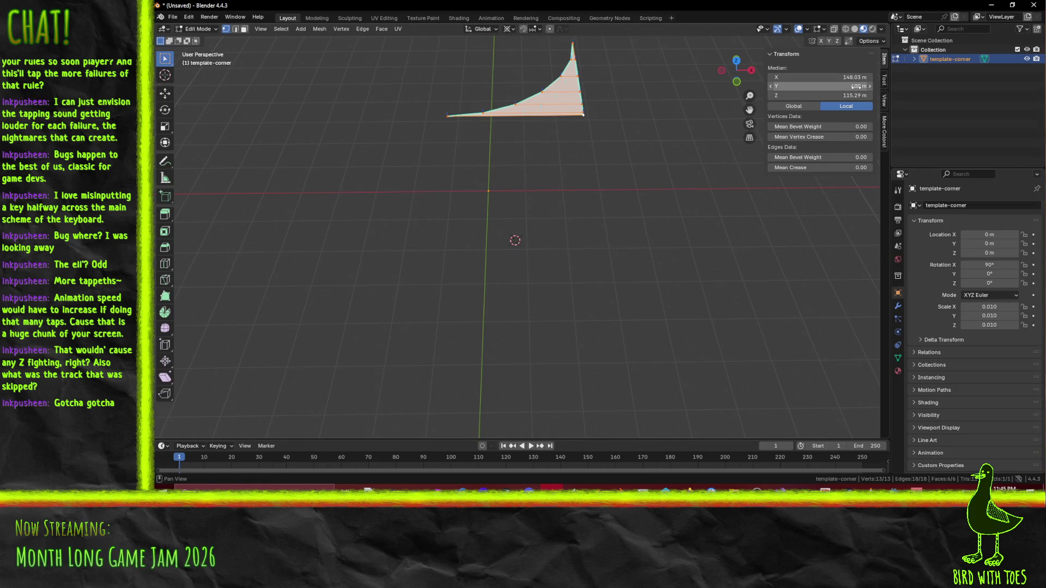
key(KP_1)
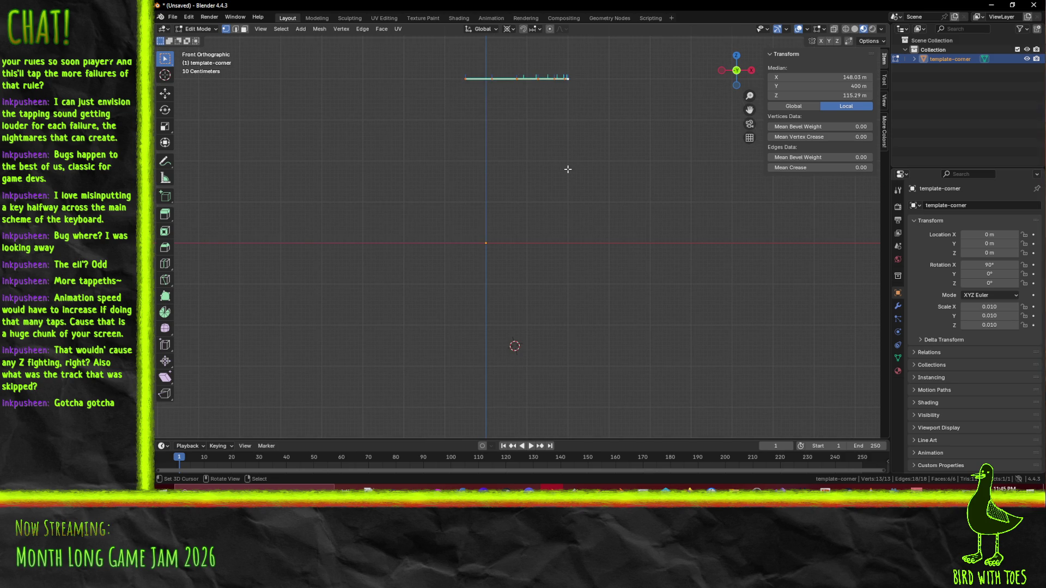
key(ctrl+z)
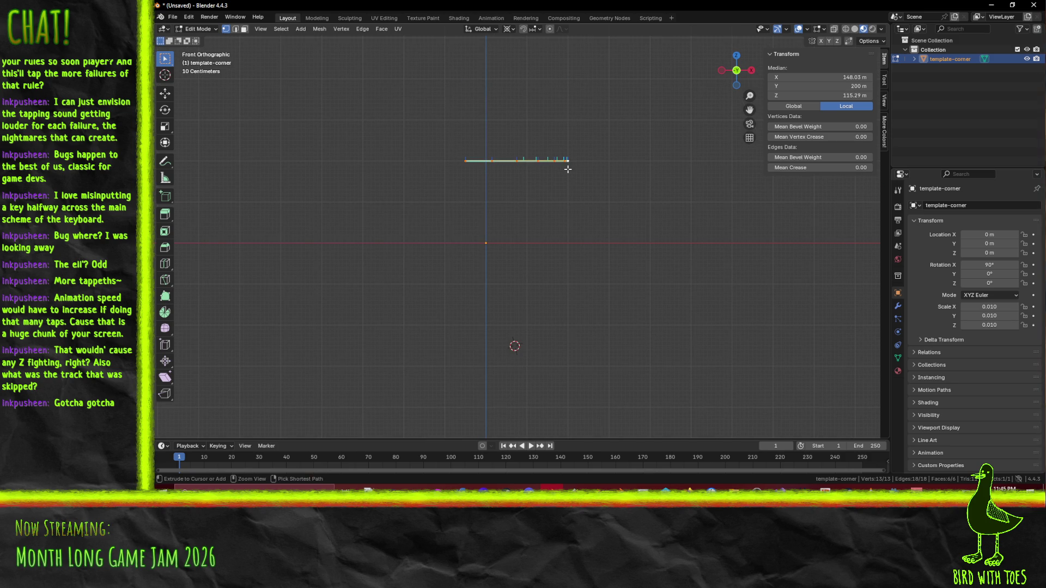
key(KP_7)
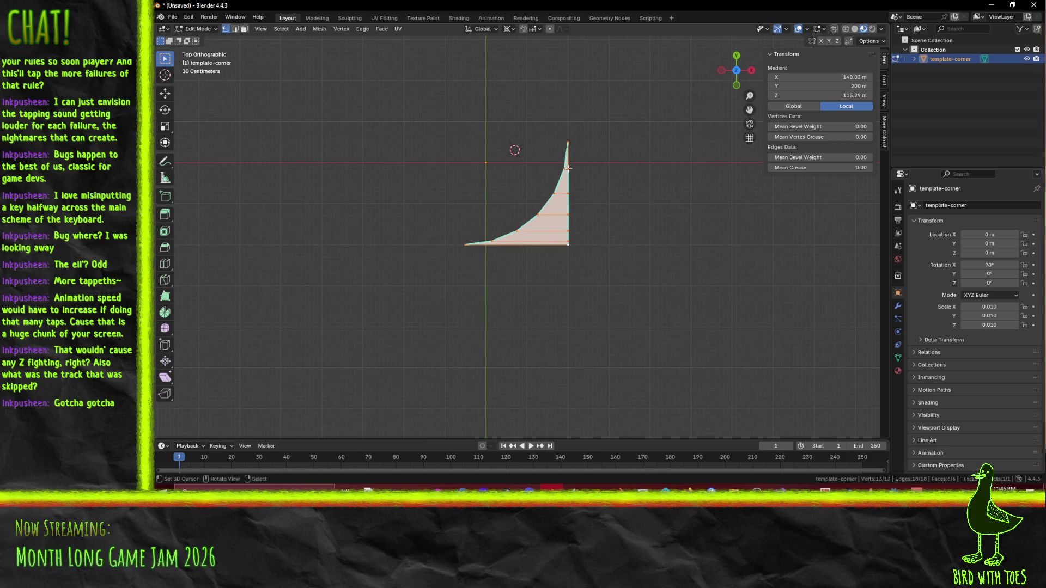
key(KP_1)
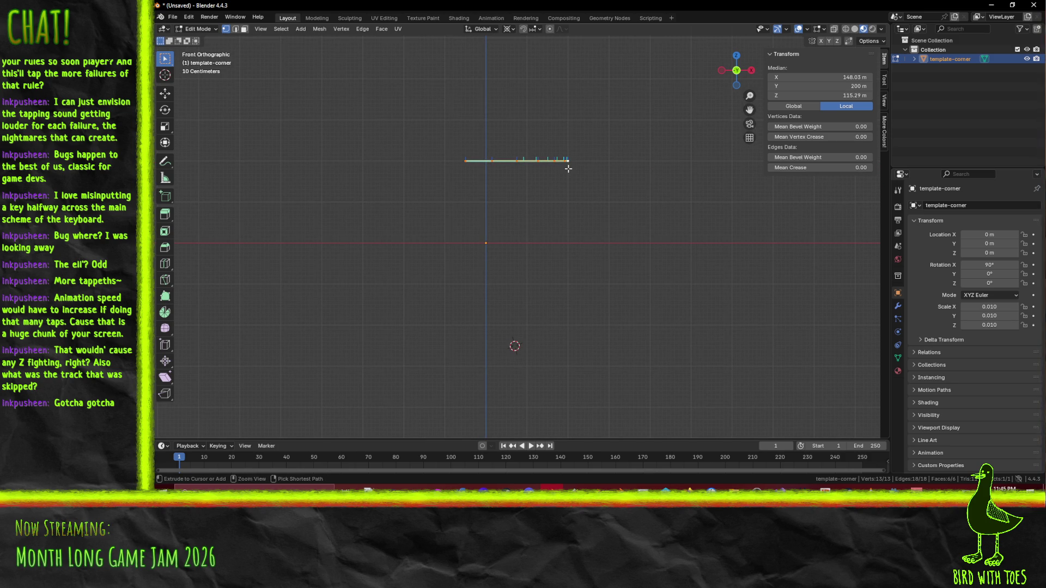
click(862, 86)
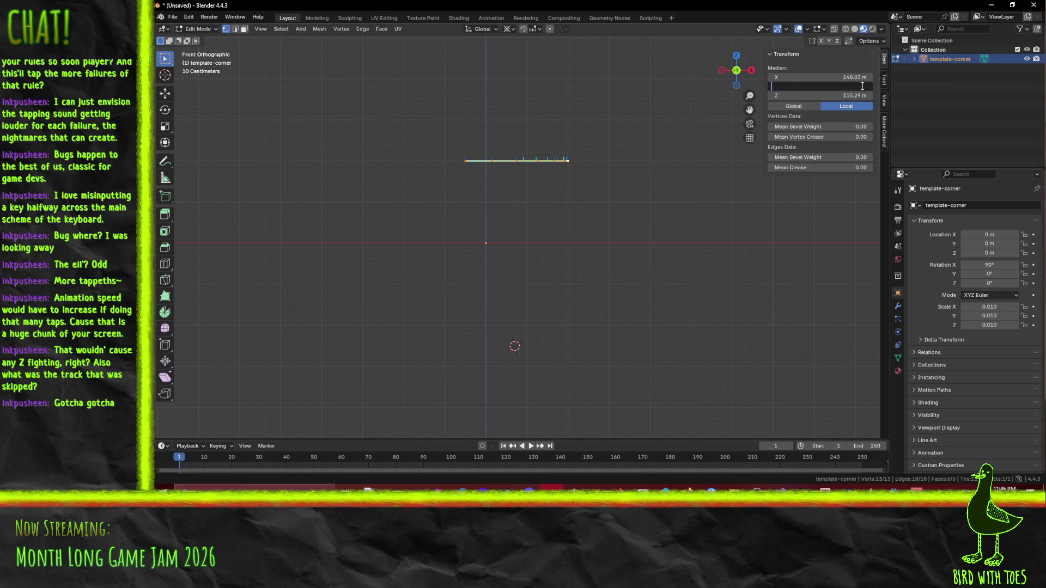
text(00)
key(Return)
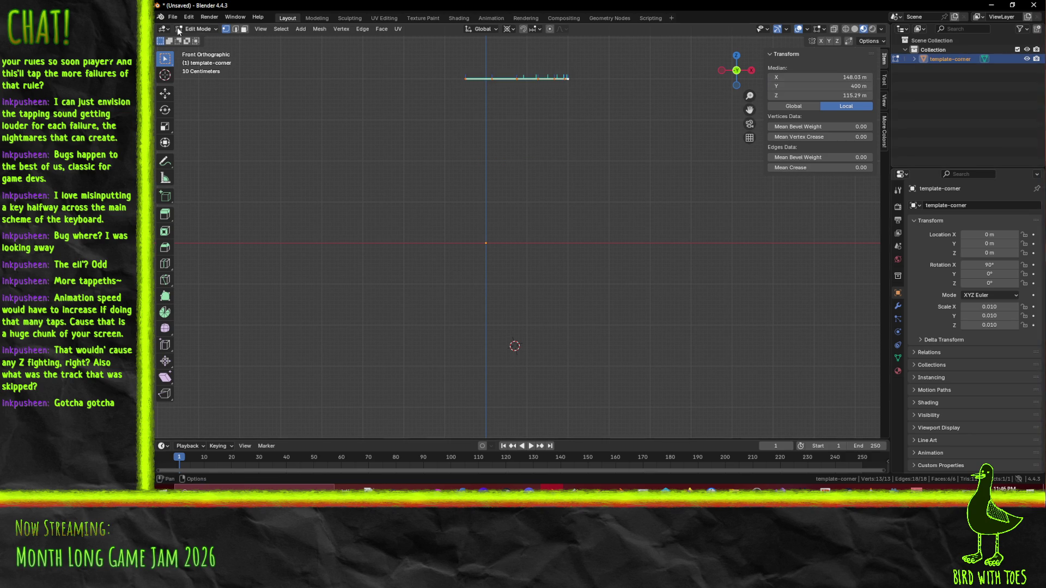
Import template-corner.fbx by mistake, then undo the import
click(172, 17)
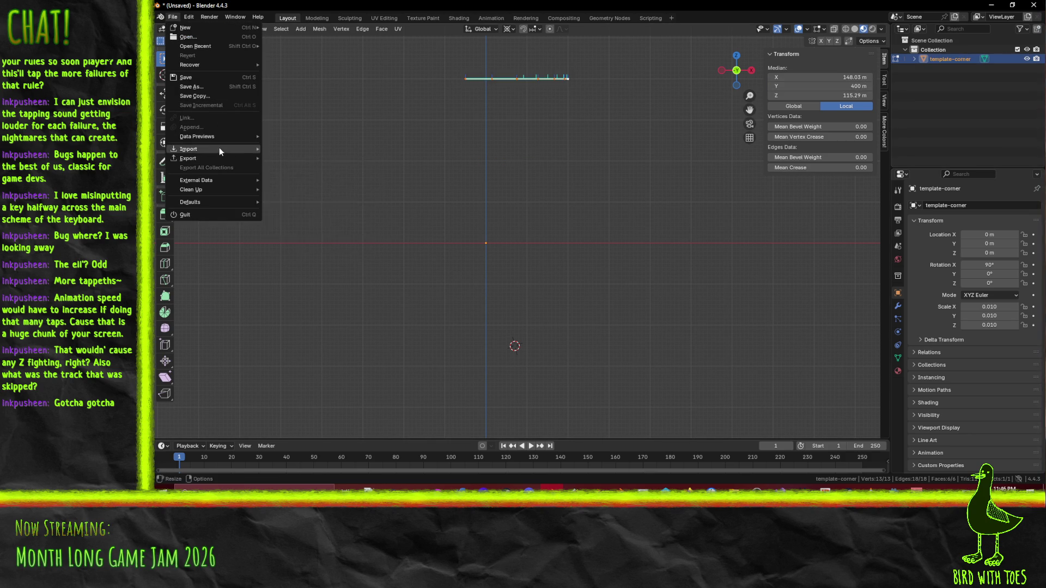
mouse_move(219, 147)
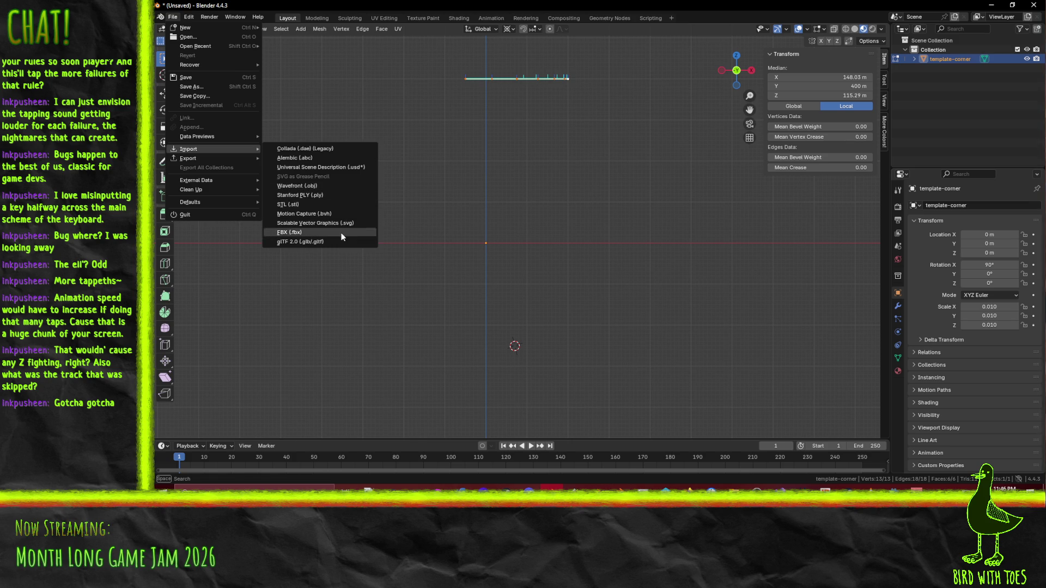
click(342, 233)
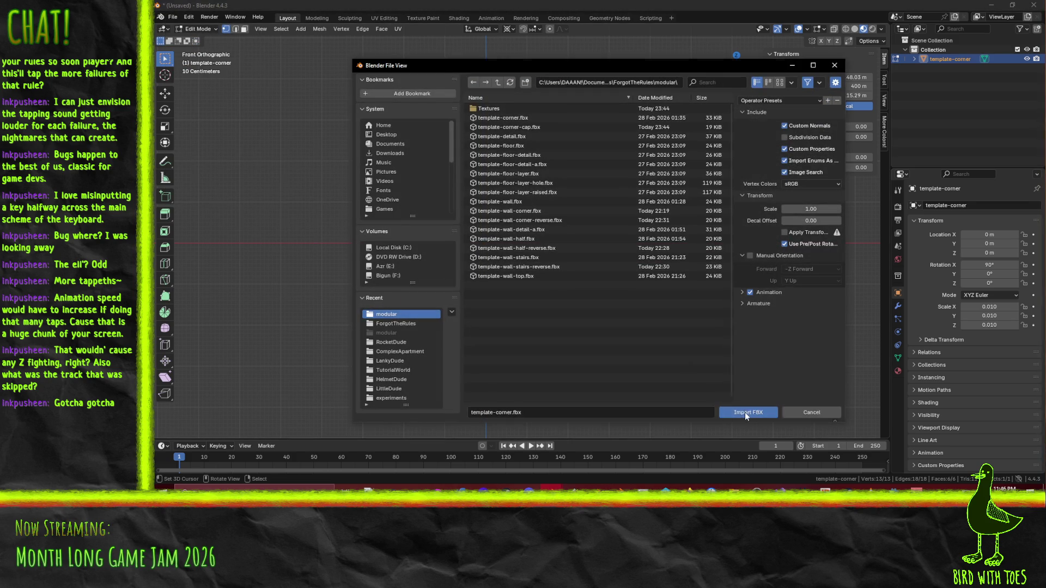
click(744, 413)
key(ctrl+z)
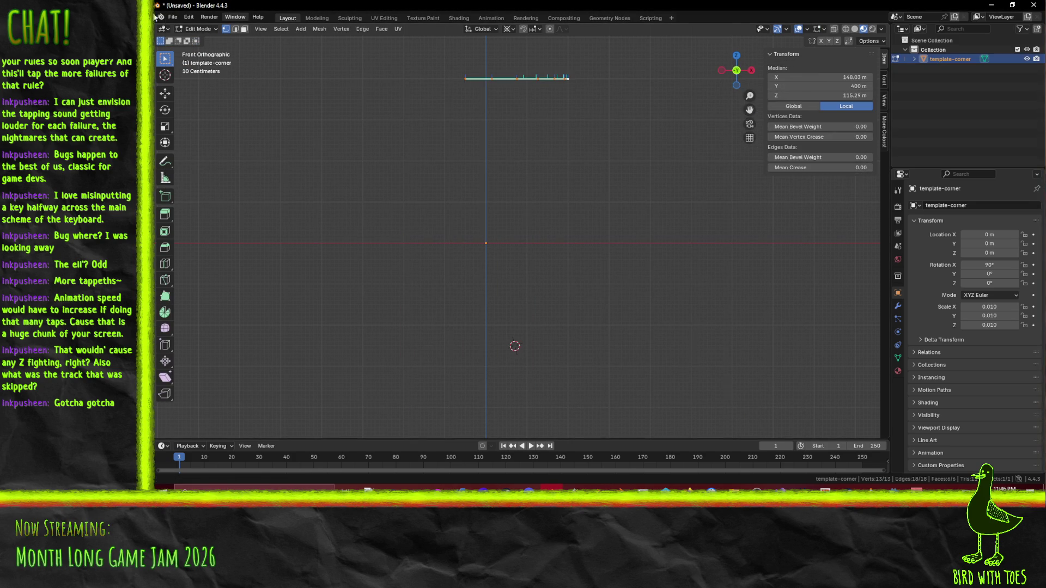
Export the corner cap through File > Export > FBX as template-corner-cap.fbx
click(172, 17)
mouse_move(229, 158)
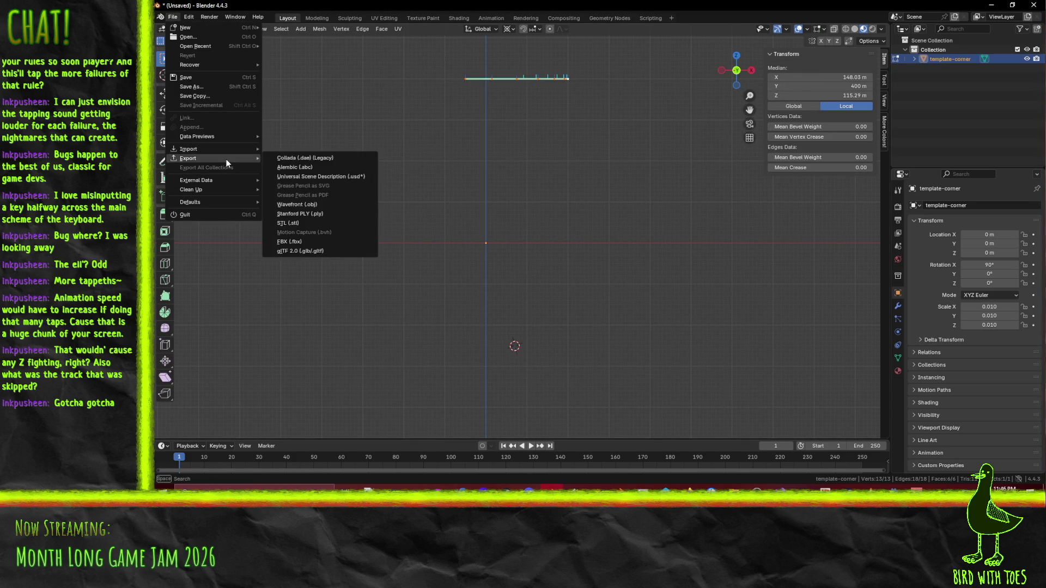
click(322, 240)
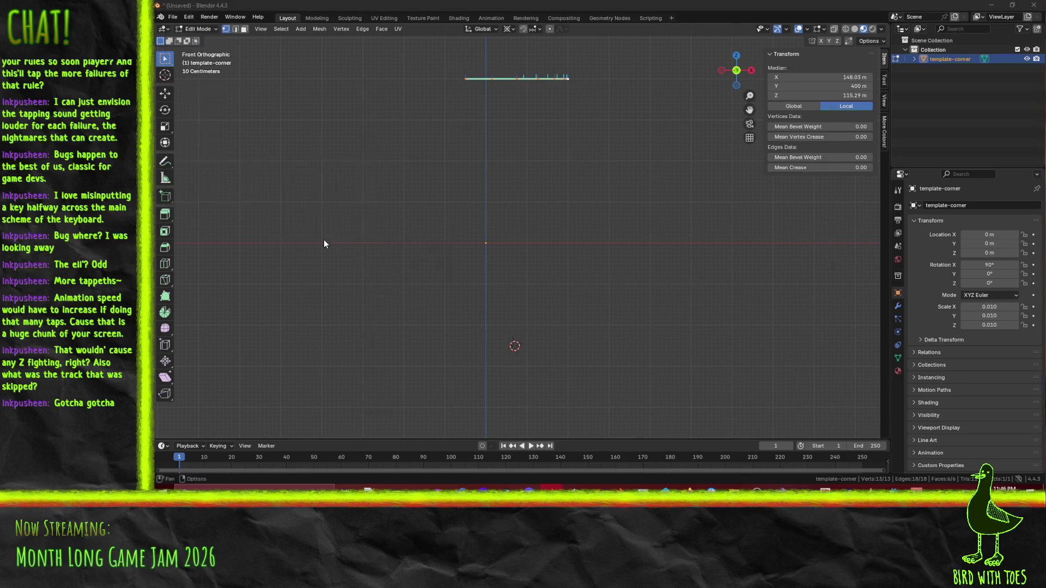
click(758, 416)
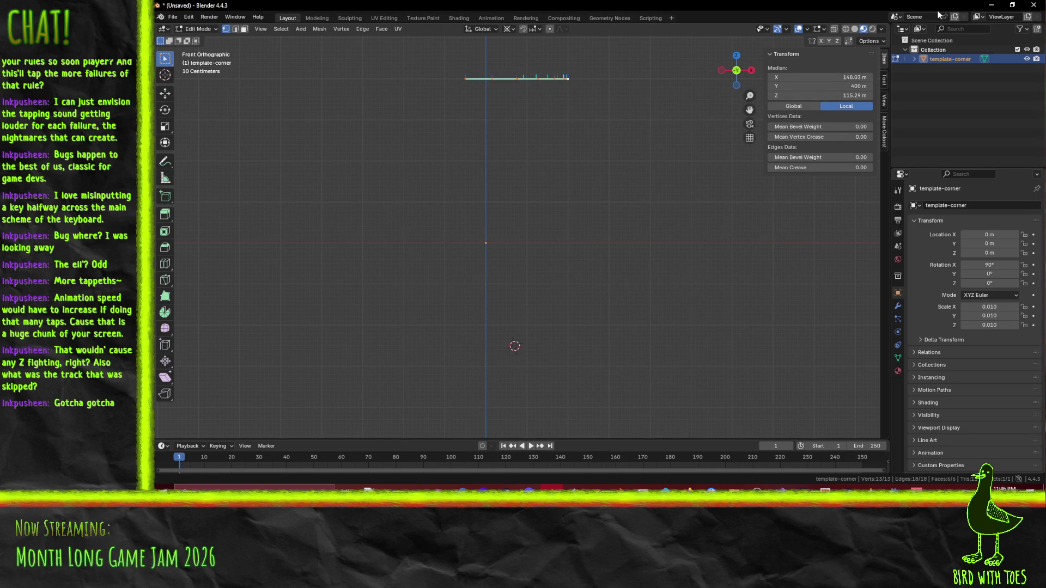
click(990, 5)
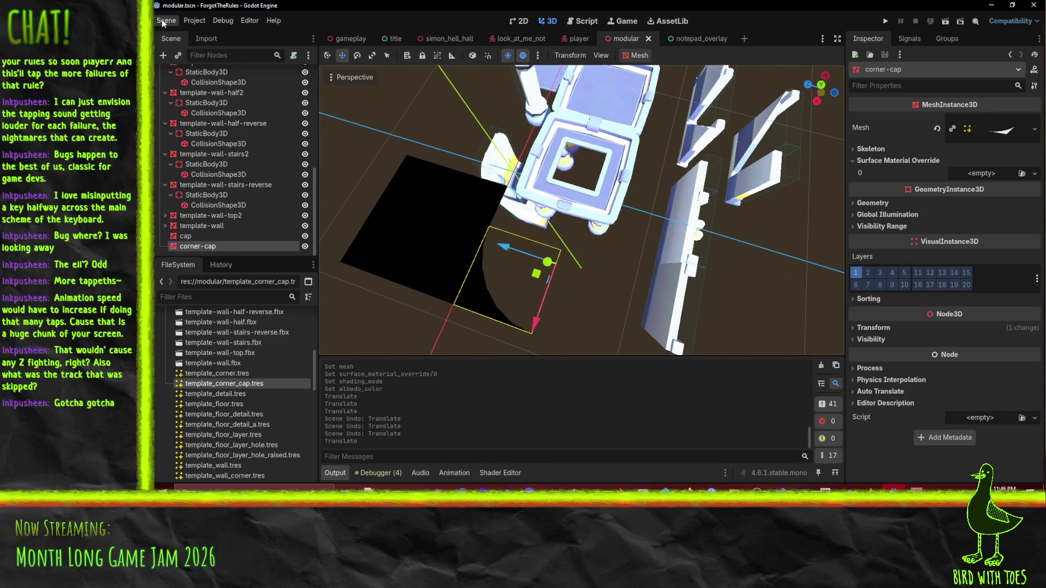
Re-export the modular scene as a MeshLibrary, overwriting modular.tres
click(178, 20)
mouse_move(248, 168)
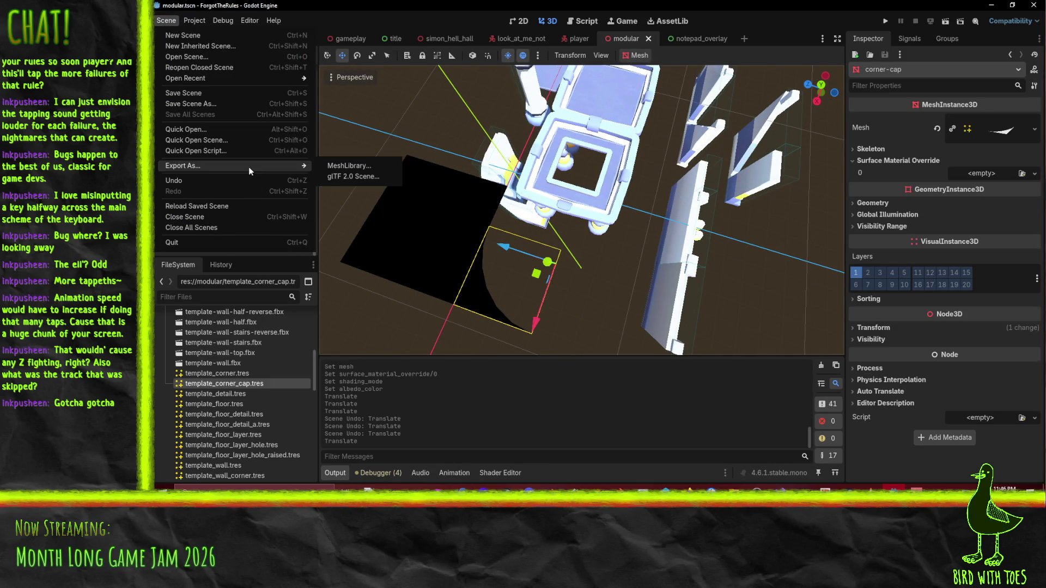
click(377, 167)
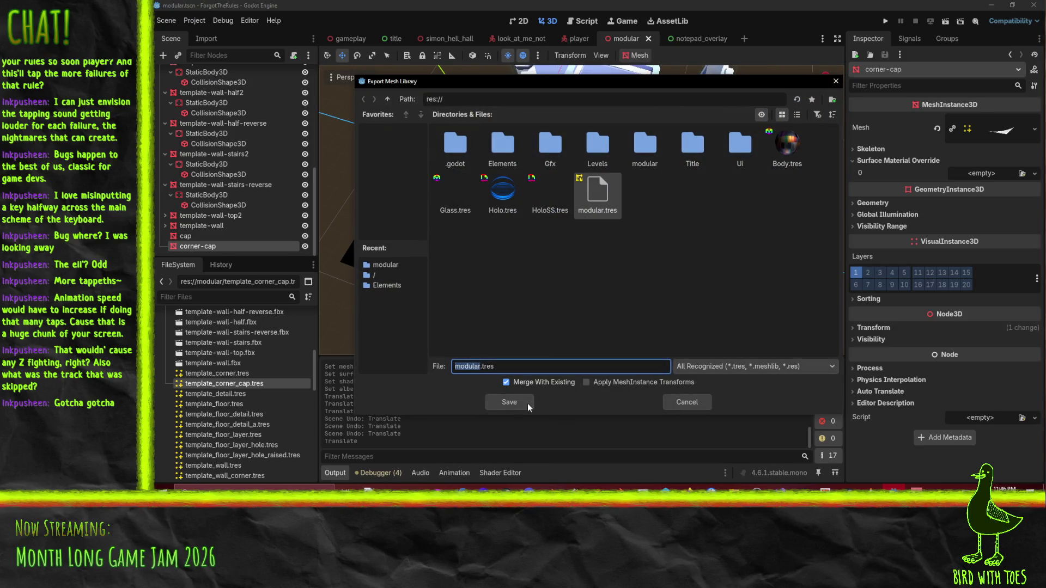
click(489, 403)
click(500, 264)
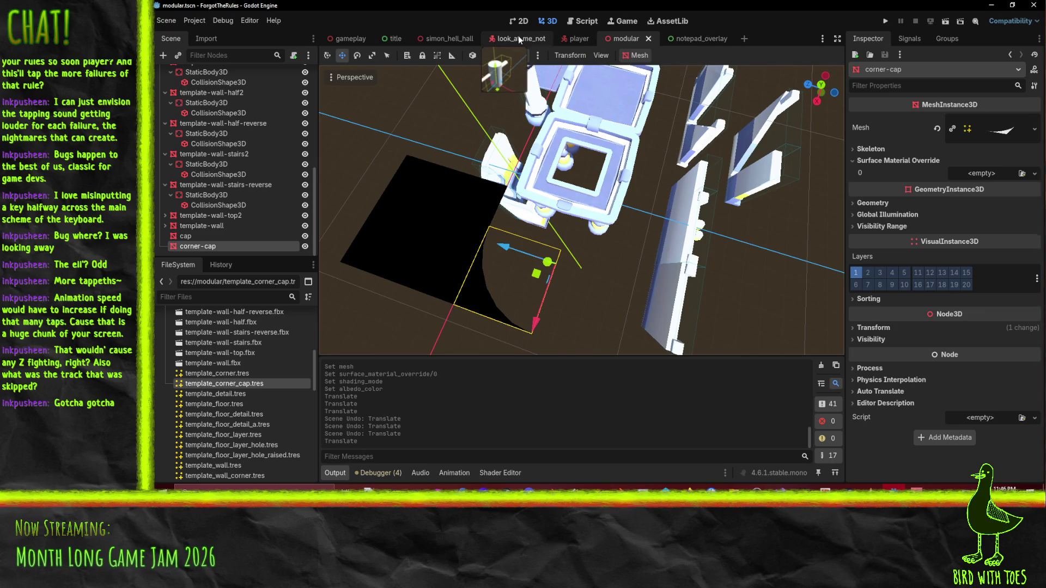
Paint a corner-cap tile into the simon_hell_hall GridMap and save the level
click(463, 36)
mouse_move(600, 245)
mouse_down()
mouse_move(613, 300)
mouse_move(609, 270)
mouse_up()
scroll(608, 261, up, 3)
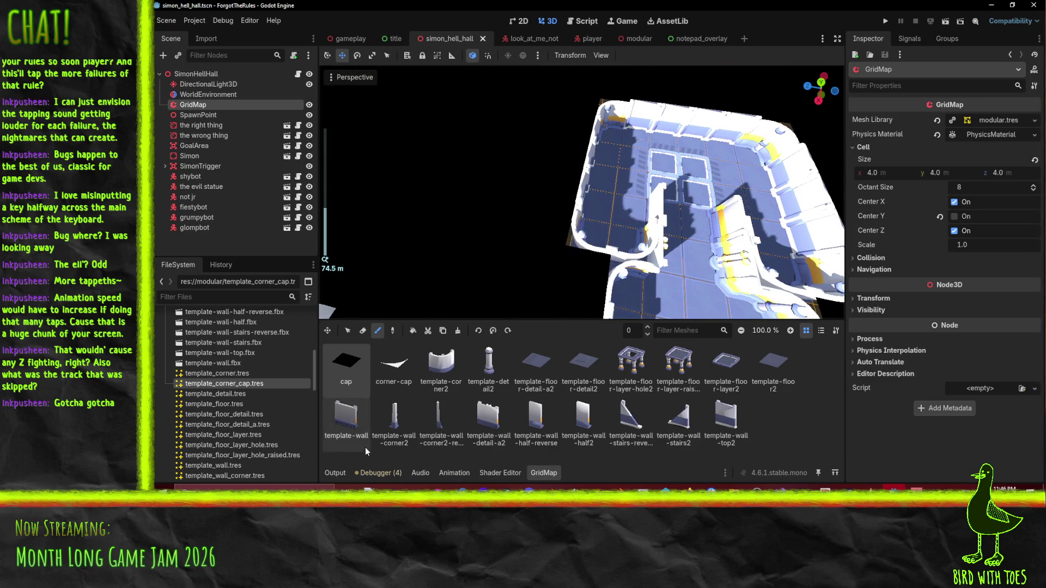
click(405, 371)
click(589, 244)
drag(624, 244, 594, 230)
key(ctrl+s)
drag(515, 178, 542, 201)
drag(571, 246, 656, 368)
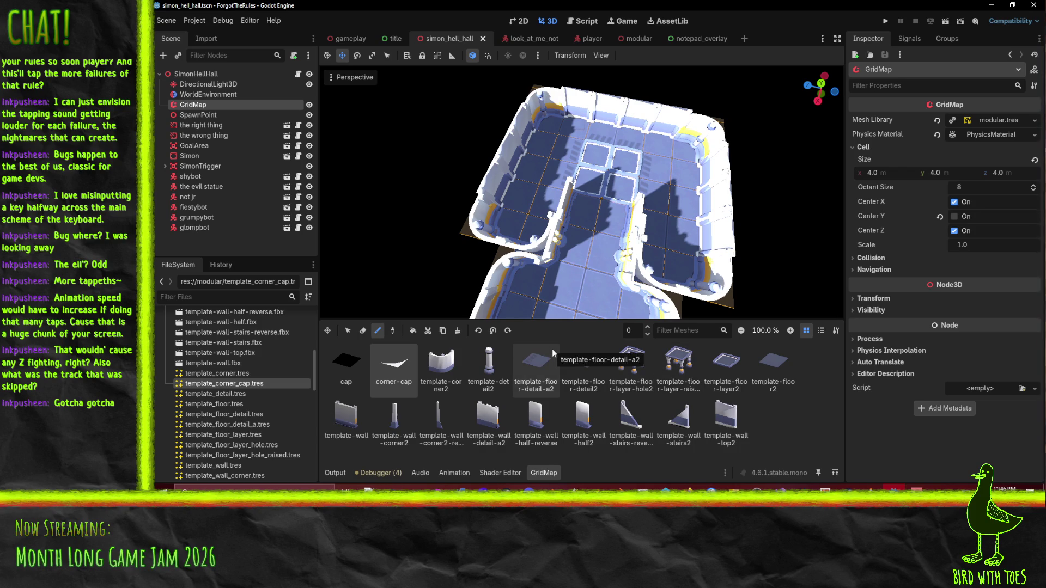
click(573, 487)
Set the corner cap vertices' median Y to -400 m
scroll(520, 204, down, 2)
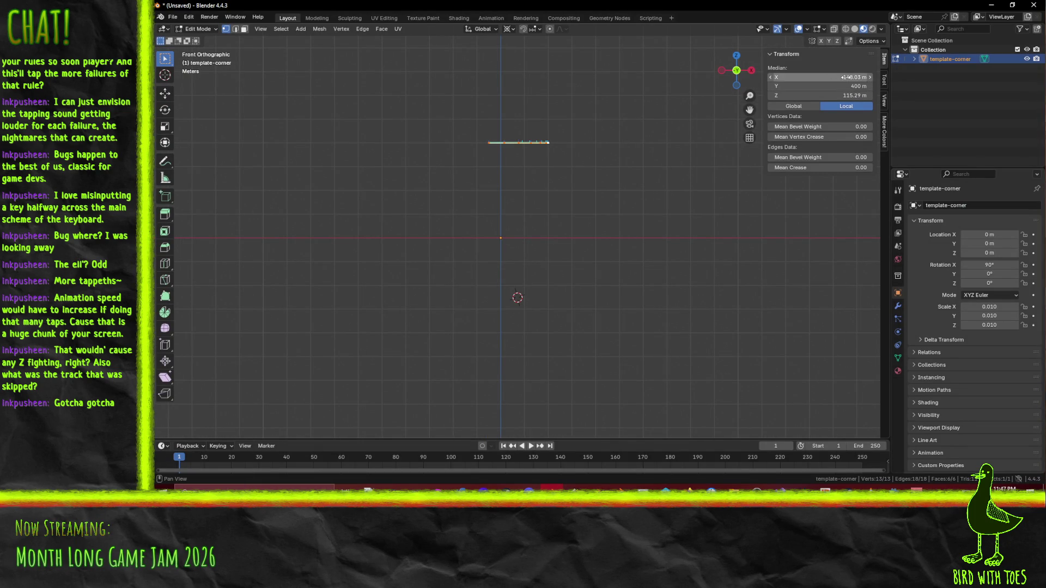
click(853, 86)
key(Return)
Re-export the corner cap as template-corner-cap.fbx
click(173, 17)
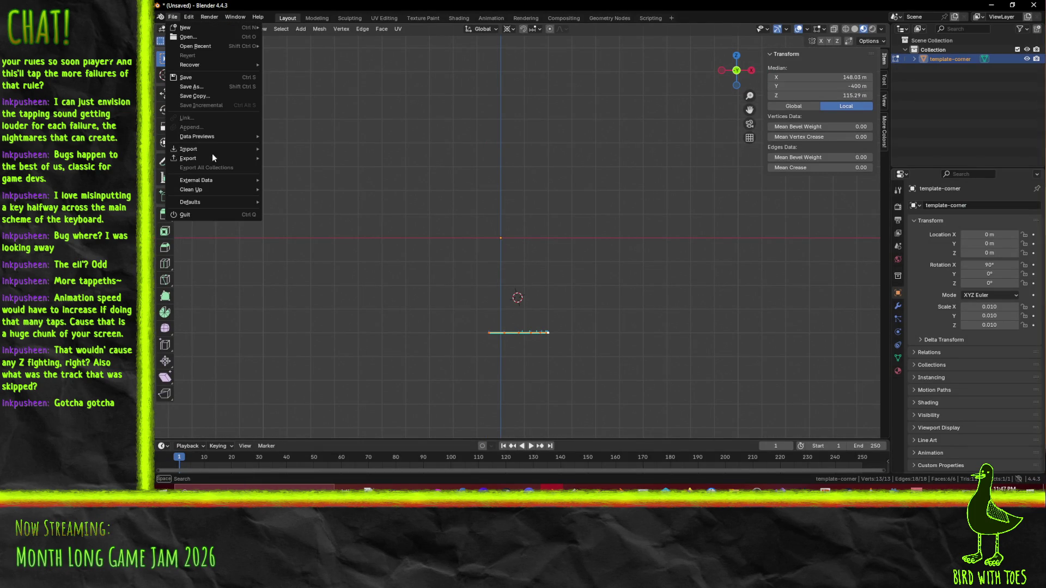
mouse_move(213, 158)
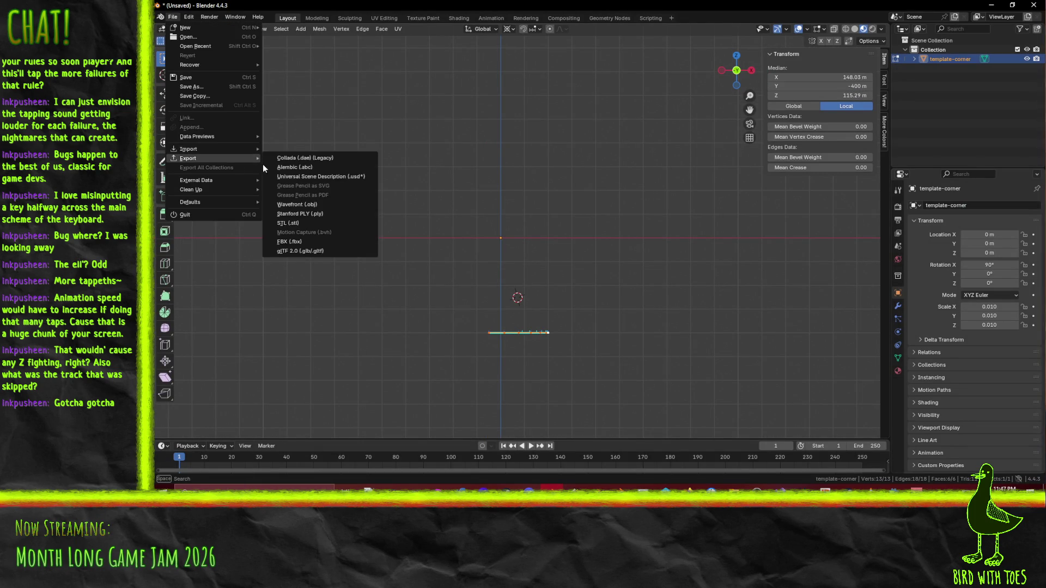
click(326, 243)
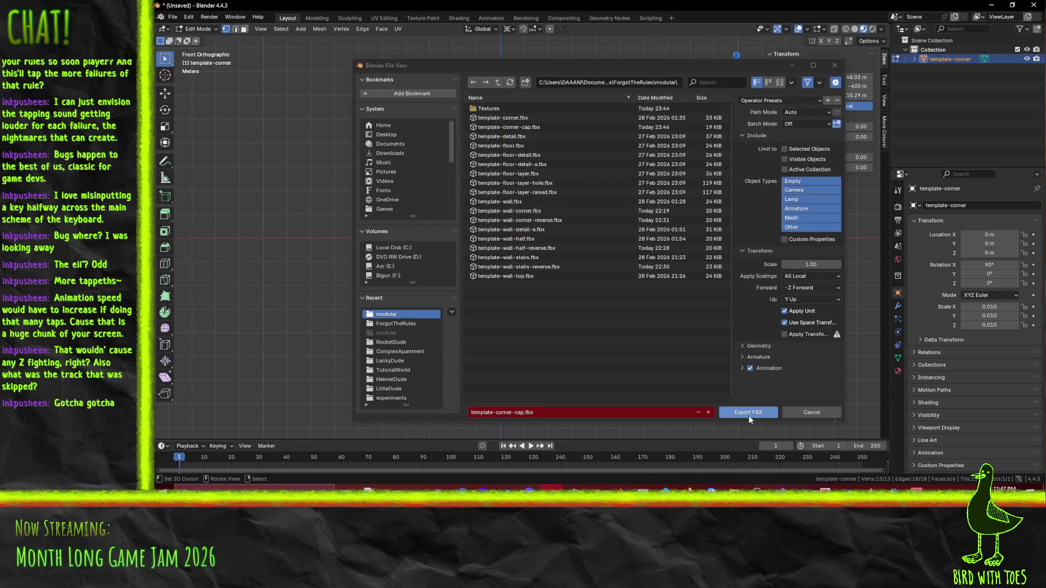
click(749, 415)
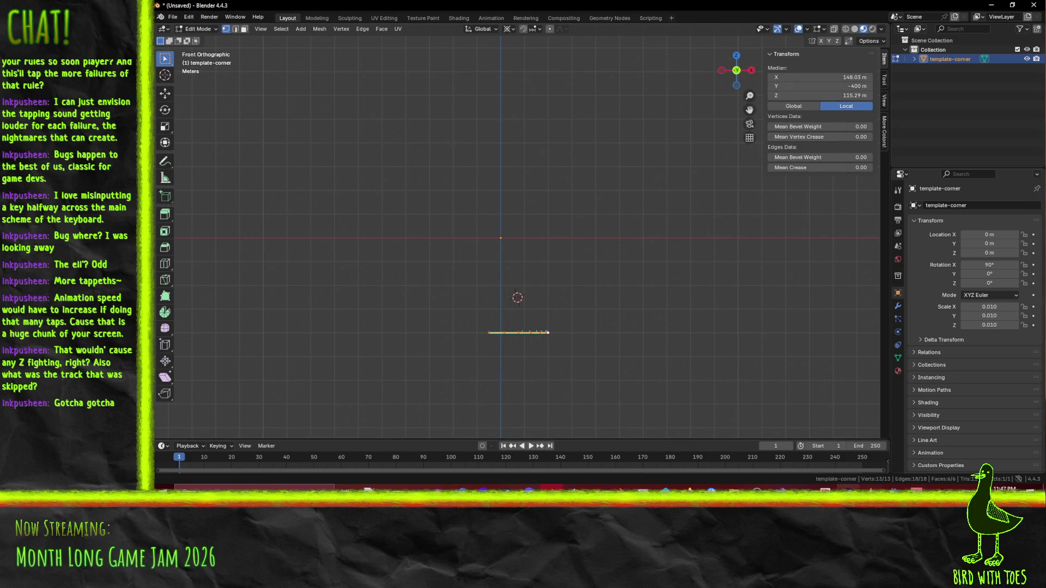
key(alt+Tab)
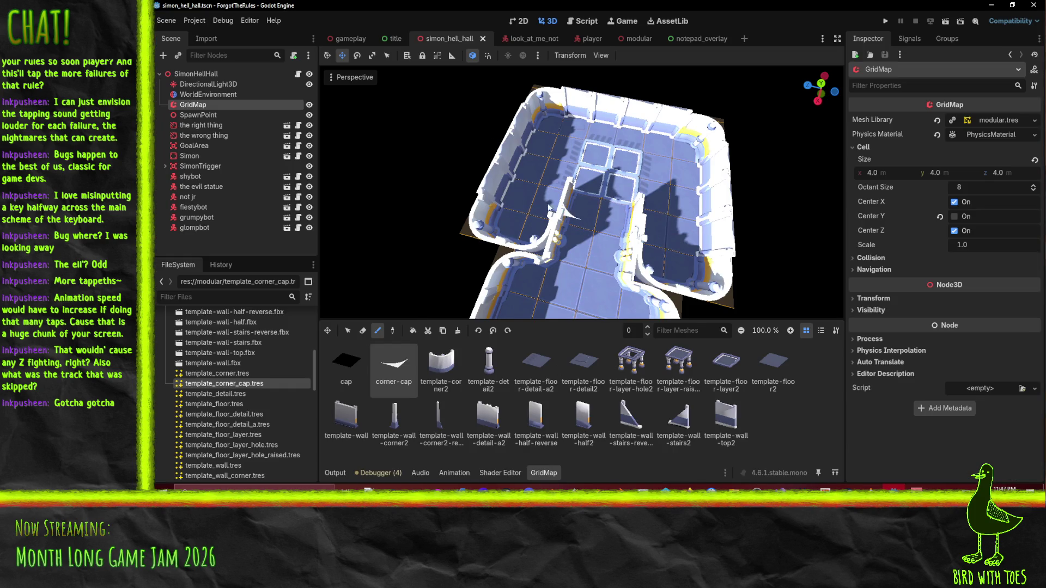
In the modular scene's front view, raise the corner-cap piece along Y and save
click(624, 38)
key(KP_1)
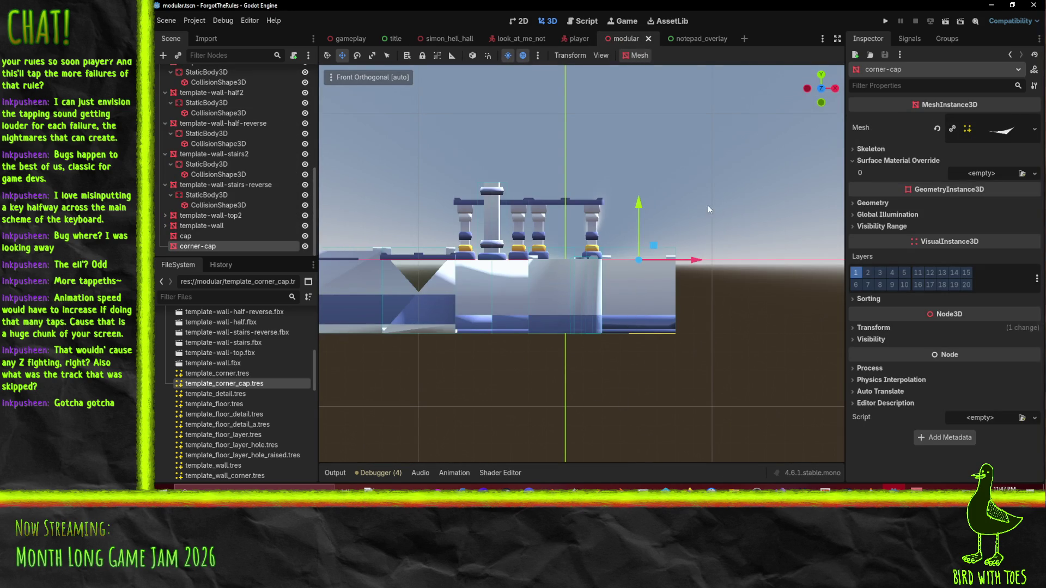
drag(639, 201, 642, 168)
mouse_move(648, 131)
mouse_down()
mouse_move(653, 78)
mouse_move(619, 217)
mouse_move(534, 182)
mouse_up()
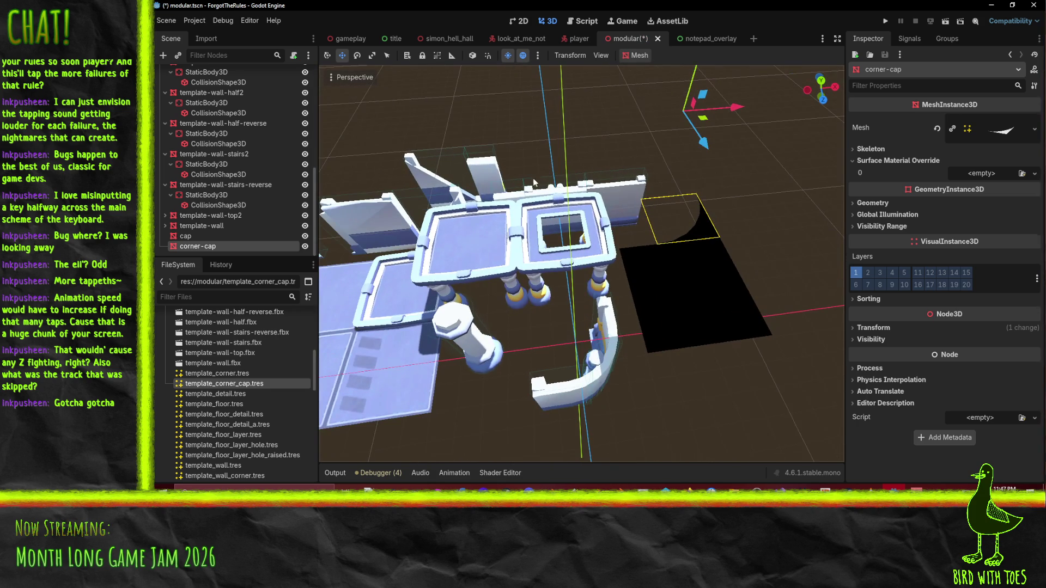
key(ctrl+s)
Export the modular scene as a MeshLibrary, overwriting modular.tres
click(161, 21)
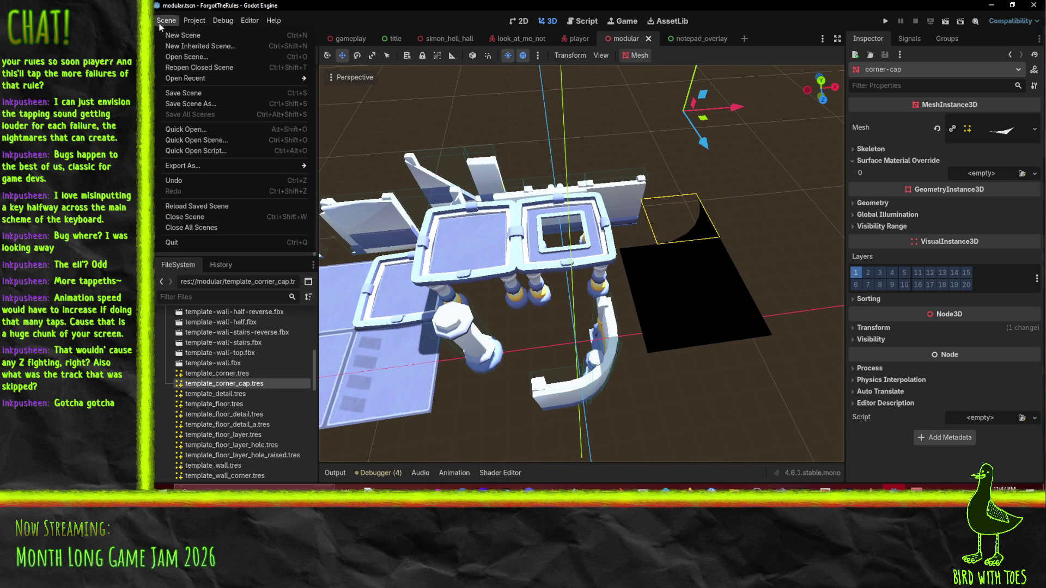
mouse_move(209, 166)
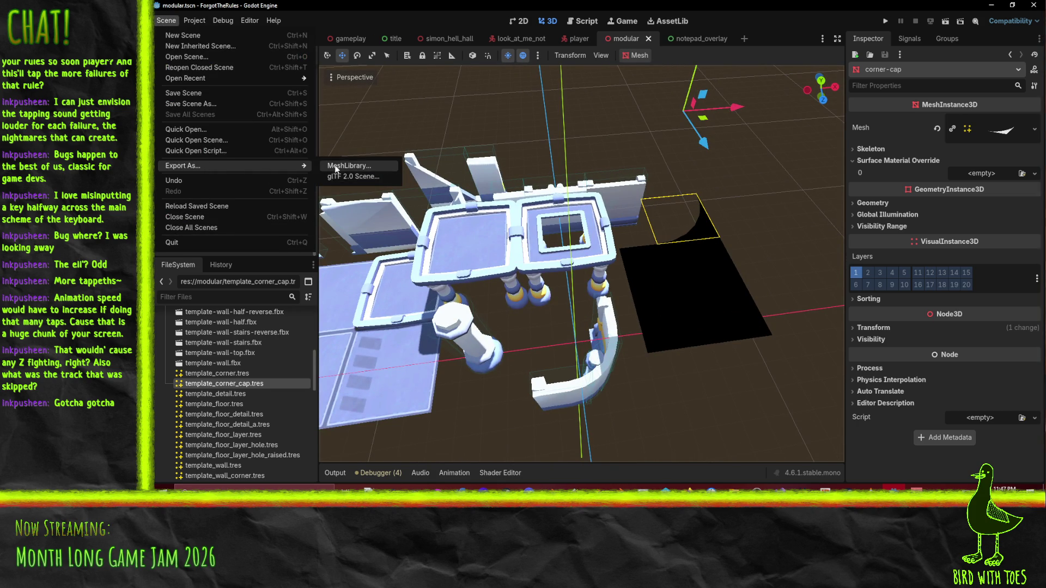
click(335, 167)
click(494, 403)
click(568, 267)
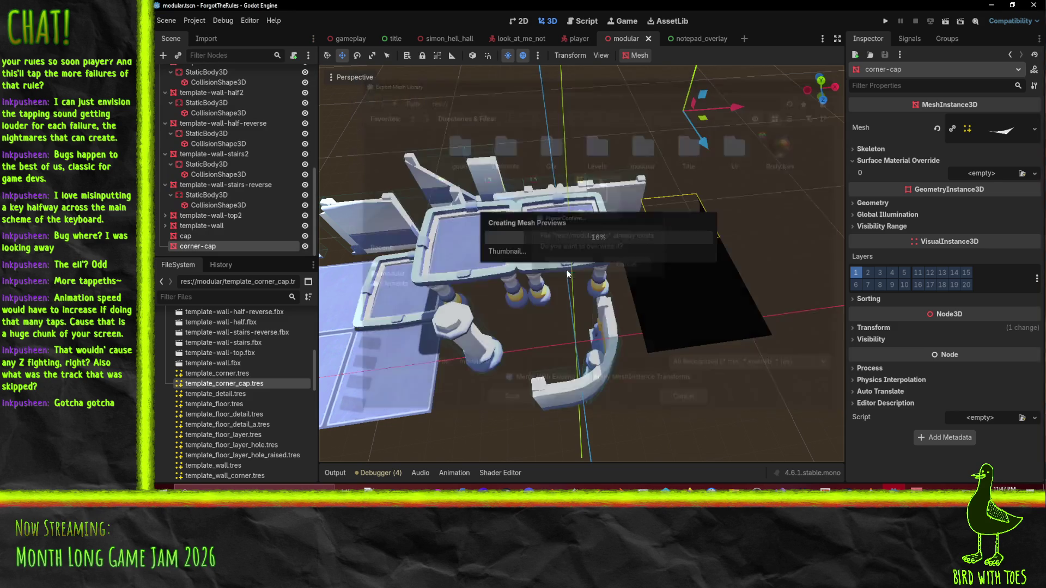
click(475, 37)
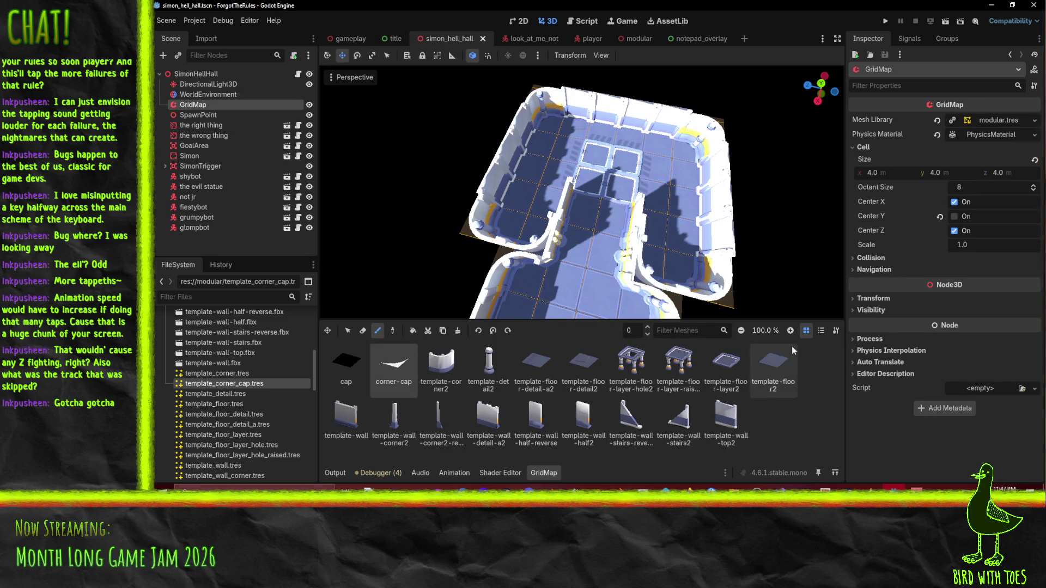
Set the GridMap floor to level 2 and paint a corner-cap tile there
click(648, 327)
click(648, 327)
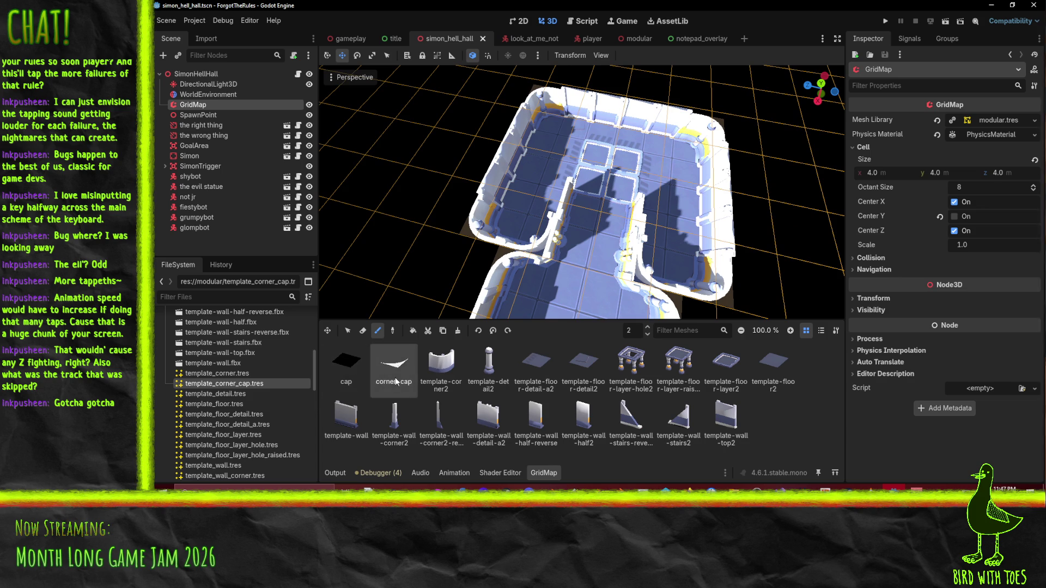
click(475, 229)
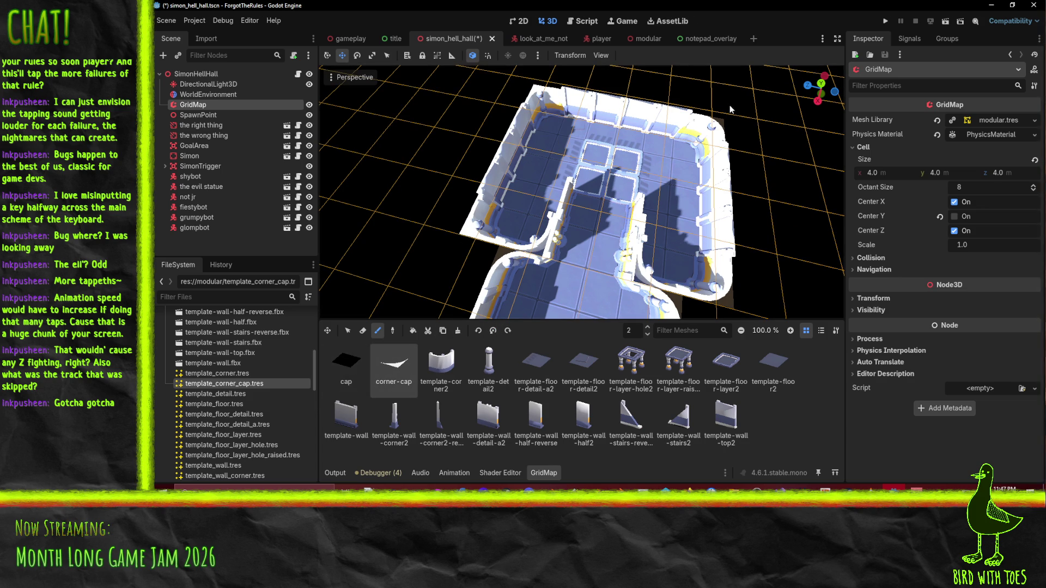
Orbit and zoom around the room and L-shaped corridor to inspect the placed corner-caps
scroll(659, 200, up, 3)
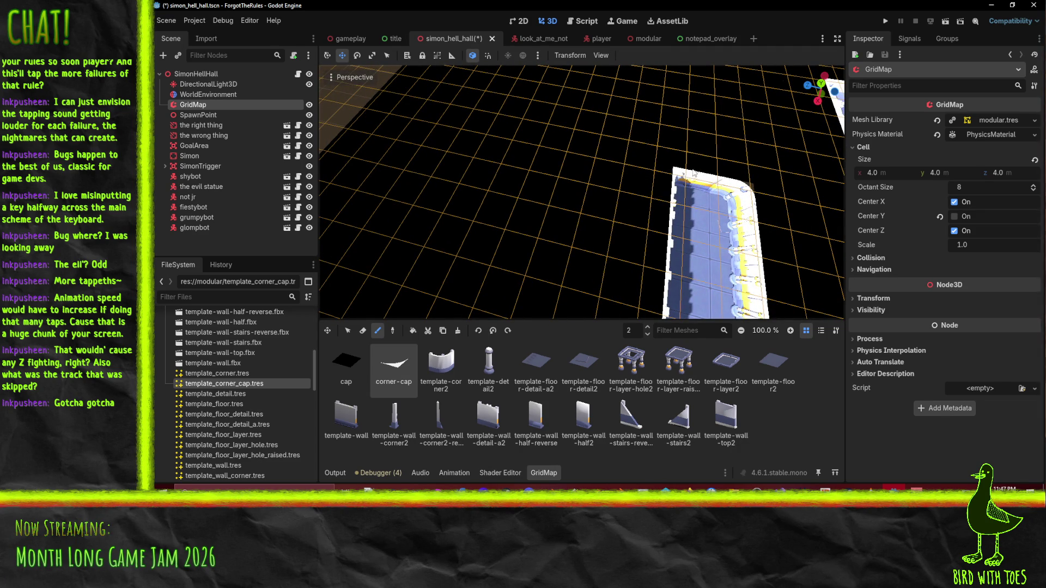
mouse_move(694, 173)
mouse_down()
mouse_move(677, 135)
mouse_move(700, 96)
mouse_move(607, 129)
mouse_move(663, 194)
mouse_up()
scroll(662, 194, up, 3)
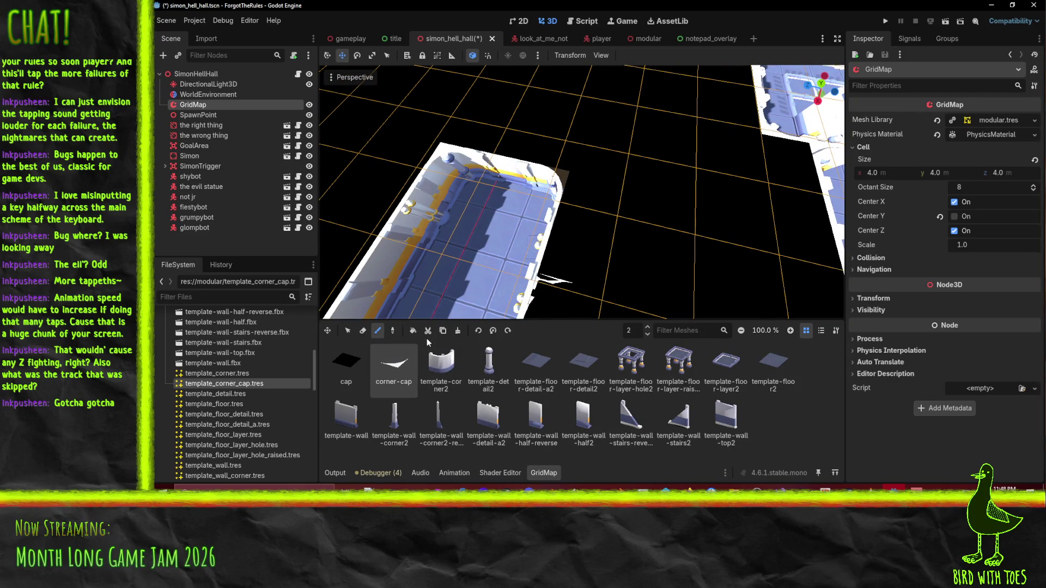
mouse_move(545, 196)
mouse_down()
mouse_move(566, 194)
mouse_move(468, 157)
mouse_move(568, 242)
mouse_move(592, 248)
mouse_move(599, 273)
mouse_up()
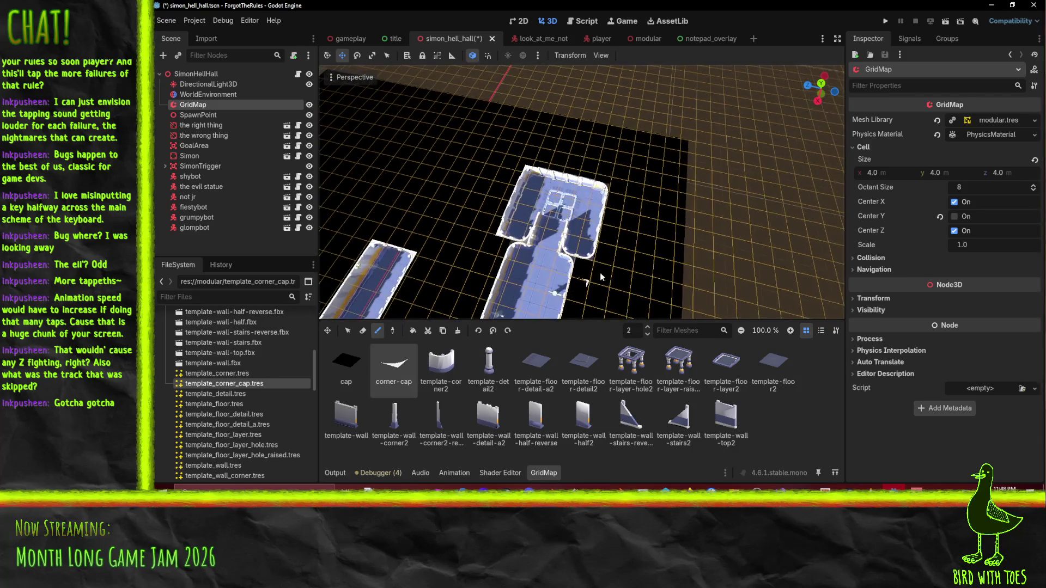
scroll(654, 218, up, 3)
scroll(700, 168, down, 4)
mouse_move(699, 168)
mouse_down()
mouse_move(580, 232)
mouse_move(594, 244)
mouse_up()
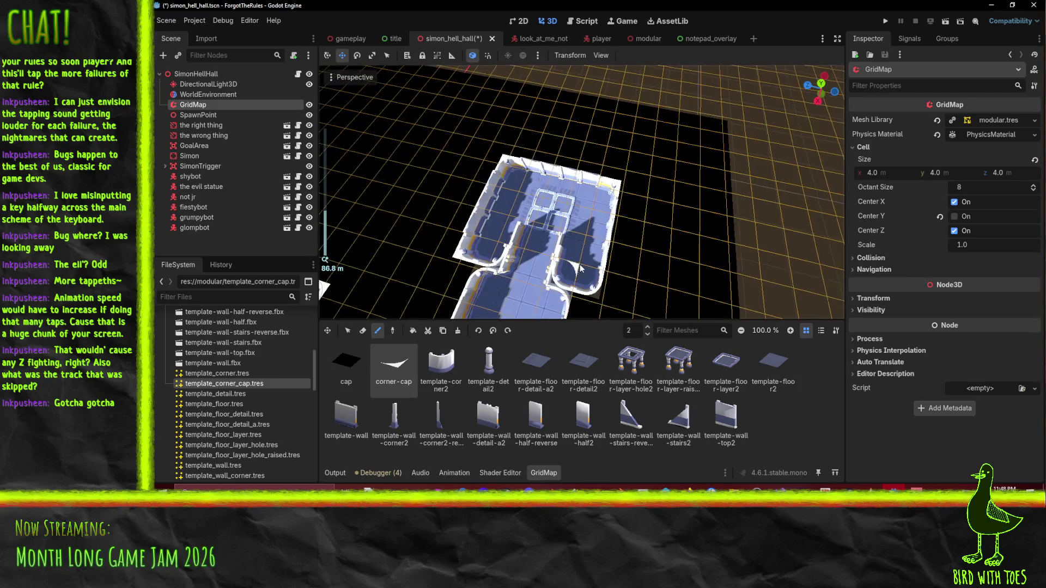
scroll(590, 243, up, 3)
scroll(588, 243, down, 4)
scroll(587, 243, up, 5)
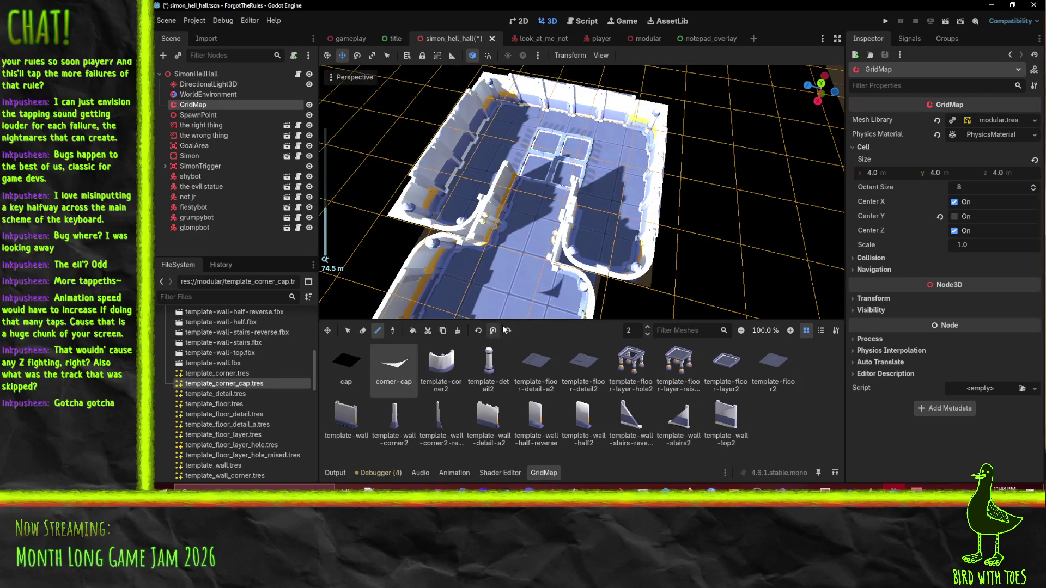
mouse_move(606, 289)
mouse_down()
mouse_move(599, 262)
mouse_move(567, 229)
mouse_move(627, 228)
mouse_move(603, 264)
mouse_move(570, 261)
mouse_move(578, 282)
mouse_move(509, 246)
mouse_up()
mouse_move(600, 198)
mouse_down()
mouse_move(524, 306)
mouse_move(491, 234)
mouse_up()
scroll(491, 234, up, 3)
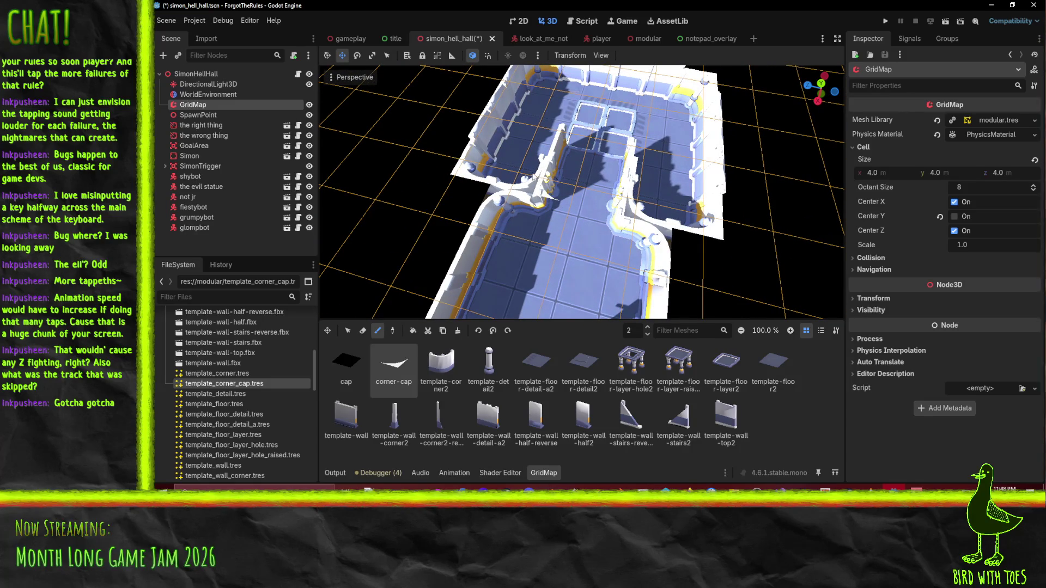
mouse_move(647, 196)
mouse_down()
mouse_move(640, 183)
mouse_move(499, 314)
mouse_up()
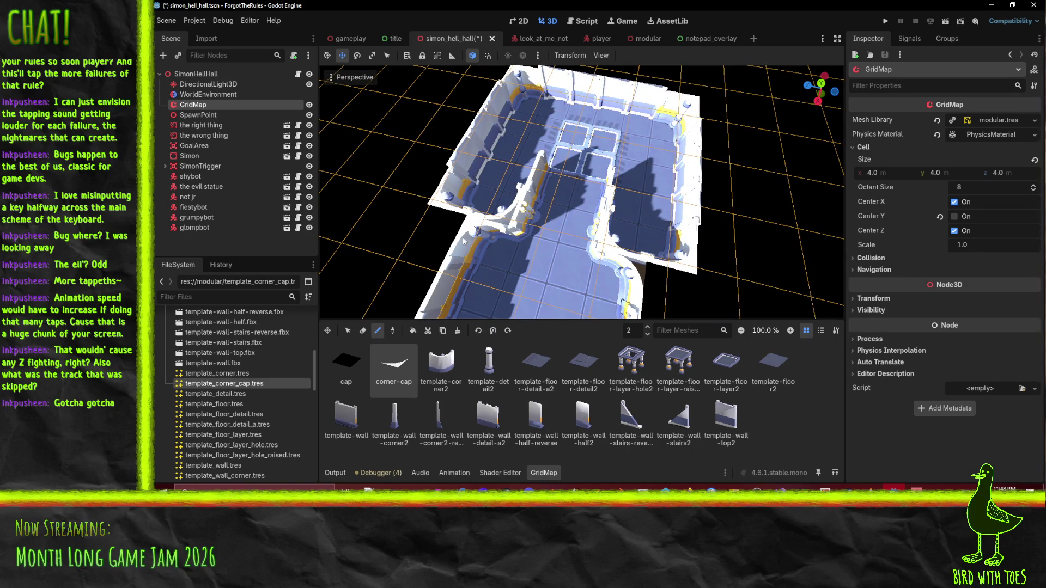
mouse_move(581, 279)
mouse_down()
mouse_move(592, 169)
mouse_move(619, 191)
mouse_move(600, 185)
mouse_move(588, 196)
mouse_up()
Zoom out to a wide view of the corridor corner, then save simon_hell_hall
scroll(616, 204, down, 5)
scroll(589, 196, up, 2)
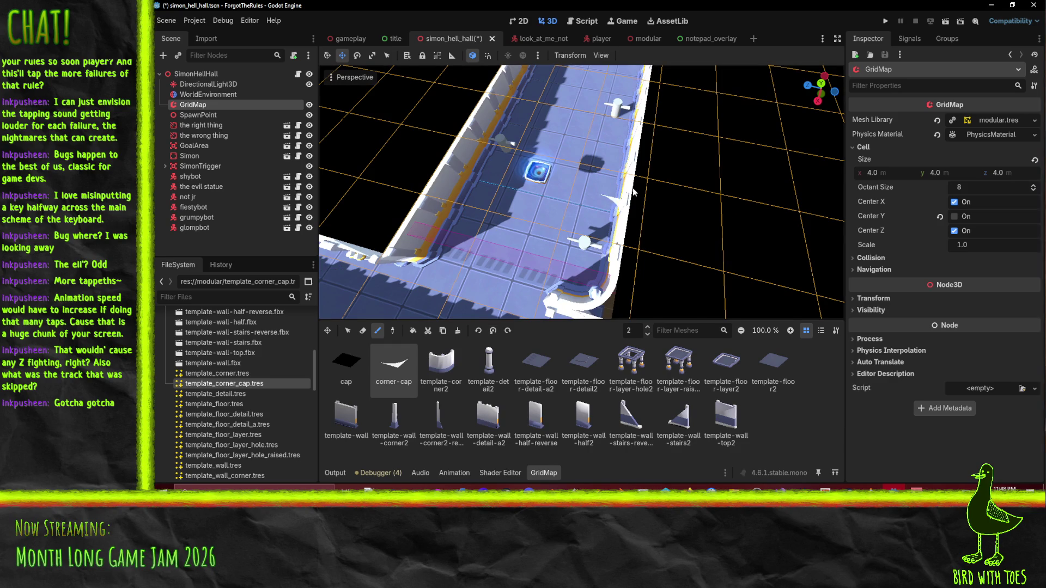
scroll(633, 192, down, 4)
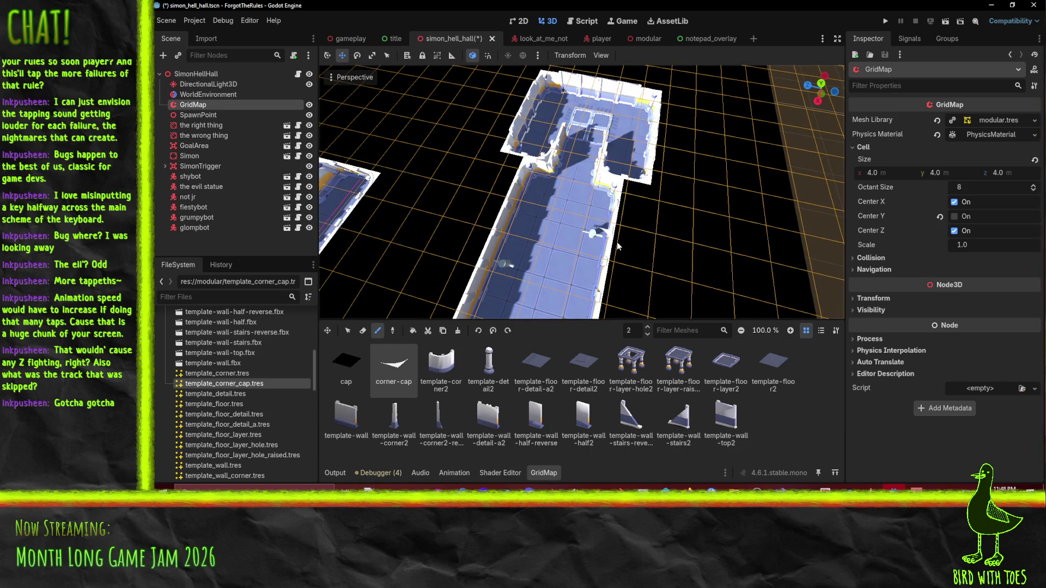
scroll(617, 247, up, 2)
scroll(594, 261, up, 5)
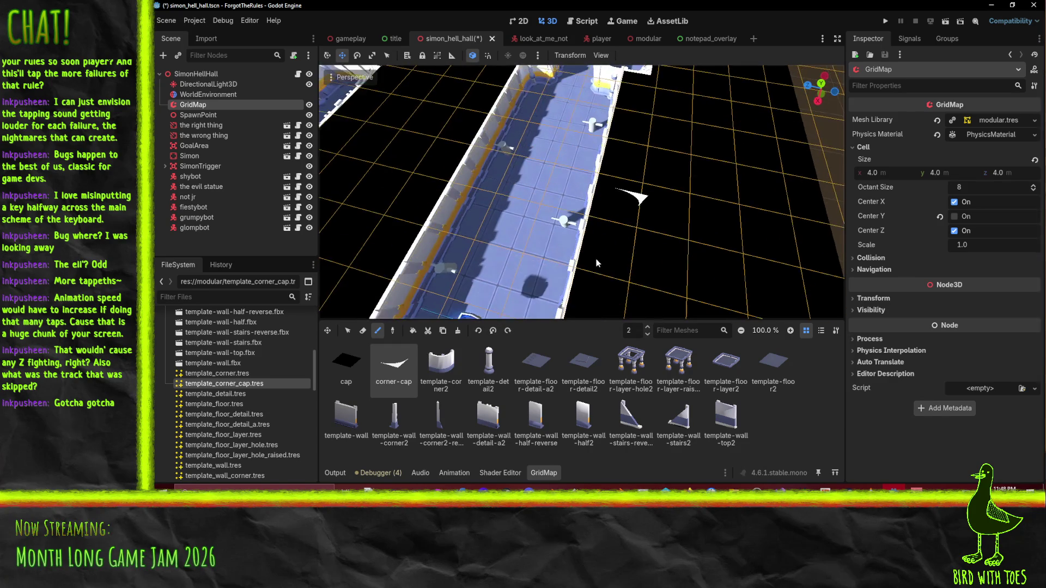
scroll(601, 211, up, 2)
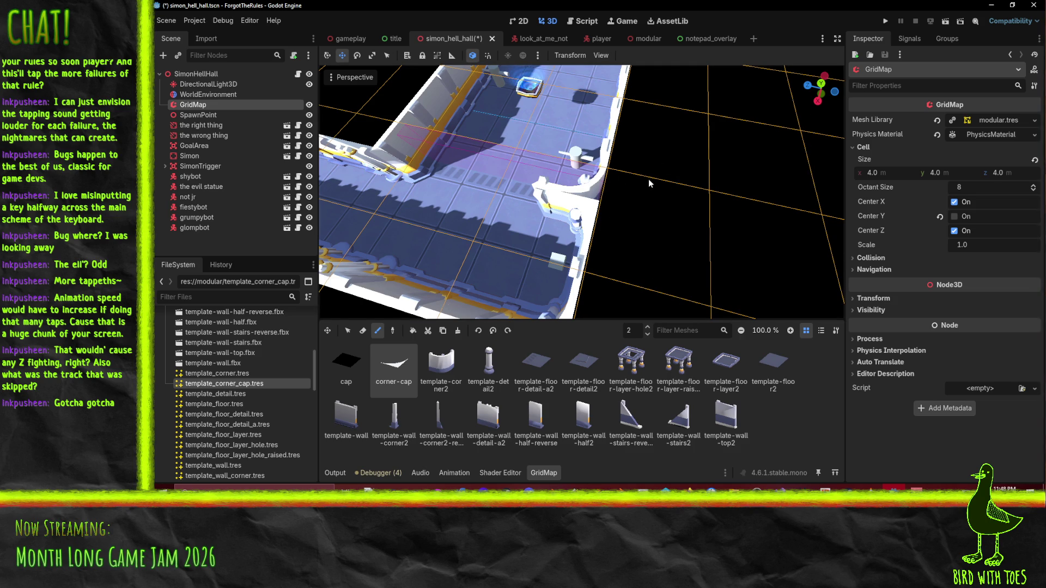
scroll(601, 195, down, 5)
scroll(602, 196, up, 6)
scroll(509, 260, down, 4)
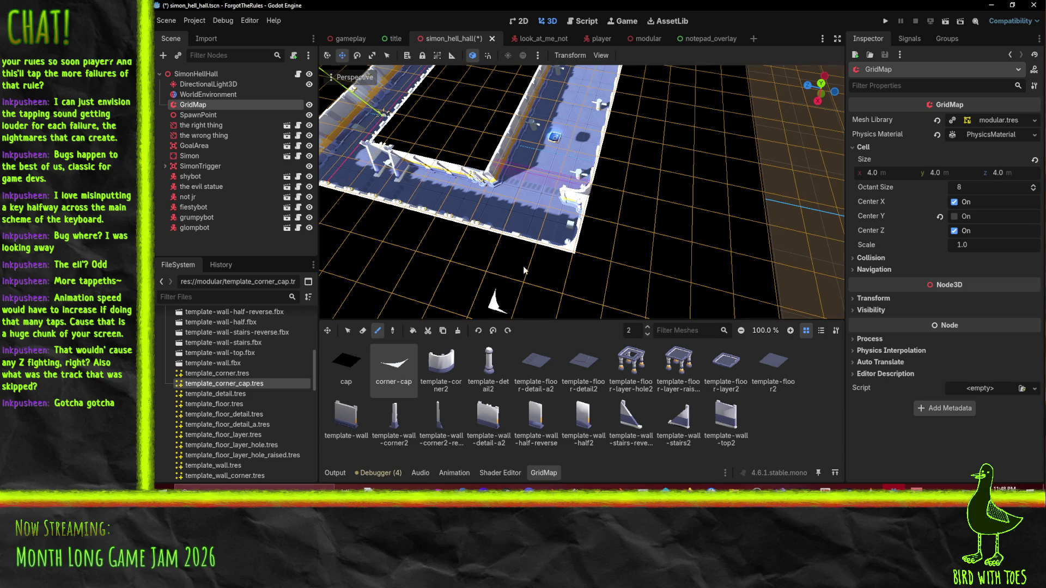
scroll(620, 169, up, 3)
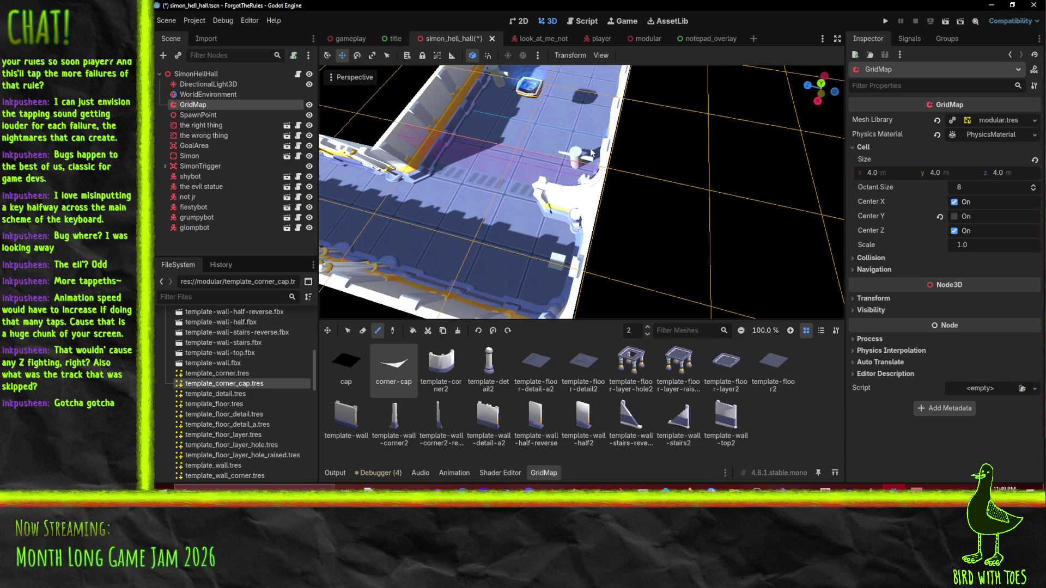
mouse_move(632, 215)
mouse_down()
mouse_move(607, 201)
mouse_move(633, 238)
mouse_move(610, 269)
mouse_move(645, 282)
mouse_up()
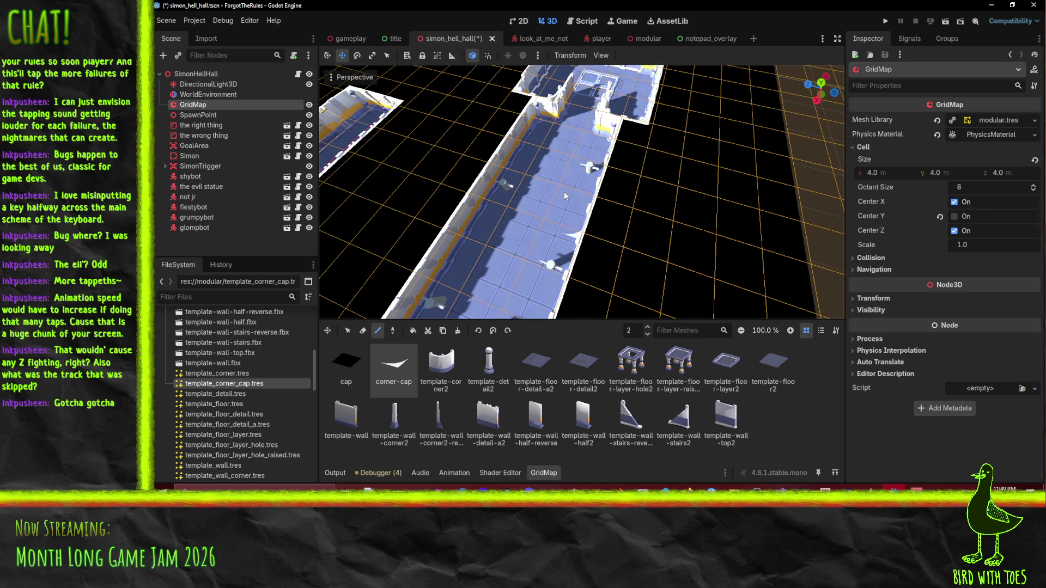
key(ctrl+s)
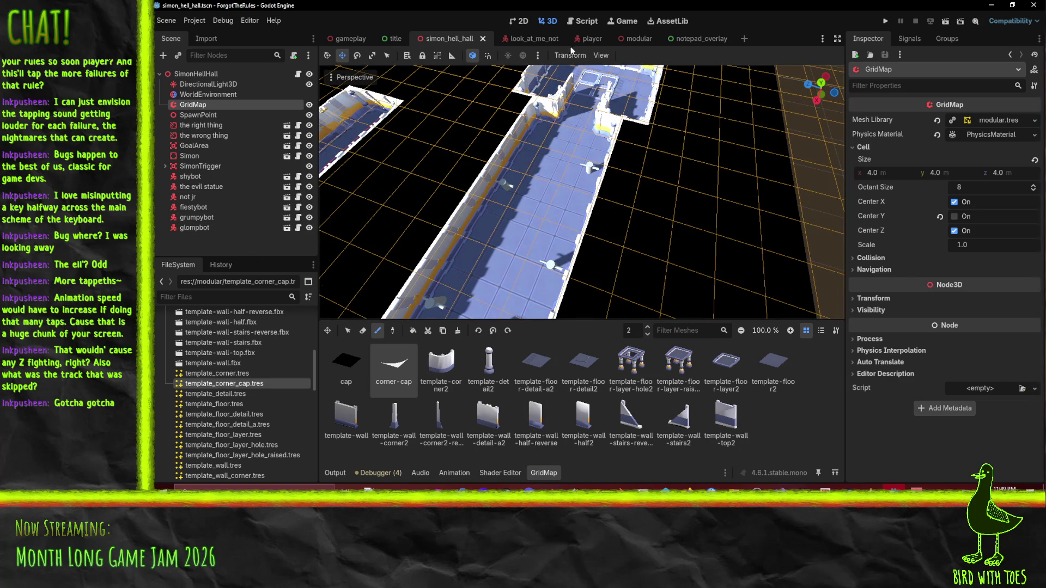
click(633, 38)
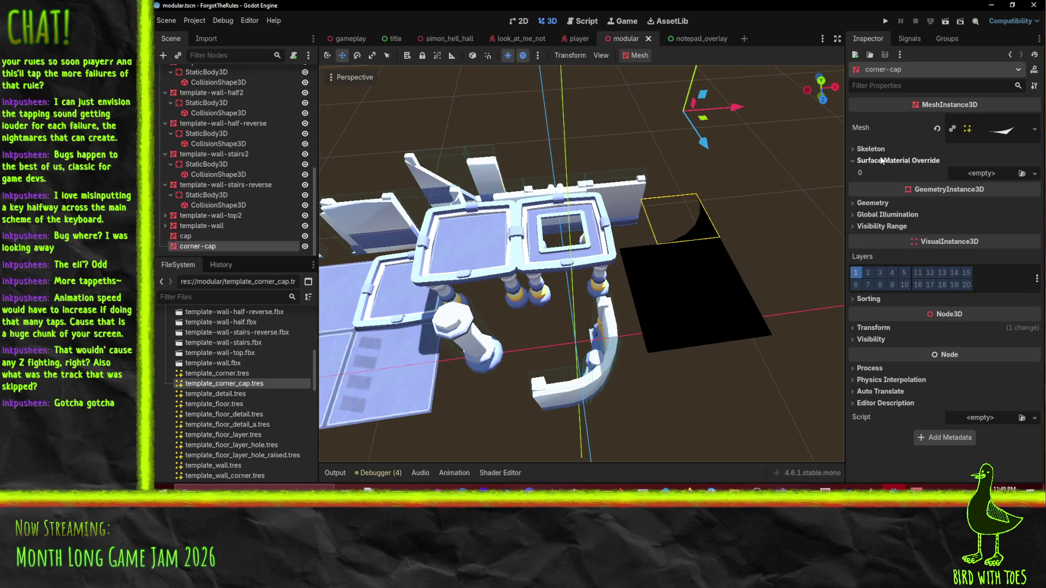
Give the corner-cap a new StandardMaterial3D override with albedo colour 000000
click(985, 174)
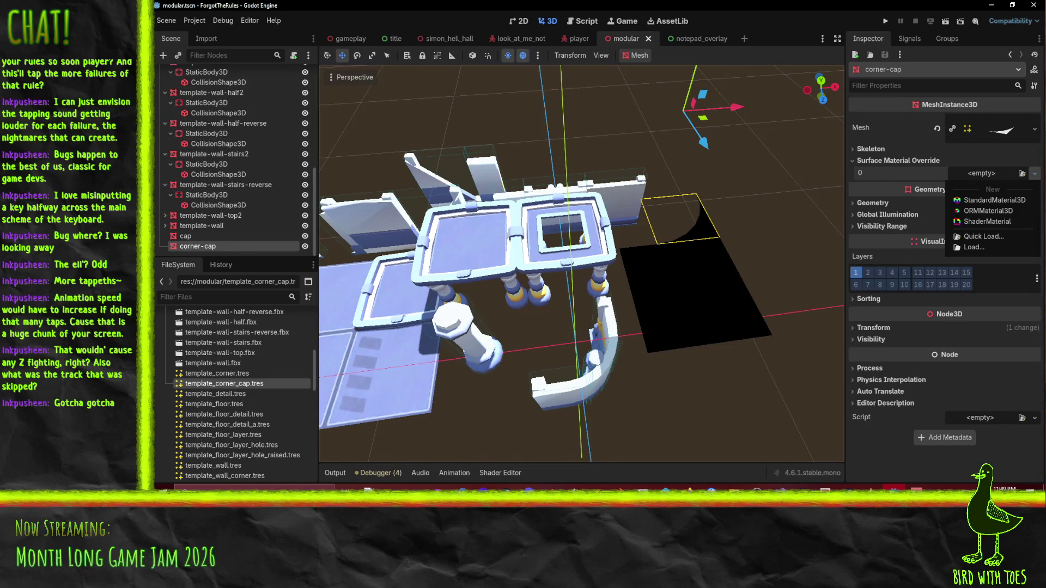
click(980, 200)
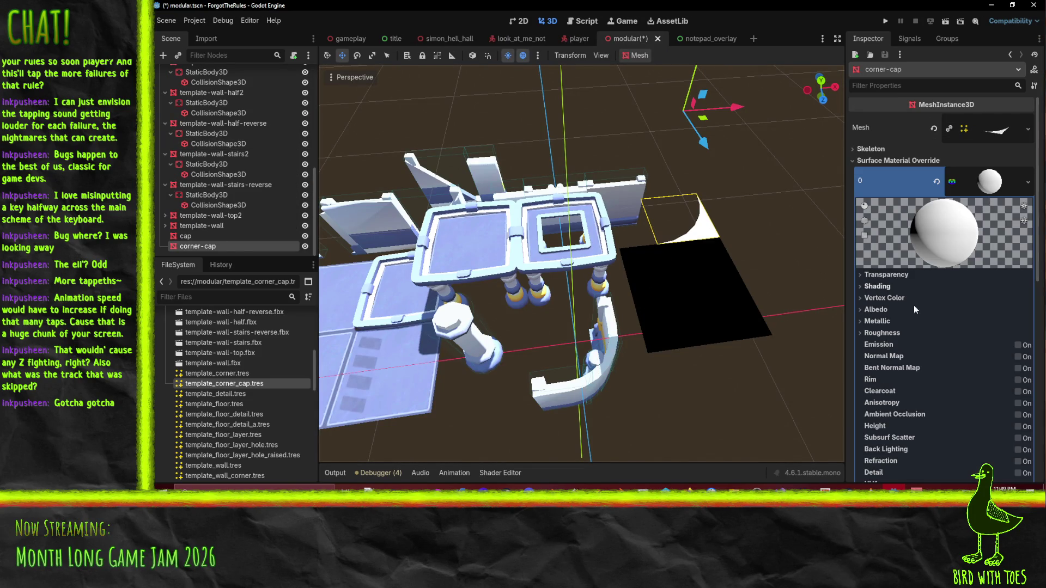
click(888, 300)
click(888, 300)
click(871, 310)
click(963, 326)
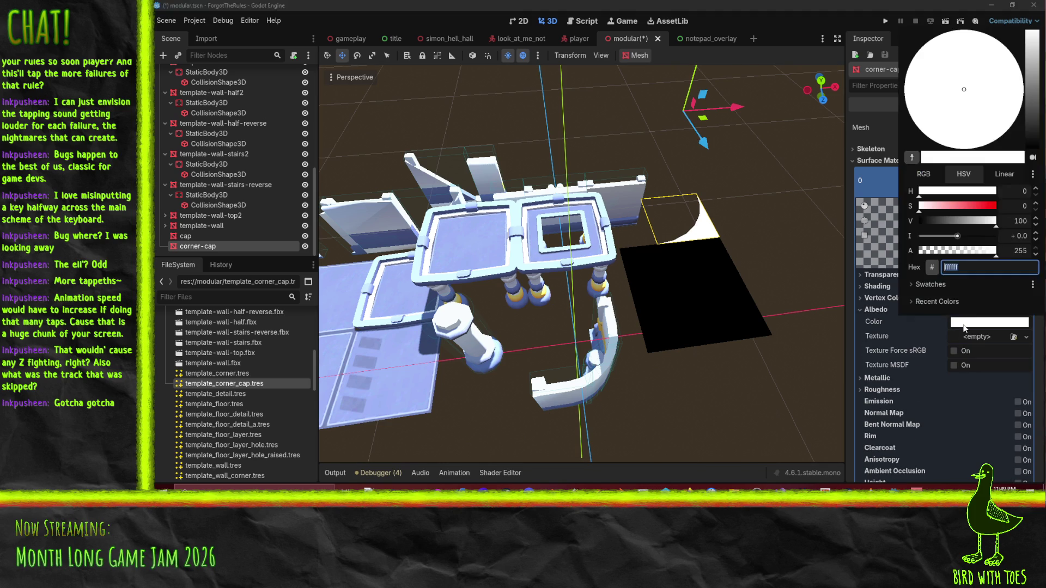
text(000000)
click(887, 336)
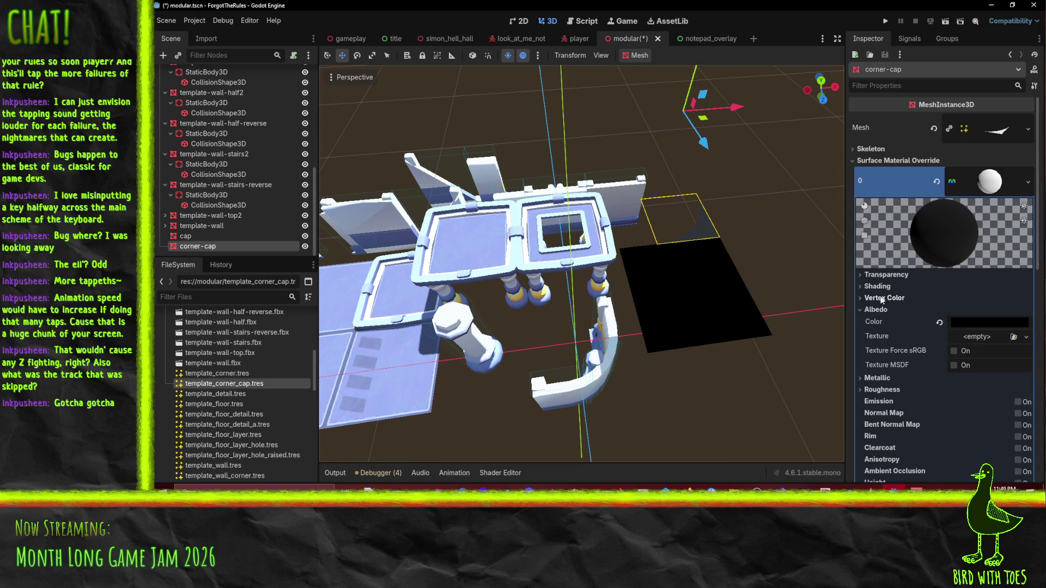
Set the material's shading mode to Unshaded and save the modular scene
click(879, 286)
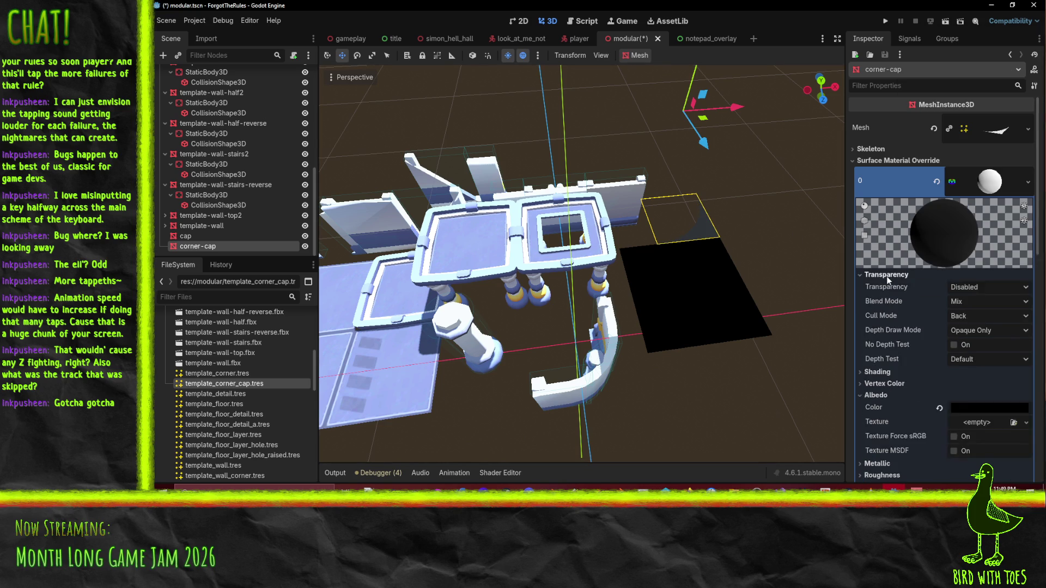
click(971, 299)
click(976, 315)
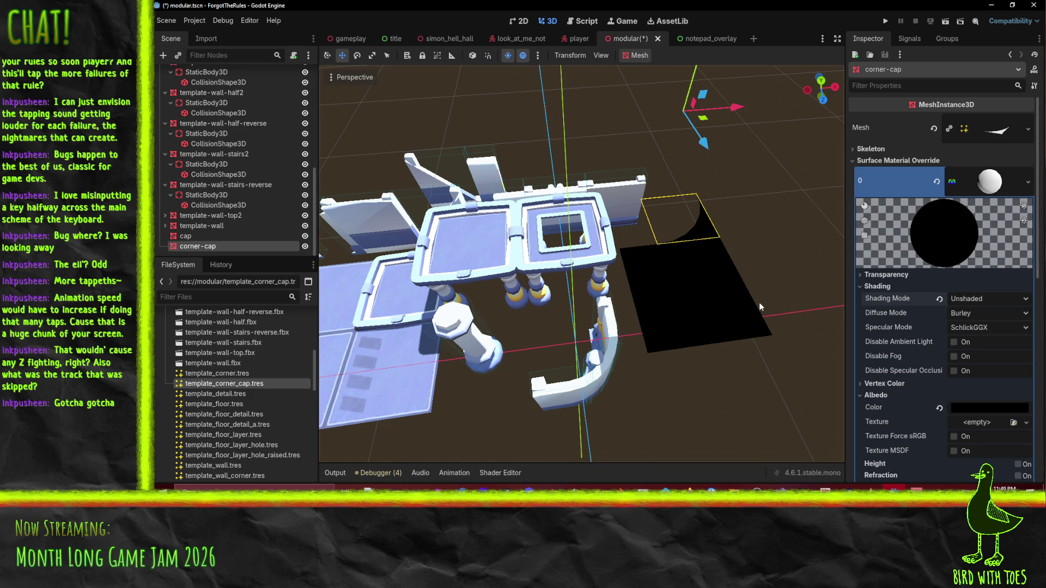
key(ctrl+s)
click(351, 39)
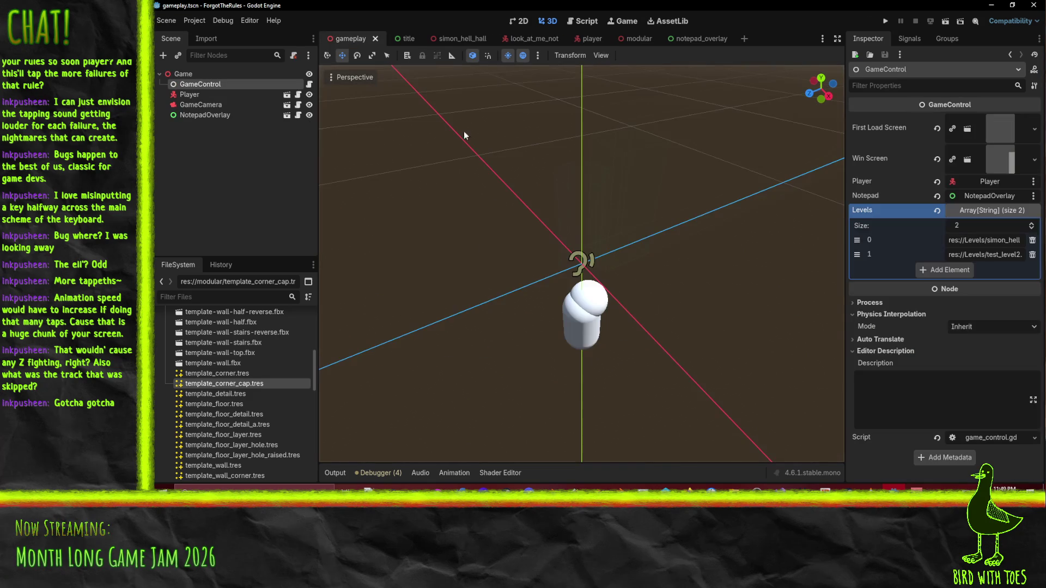
From the modular tab, run Scene > Export As > MeshLibrary and overwrite modular.tres
click(457, 38)
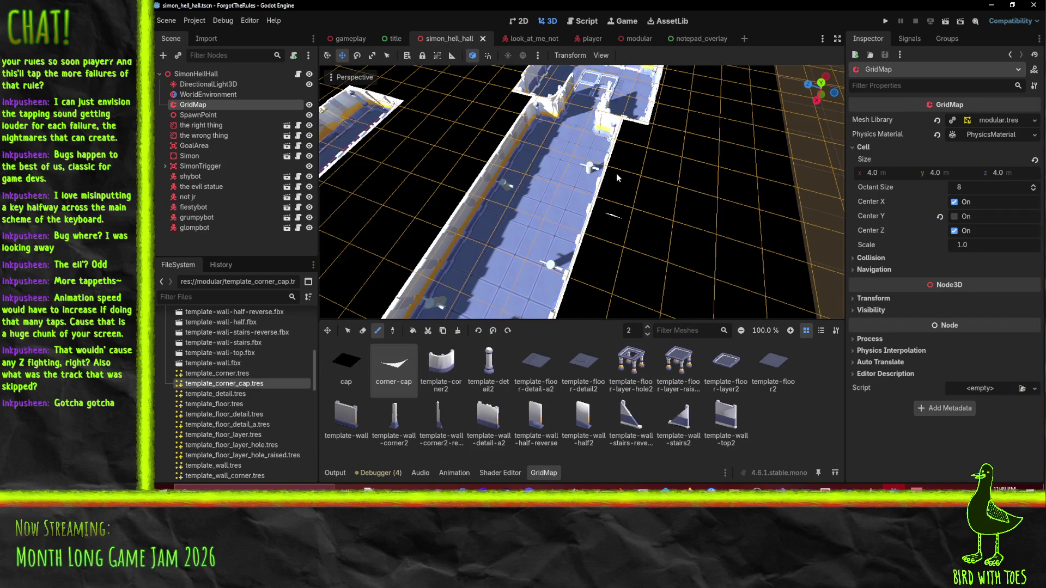
scroll(617, 173, up, 8)
scroll(590, 214, down, 8)
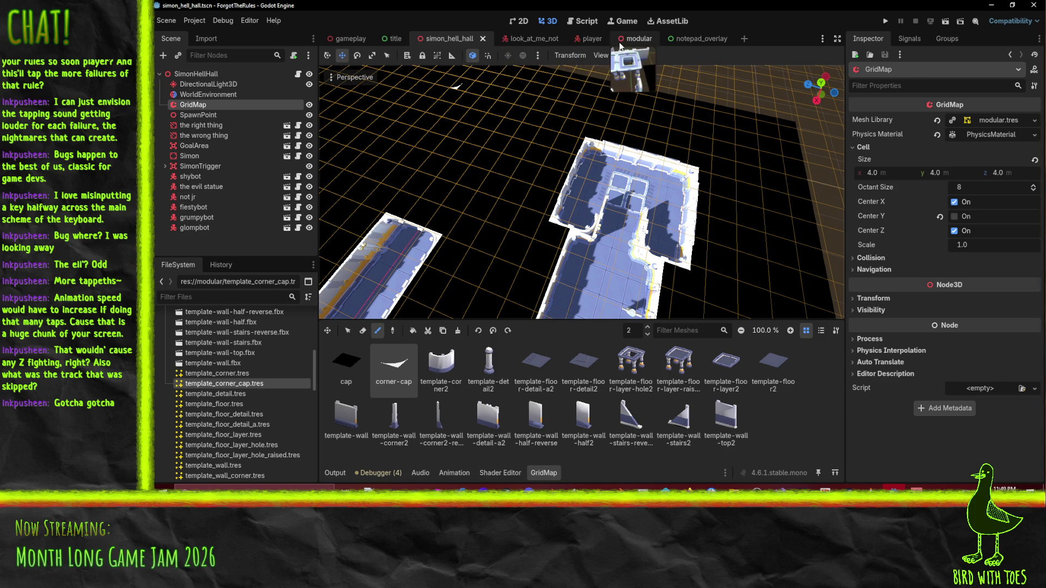
click(627, 39)
click(169, 21)
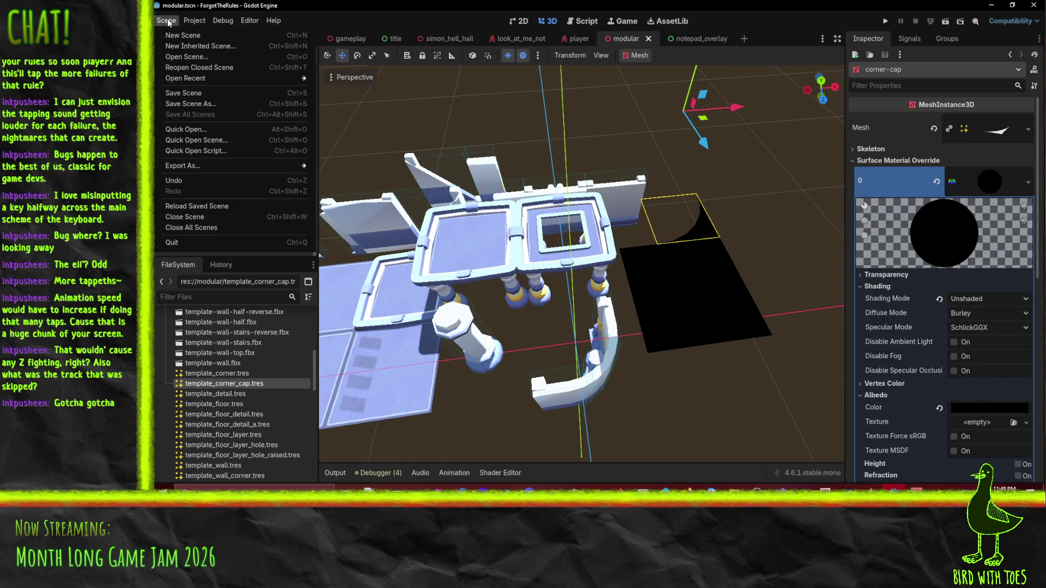
mouse_move(206, 167)
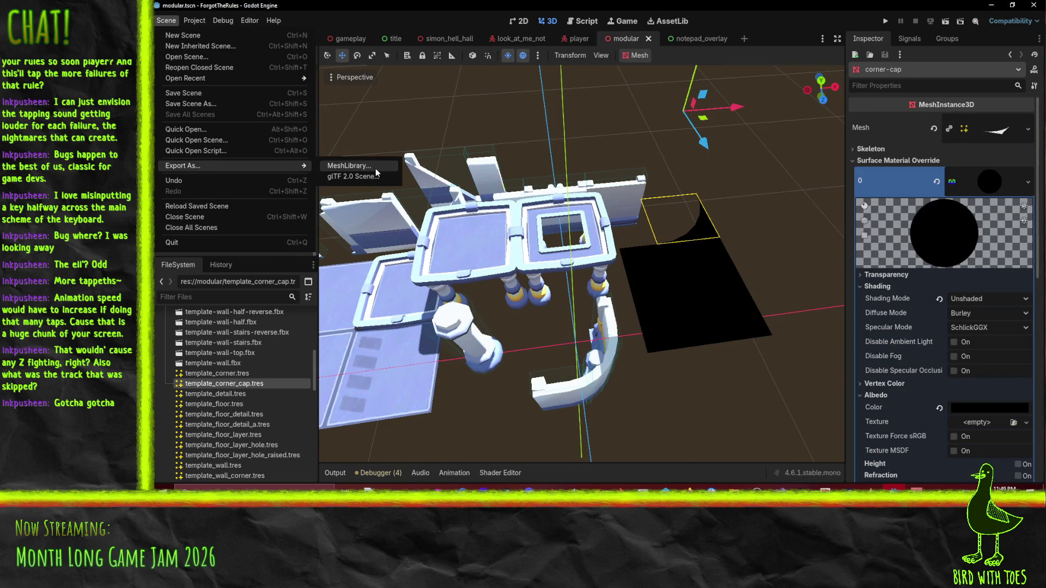
click(375, 169)
click(493, 398)
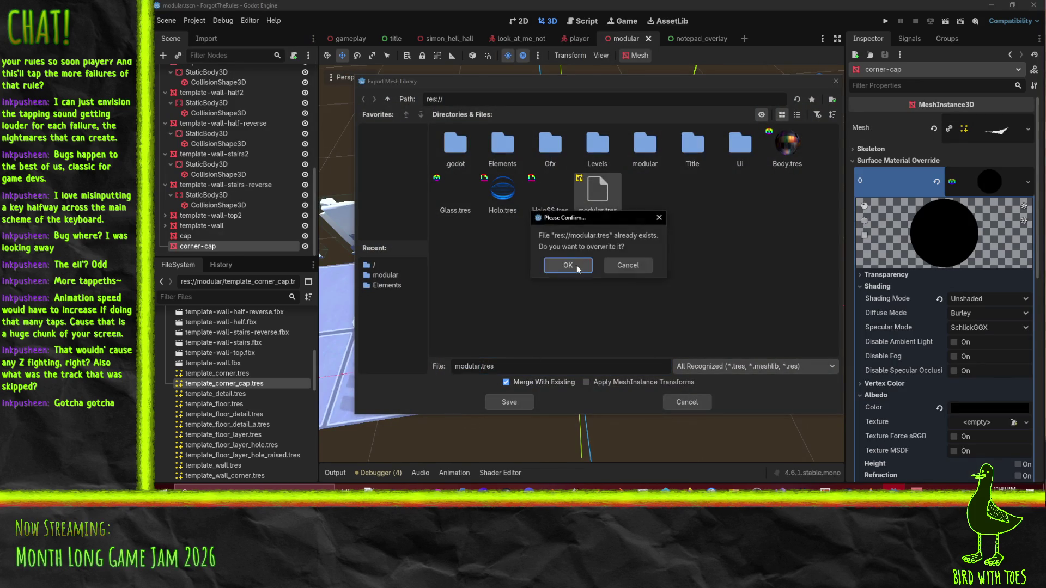
click(576, 266)
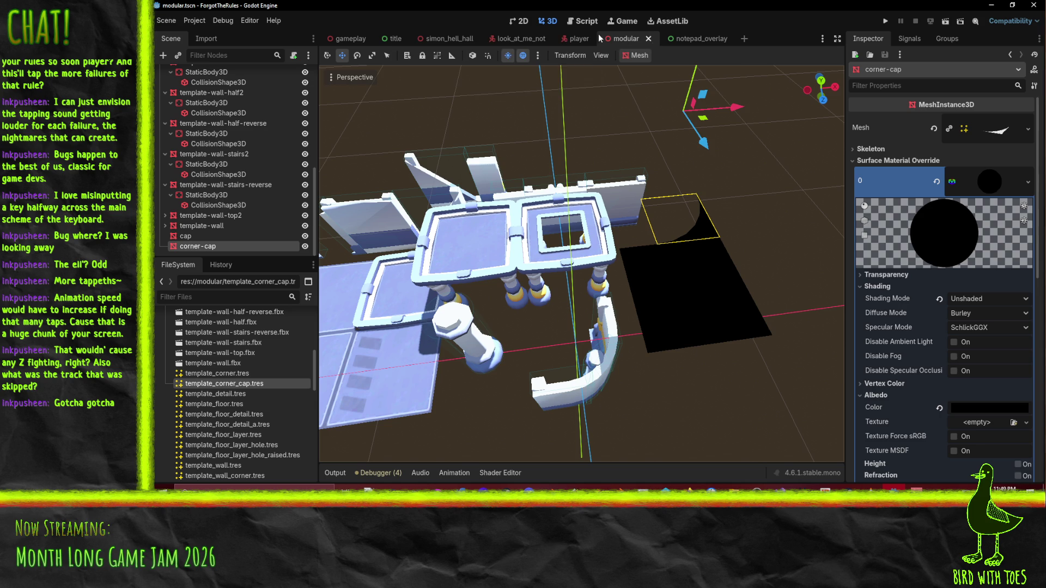
Paint a corner-cap piece onto a cell of the simon_hell_hall GridMap and save the scene
click(456, 35)
mouse_move(623, 223)
mouse_down()
mouse_move(550, 216)
mouse_move(578, 216)
mouse_move(552, 209)
mouse_up()
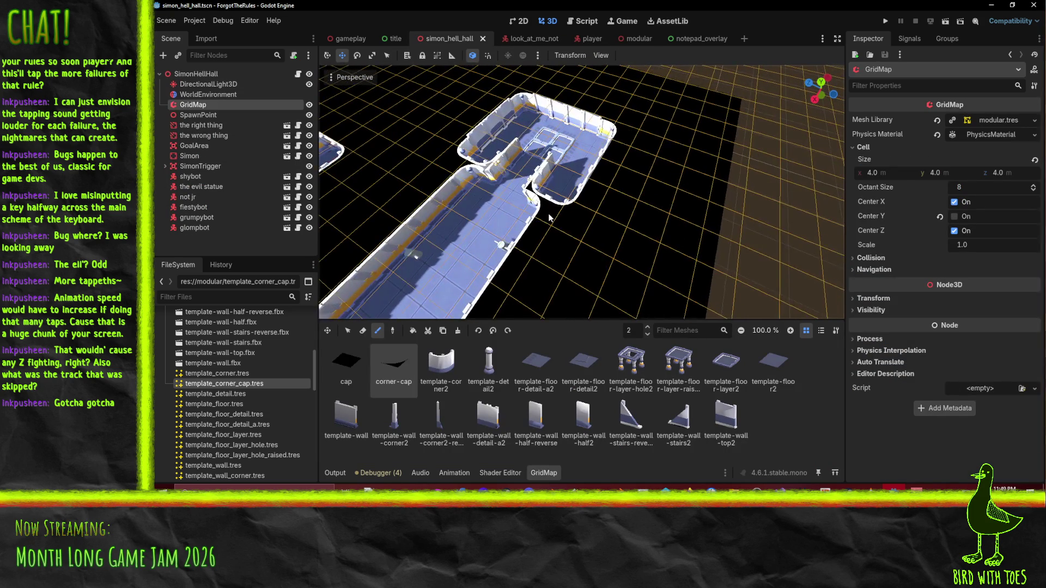
scroll(549, 217, up, 10)
scroll(551, 209, down, 8)
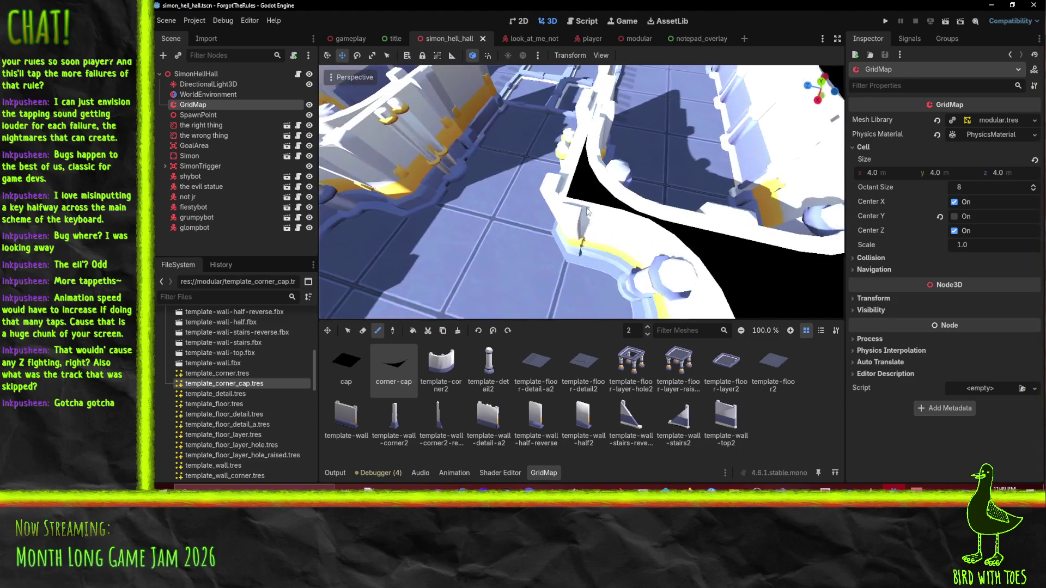
scroll(582, 209, up, 5)
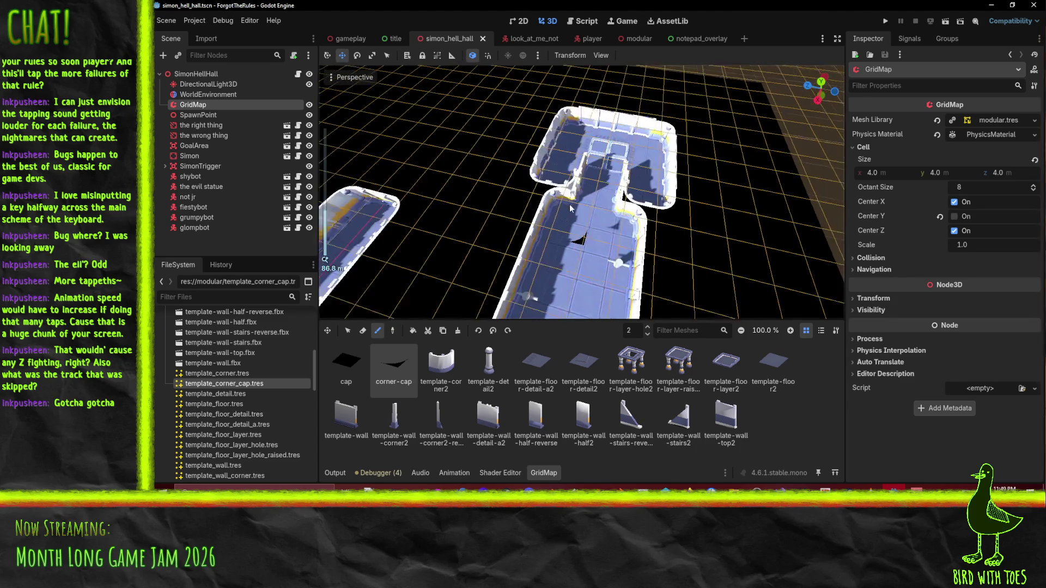
scroll(532, 204, down, 7)
click(567, 182)
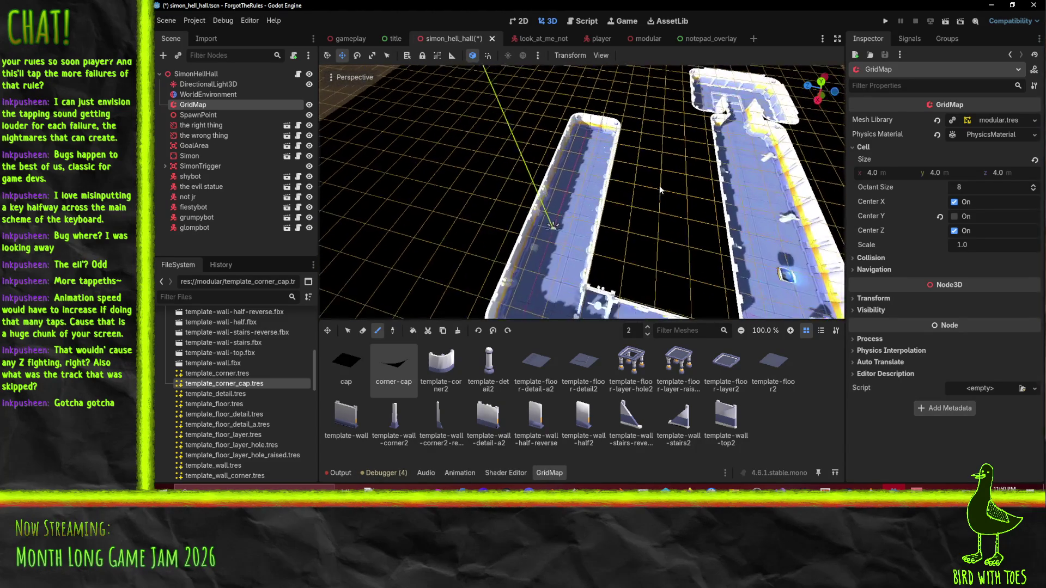
key(ctrl+s)
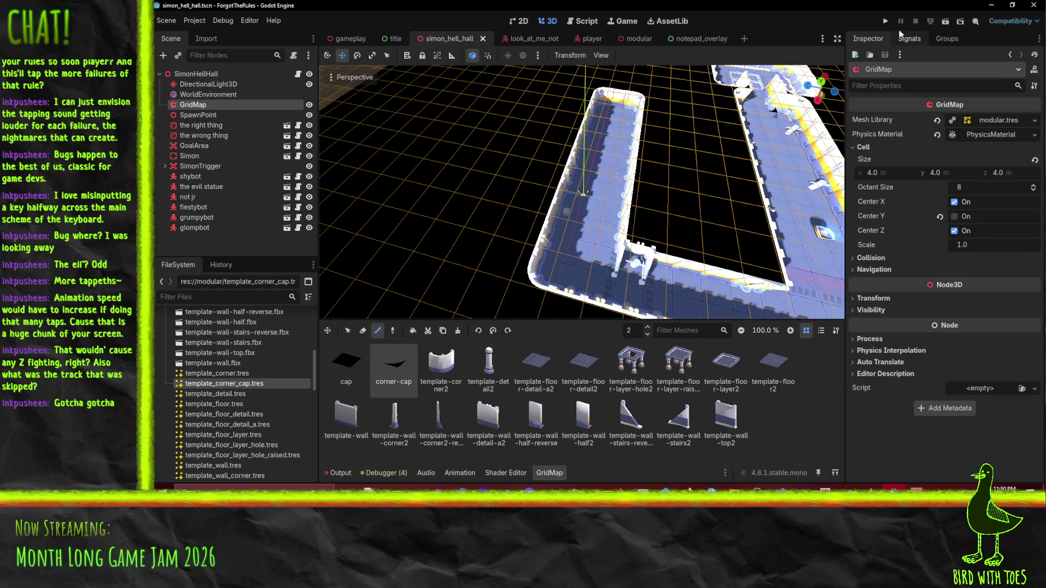
Run the ForgotTheRules project and get past the title screen into the hallway to inspect the corner caps
click(887, 21)
key(e)
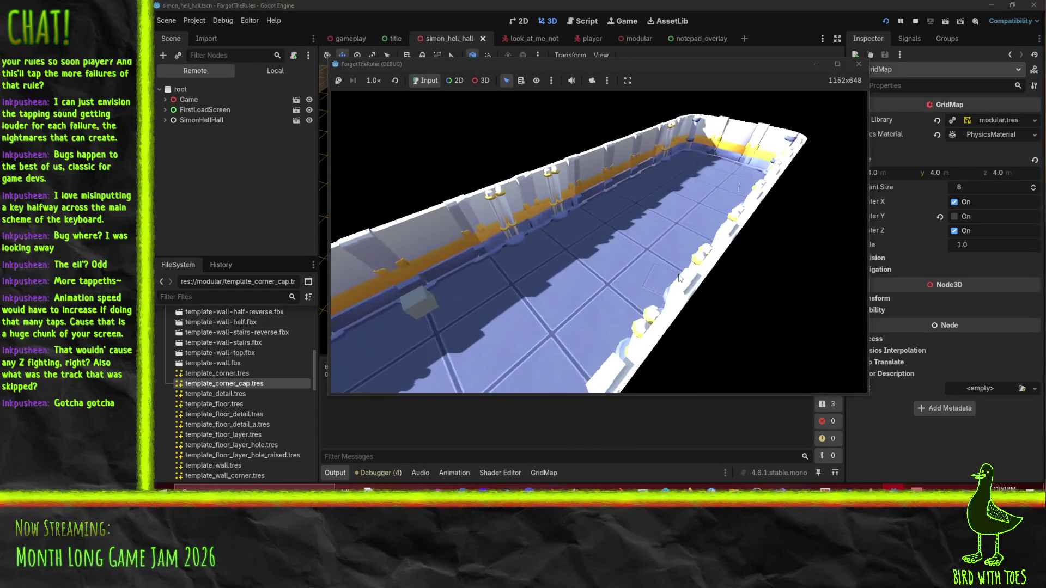